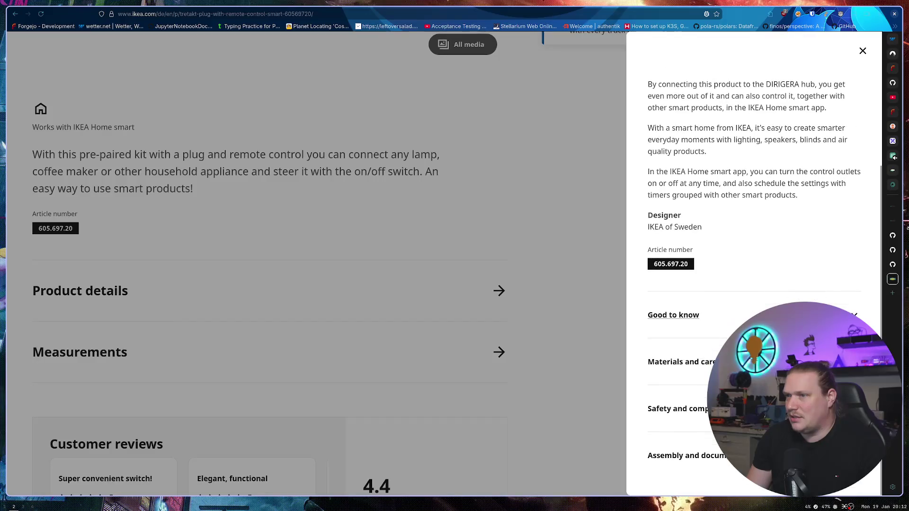
# Step: Expand the TRETAKT plug's Good to know notes and read the TRÅDFRI gateway compatibility text
pyautogui.click(742, 314)
pyautogui.scroll(-3, 741, 310)
pyautogui.scroll(-1, 742, 310)
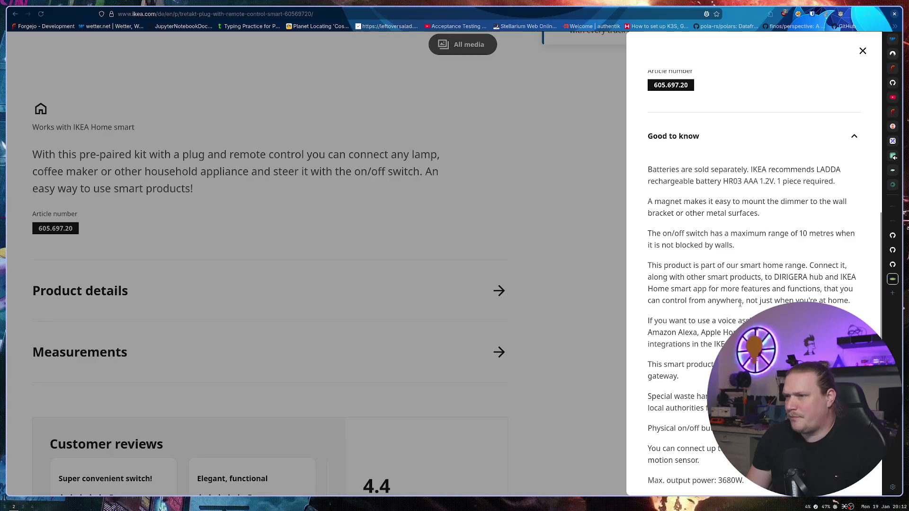
pyautogui.moveTo(652, 363); pyautogui.dragTo(678, 376)
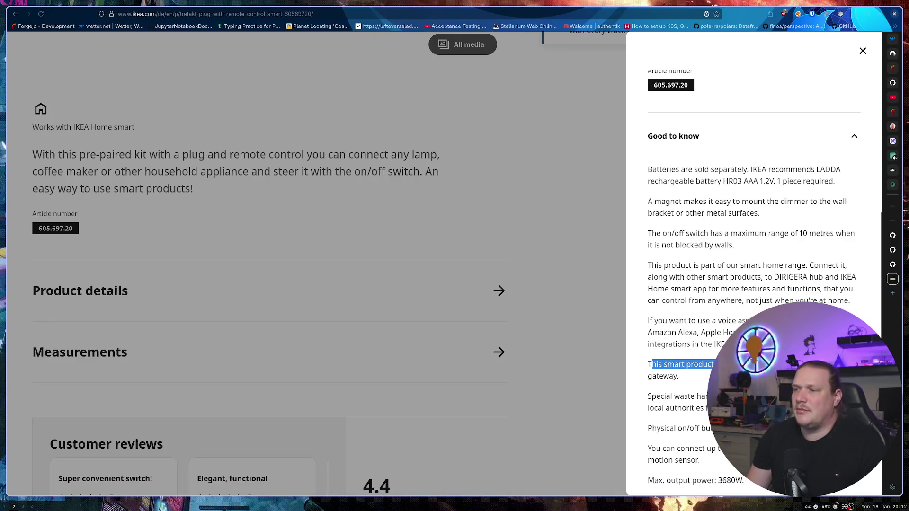
pyautogui.scroll(-3, 679, 376)
pyautogui.moveTo(808, 175); pyautogui.dragTo(844, 186)
pyautogui.click(796, 190)
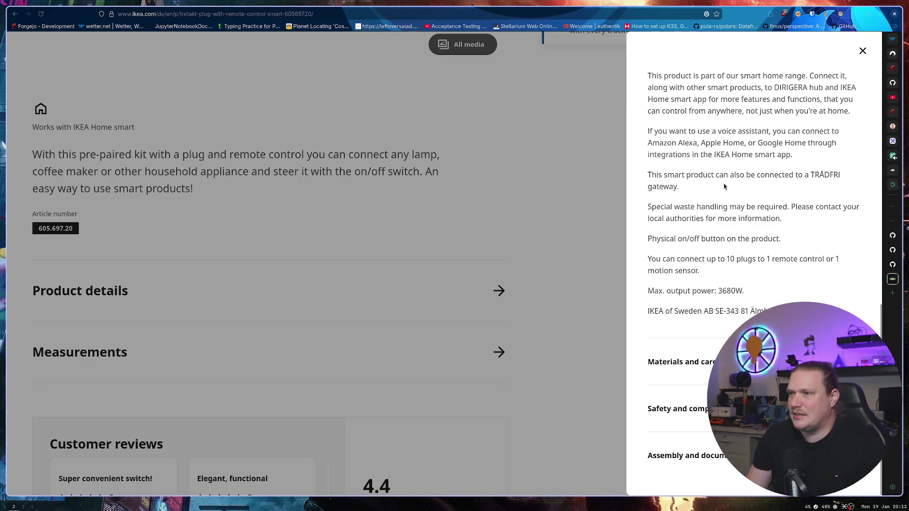
# Step: Close the TRETAKT product details panel and start a new product search
pyautogui.scroll(2, 701, 183)
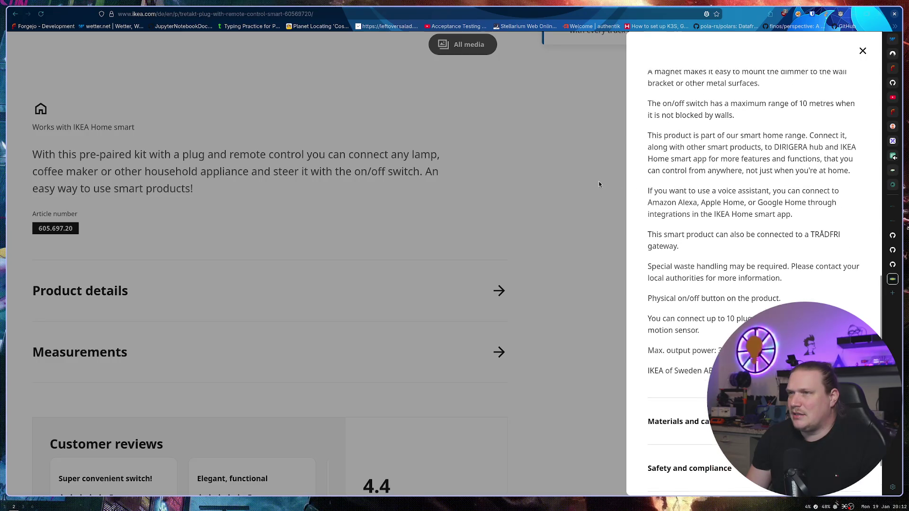
pyautogui.click(623, 140)
pyautogui.click(459, 75)
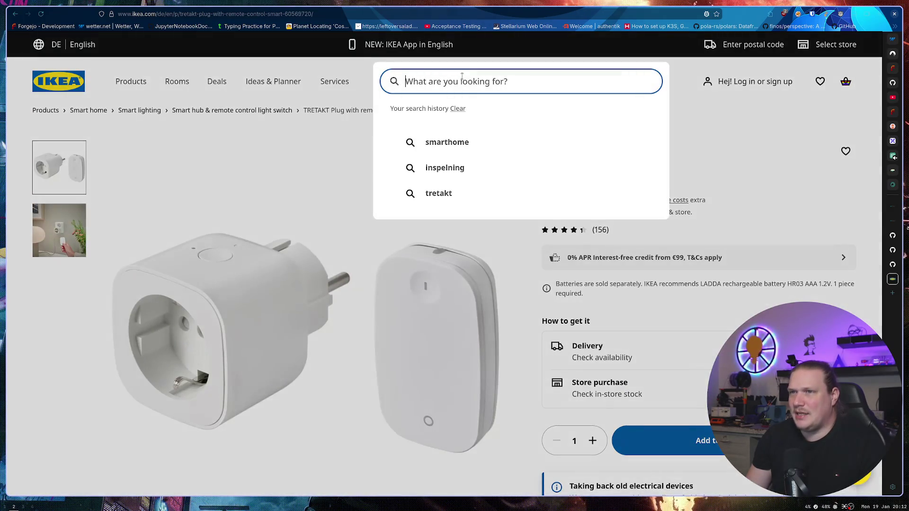
# Step: Search for 'inspelning' and open the INSPELNING smart plug's product page
pyautogui.write('inspelning')
pyautogui.press('Return')
pyautogui.scroll(-3, 473, 173)
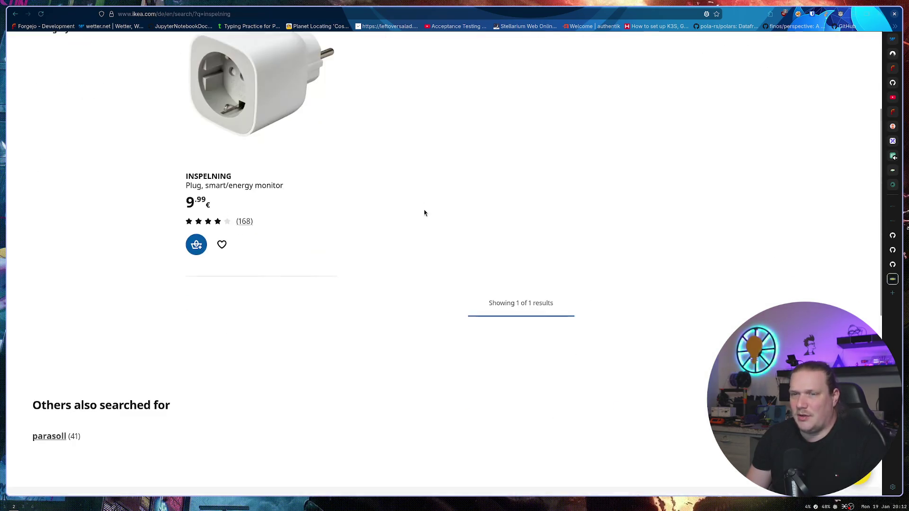
pyautogui.click(259, 103)
# Step: In the plug's Good to know notes, find the sentence about TRÅDFRI gateway incompatibility
pyautogui.scroll(-1, 417, 228)
pyautogui.scroll(-6, 416, 228)
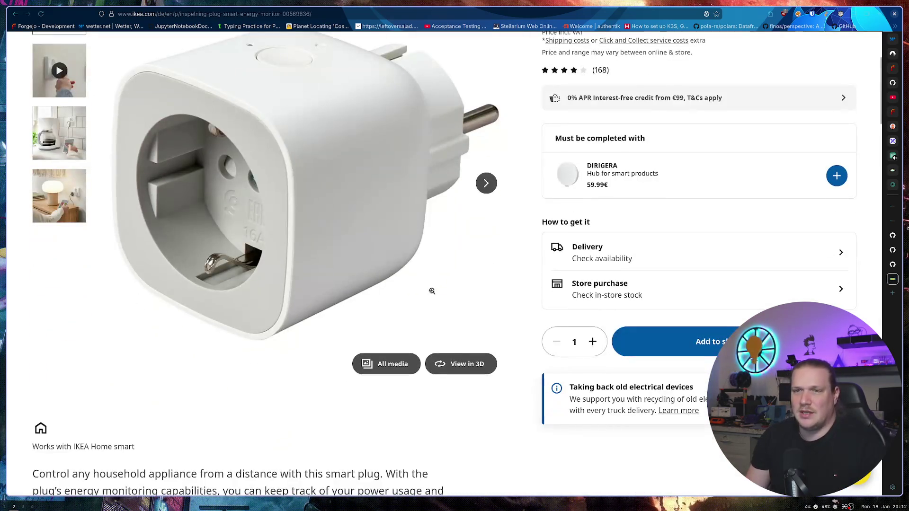
pyautogui.click(314, 448)
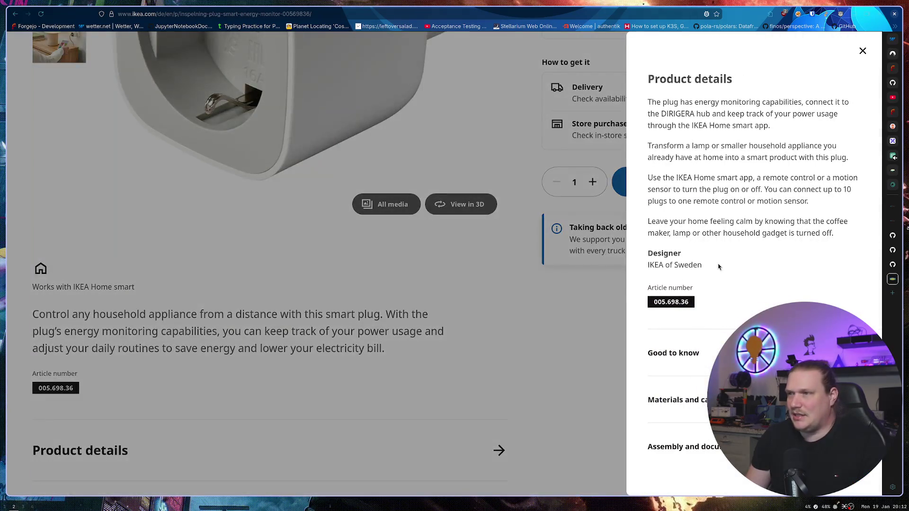
pyautogui.click(699, 368)
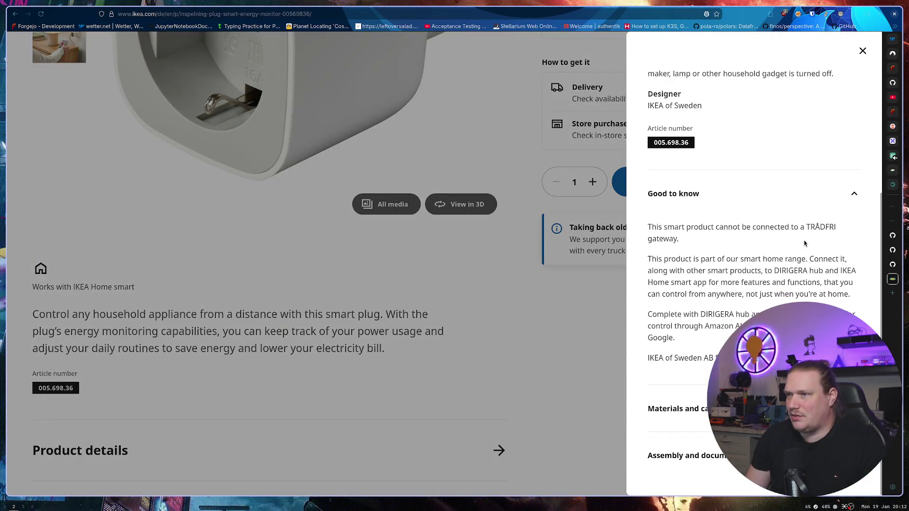
pyautogui.moveTo(689, 227)
pyautogui.mouseDown()
pyautogui.moveTo(835, 228)
pyautogui.moveTo(841, 238)
pyautogui.mouseUp()
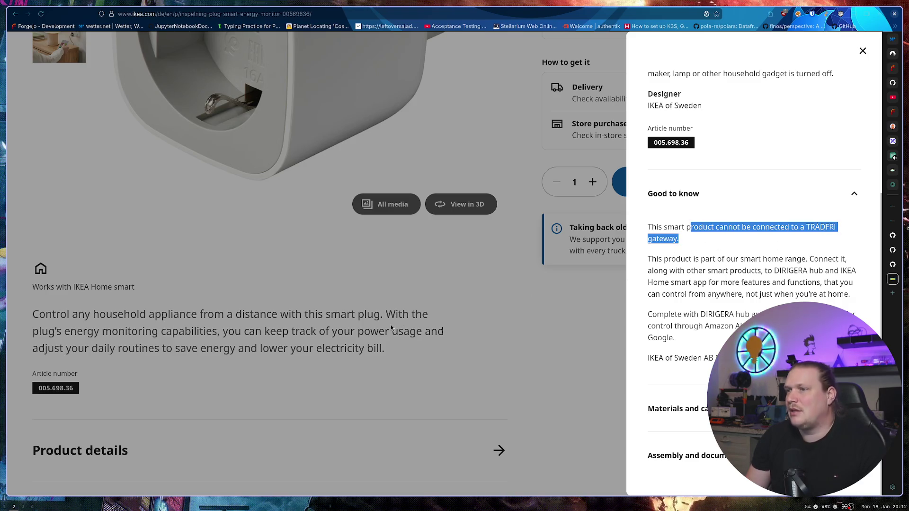
# Step: Copy the DIRIGERA name, close the details panel and search for DIRIGERA
pyautogui.moveTo(699, 314); pyautogui.dragTo(735, 315)
pyautogui.hotkey('ctrl', 'c')
pyautogui.click(473, 305)
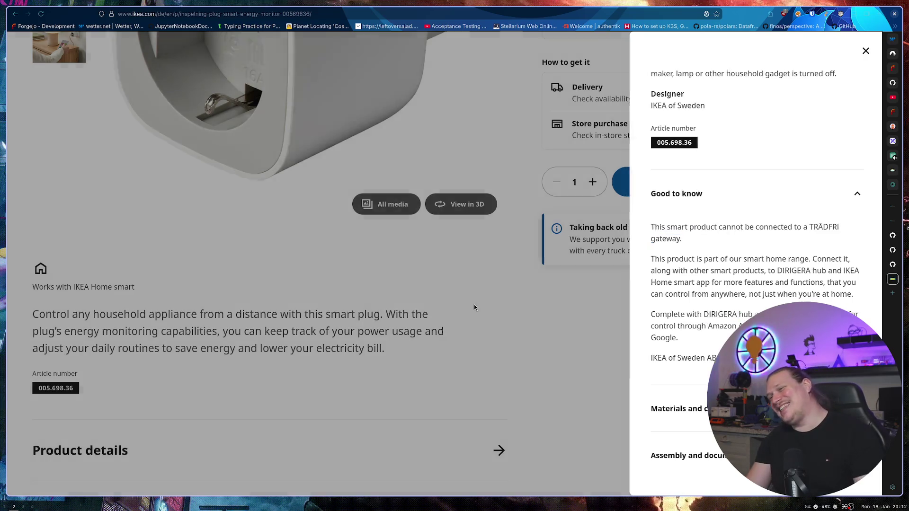
pyautogui.click(429, 87)
pyautogui.hotkey('ctrl', 'v')
pyautogui.press('Return')
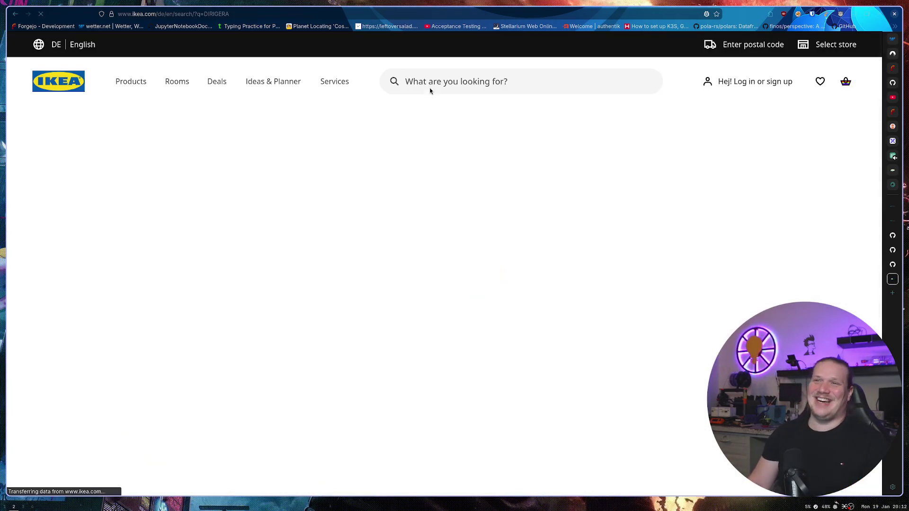
# Step: Open the DIRIGERA hub page and view the photo showing its ports
pyautogui.click(267, 280)
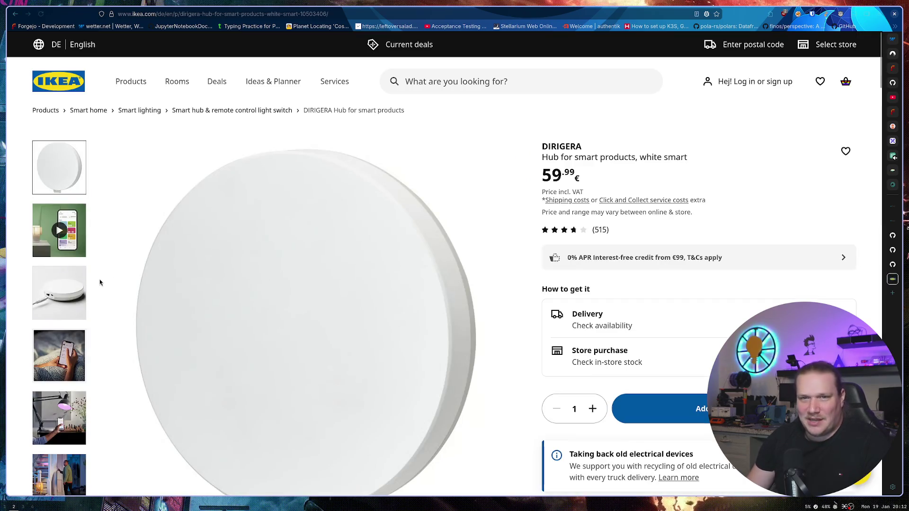
pyautogui.click(70, 297)
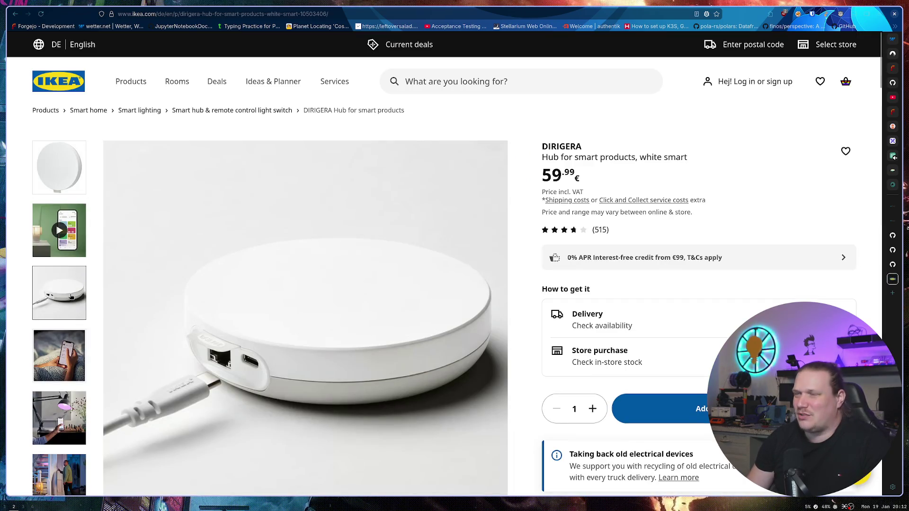
pyautogui.moveTo(222, 355)
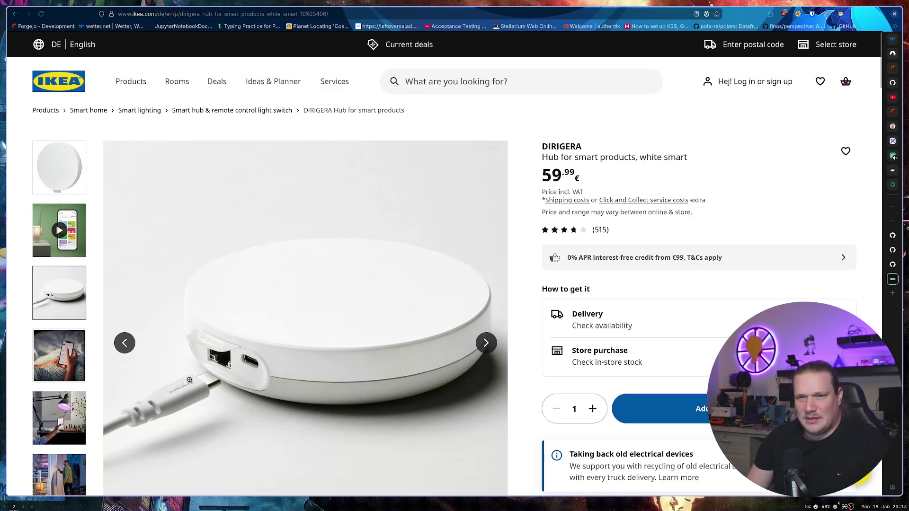
# Step: Read the hub's Matter bridge paragraph in Product details, then go to the Smart home category
pyautogui.scroll(-5, 327, 327)
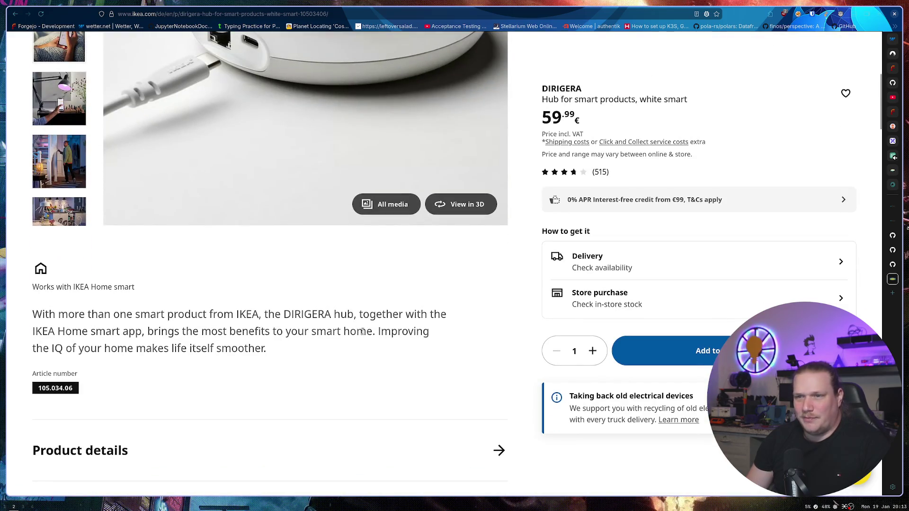
pyautogui.scroll(-2, 351, 330)
pyautogui.click(240, 339)
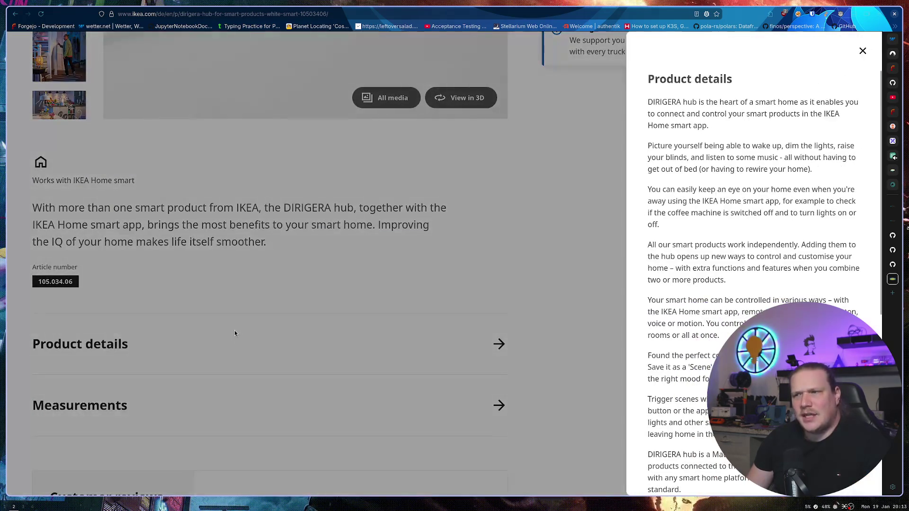
pyautogui.scroll(-3, 759, 235)
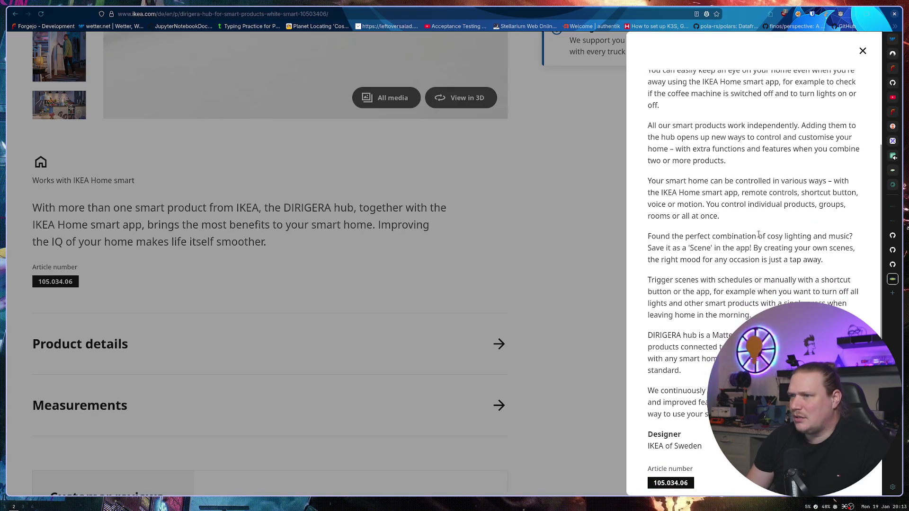
pyautogui.scroll(-3, 758, 234)
pyautogui.moveTo(700, 216)
pyautogui.mouseDown()
pyautogui.moveTo(774, 216)
pyautogui.moveTo(701, 215)
pyautogui.mouseUp()
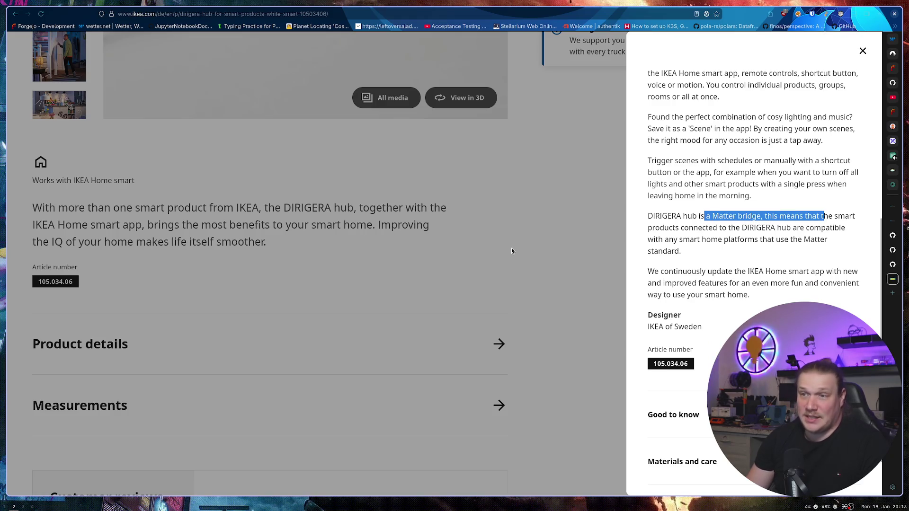
pyautogui.click(512, 244)
pyautogui.scroll(8, 497, 251)
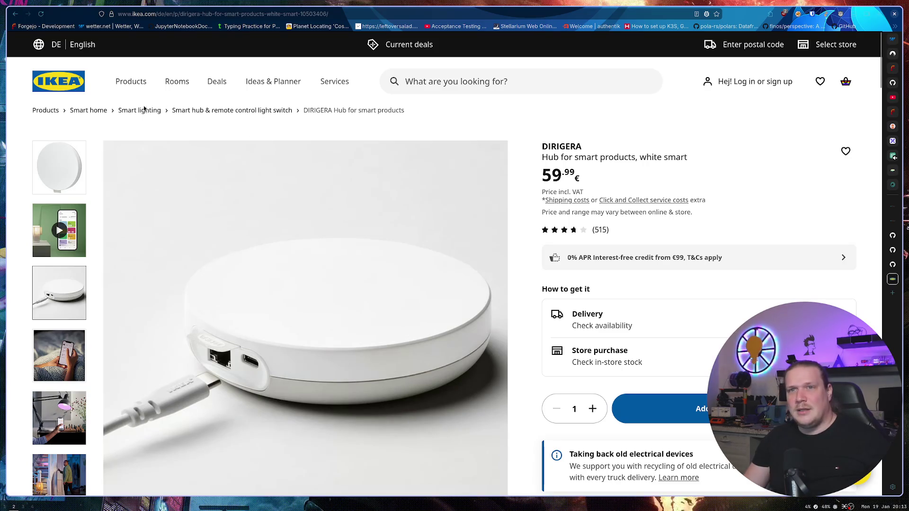
pyautogui.click(89, 109)
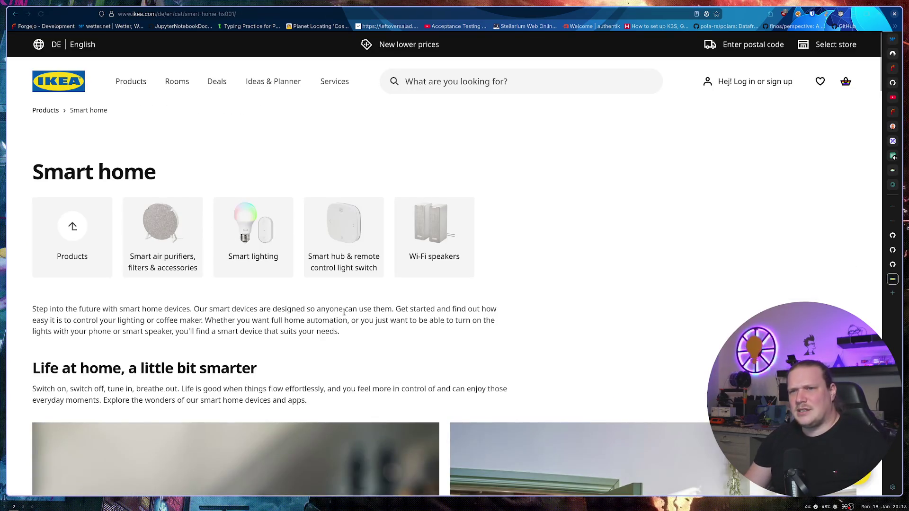
# Step: Scroll Smart home to Recommended for you and open the 7.99 € TIMMERFLOTTE sensor
pyautogui.scroll(-10, 341, 309)
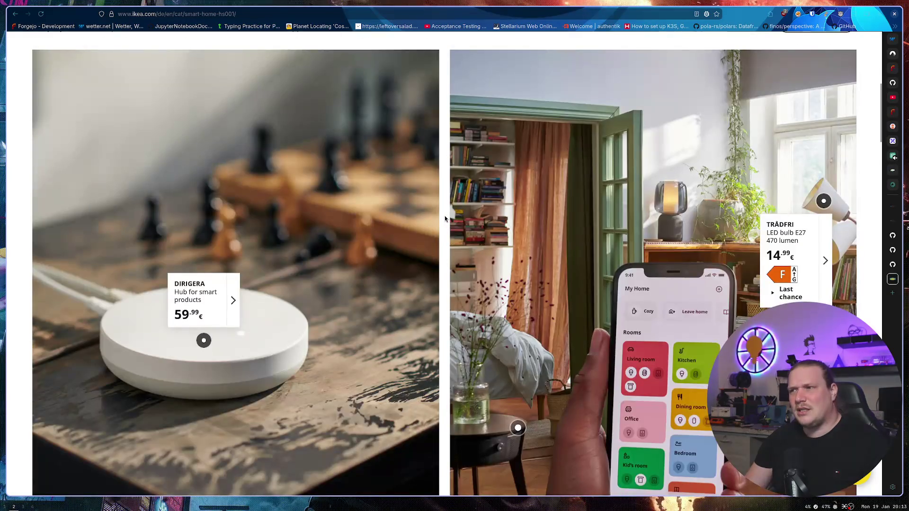
pyautogui.scroll(-15, 445, 218)
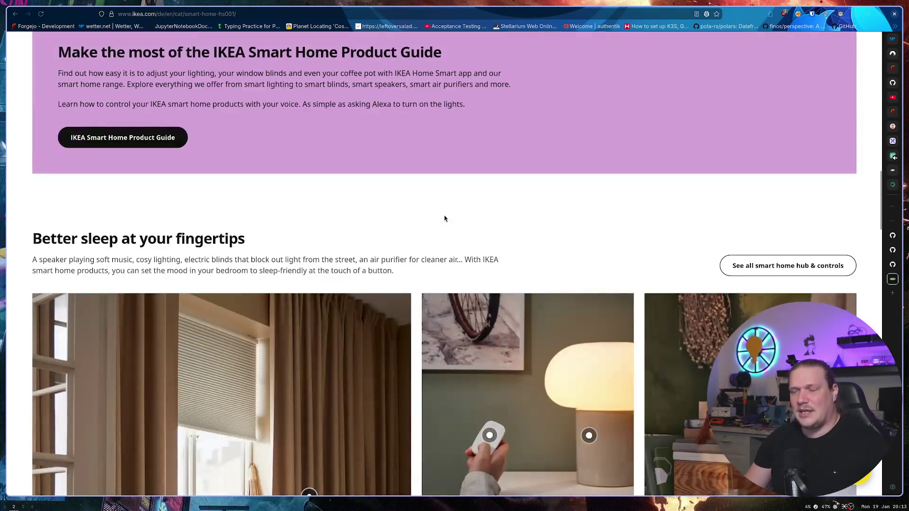
pyautogui.scroll(-4, 405, 307)
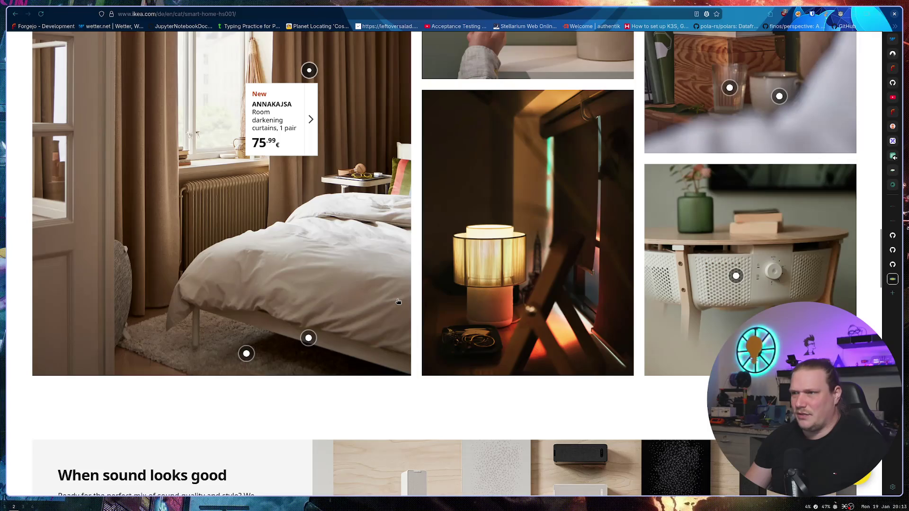
pyautogui.scroll(-10, 397, 301)
pyautogui.scroll(3, 398, 301)
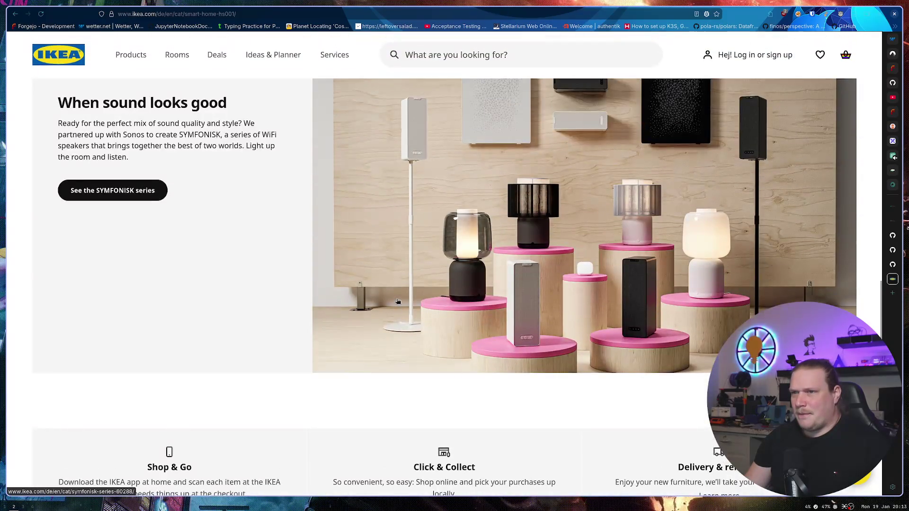
pyautogui.scroll(-8, 397, 301)
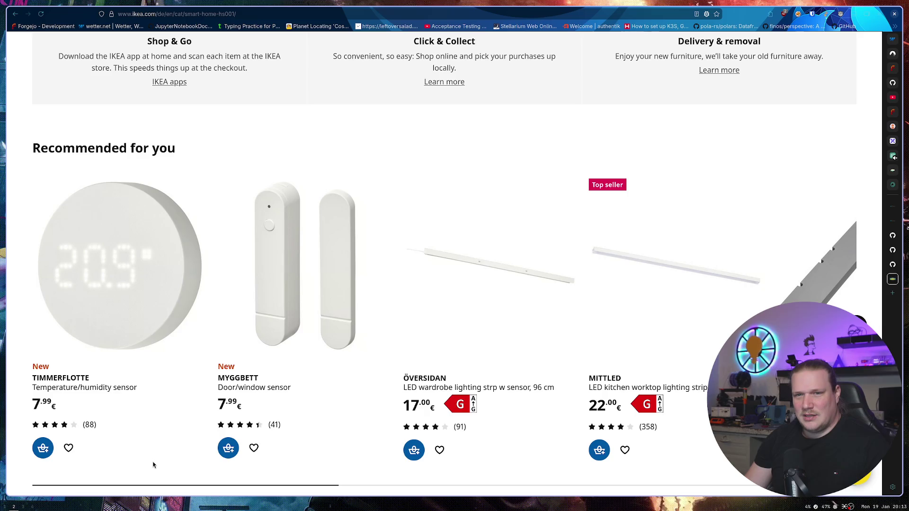
pyautogui.click(114, 314)
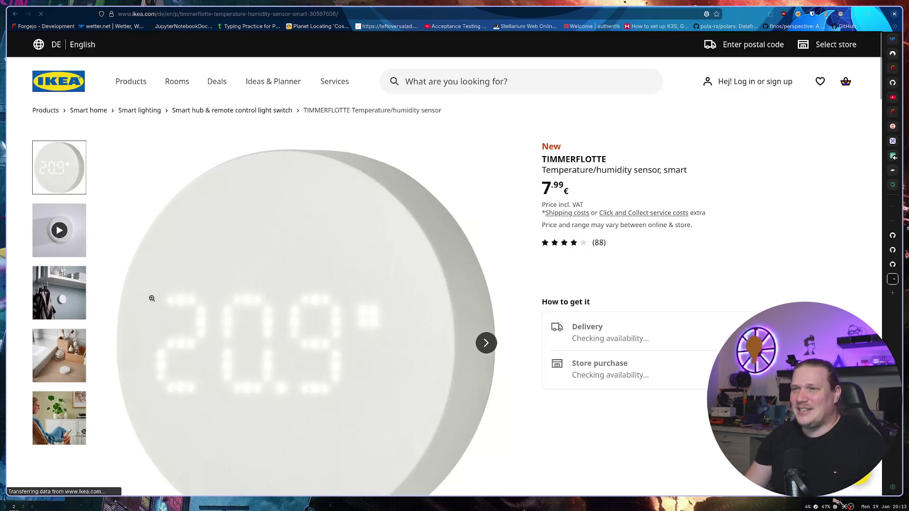
# Step: Look through another product photo of the TIMMERFLOTTE sensor
pyautogui.scroll(-2, 521, 388)
pyautogui.scroll(-2, 522, 381)
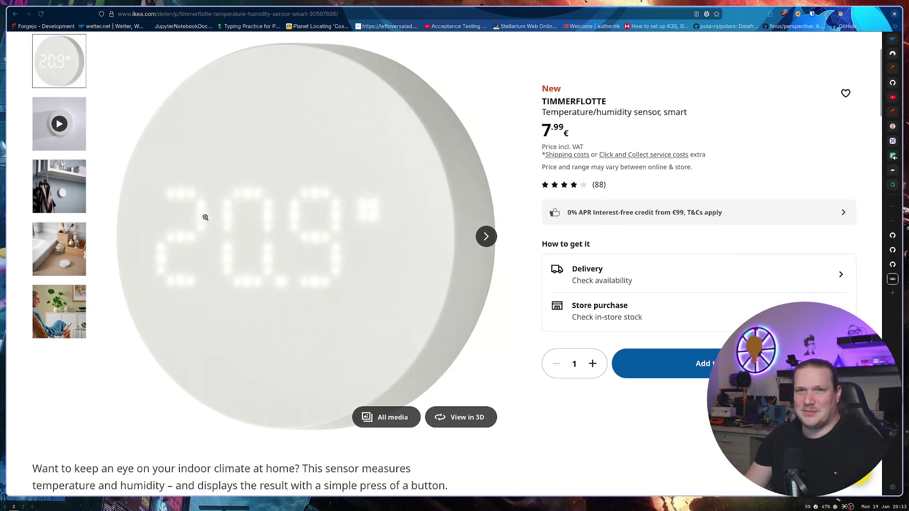
pyautogui.click(74, 199)
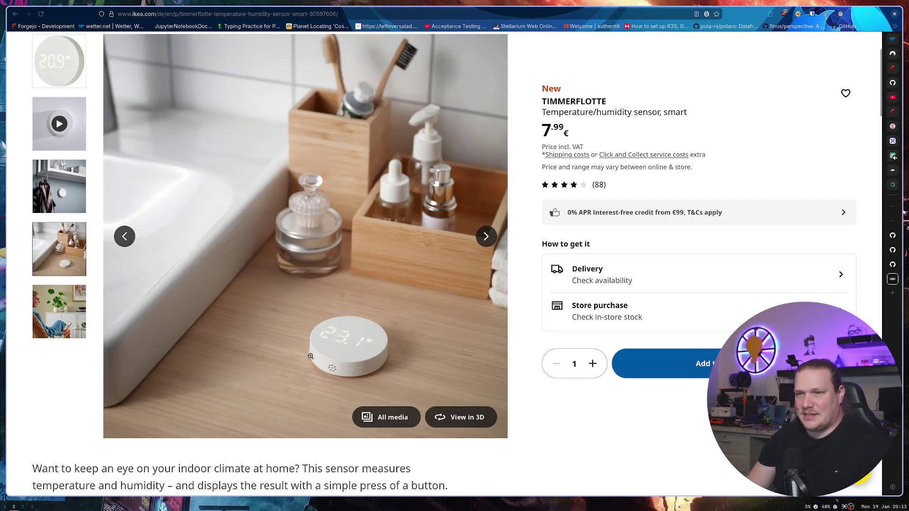
pyautogui.scroll(-5, 466, 319)
# Step: Open the sensor's Assembly instructions PDF from Product details' Assembly and documents section
pyautogui.click(355, 334)
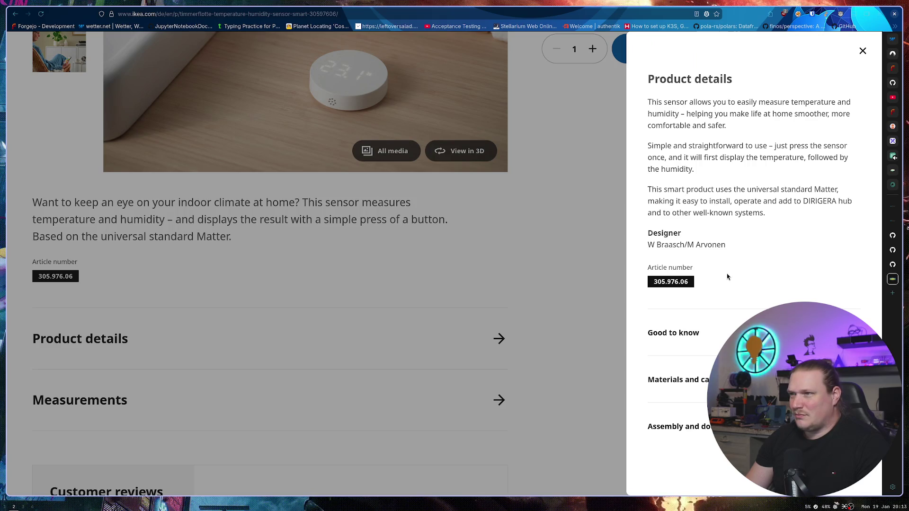
pyautogui.click(729, 332)
pyautogui.scroll(-2, 730, 314)
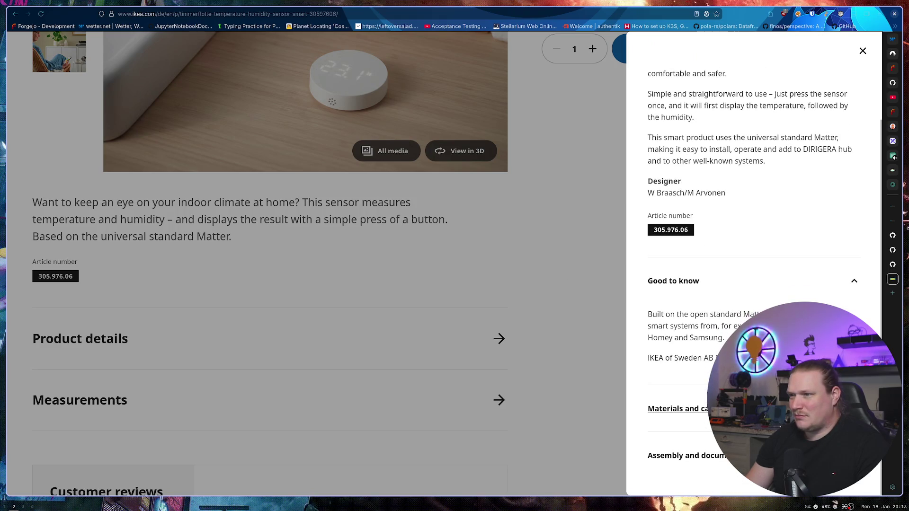
pyautogui.click(686, 455)
pyautogui.scroll(-6, 686, 331)
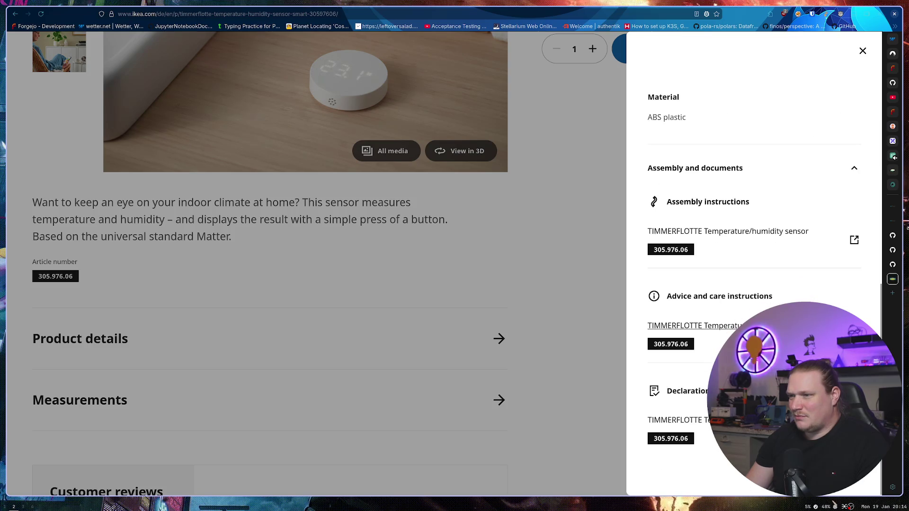
pyautogui.click(726, 234)
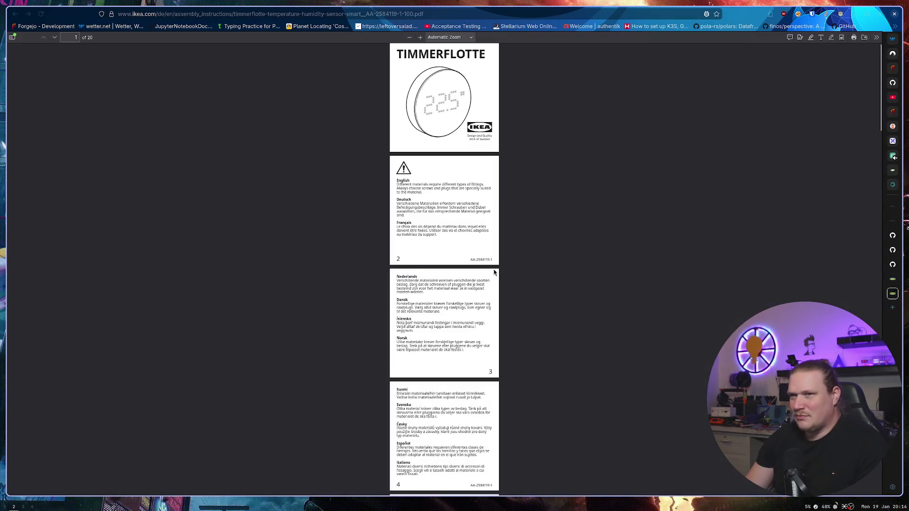
# Step: Page through the TIMMERFLOTTE assembly instructions PDF, then close its tab
pyautogui.scroll(-5, 463, 252)
pyautogui.scroll(-15, 463, 251)
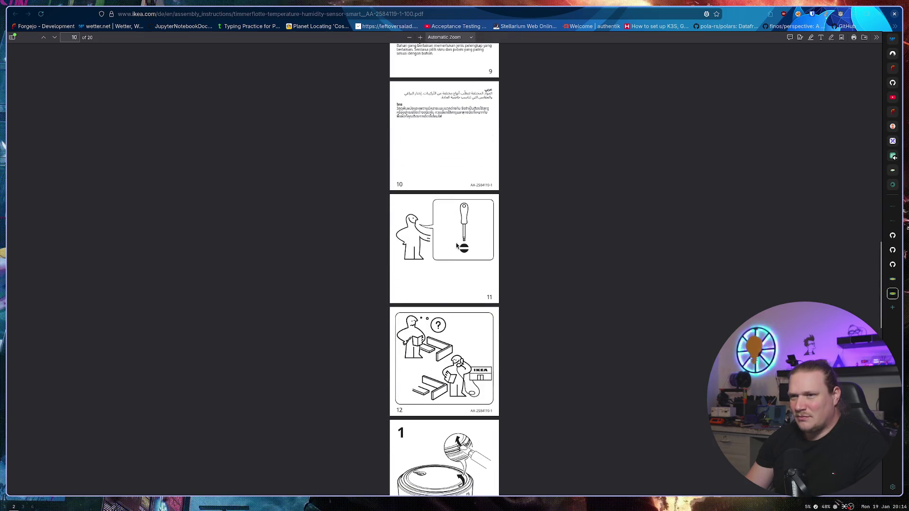
pyautogui.scroll(-5, 457, 246)
pyautogui.scroll(-3, 457, 246)
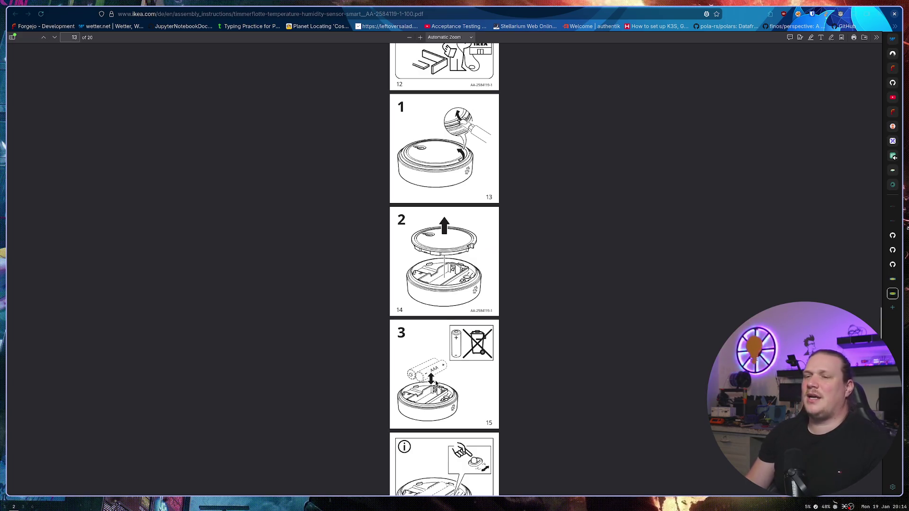
pyautogui.scroll(-14, 437, 382)
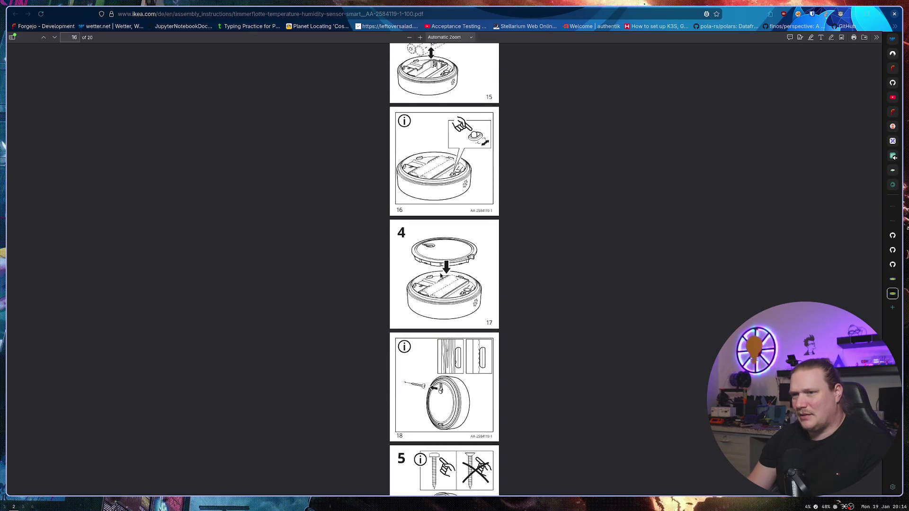
pyautogui.scroll(20, 742, 137)
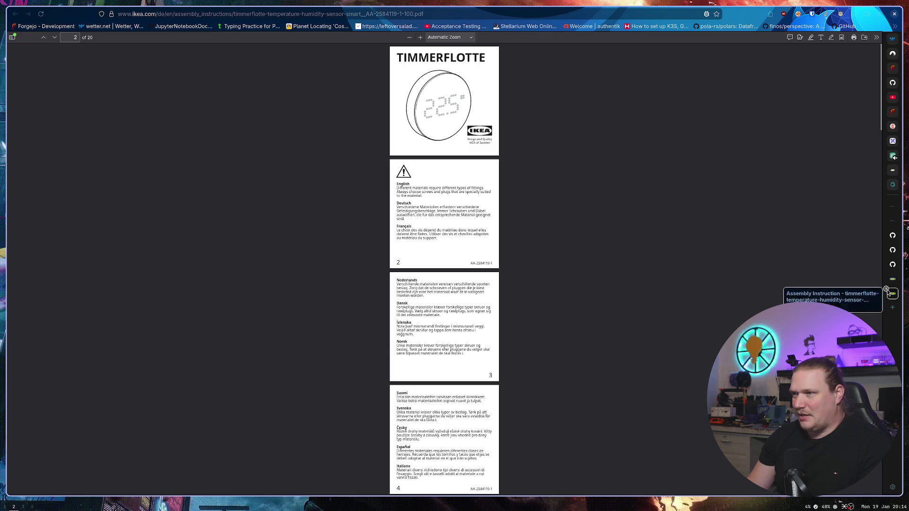
pyautogui.hotkey('ctrl', 'w')
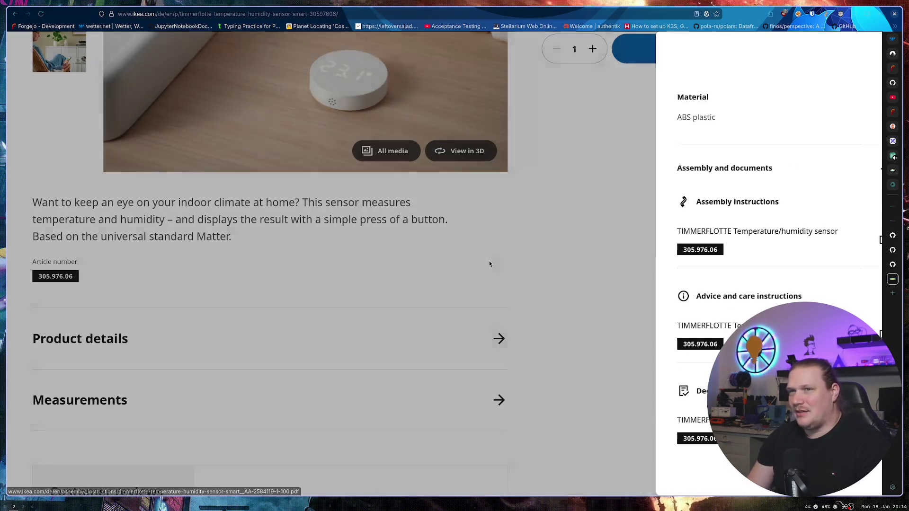
# Step: Close the documents panel, select the TIMMERFLOTTE name and return to Smart home
pyautogui.click(489, 260)
pyautogui.scroll(5, 222, 247)
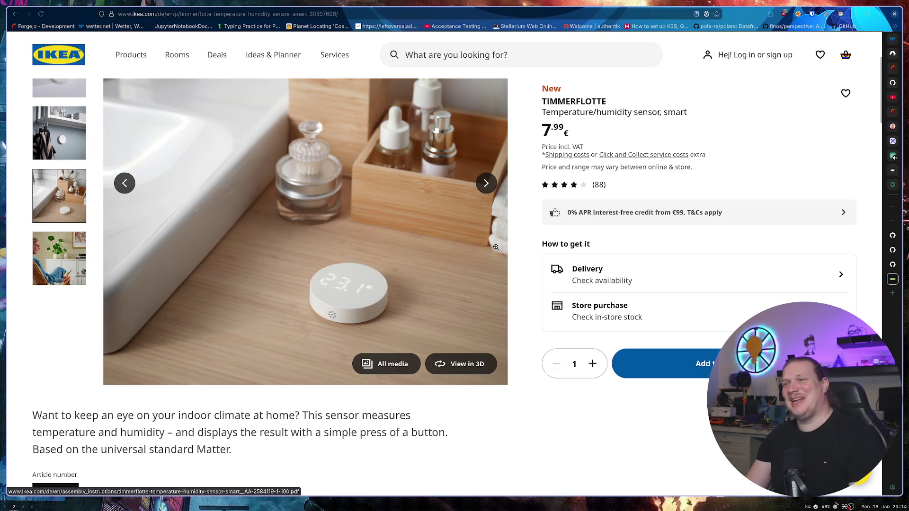
pyautogui.doubleClick(575, 100)
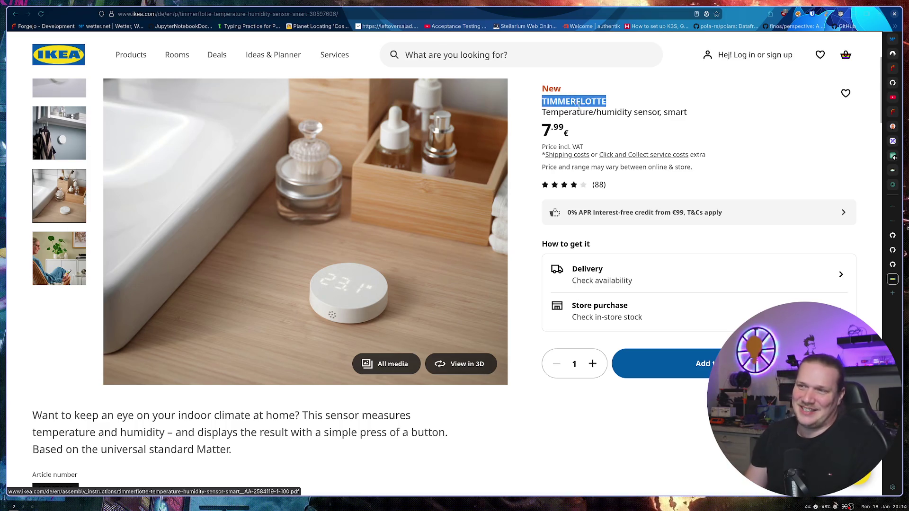
pyautogui.hotkey('alt', 'Left')
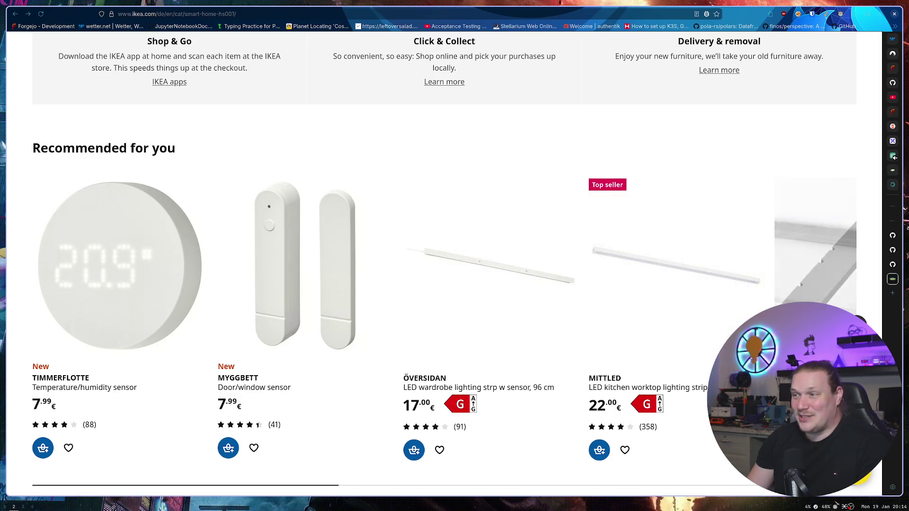
# Step: Advance Recommended for you twice to the TRETAKT plug and MITTLED spotlight, then scroll to top
pyautogui.click(858, 325)
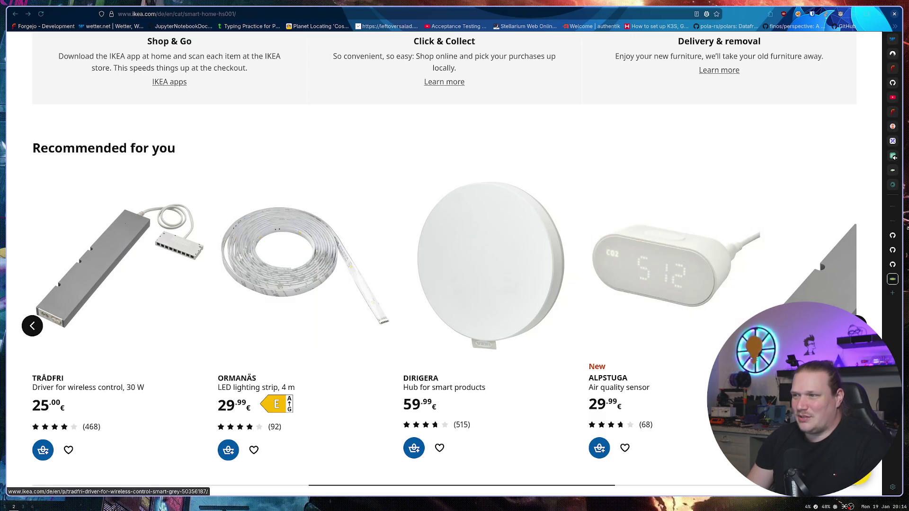
pyautogui.click(858, 325)
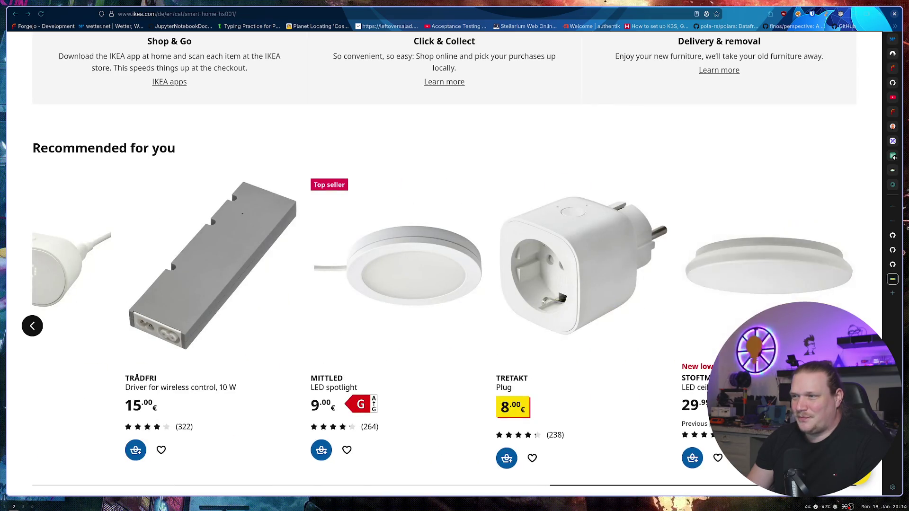
pyautogui.scroll(-5, 405, 336)
pyautogui.scroll(15, 384, 324)
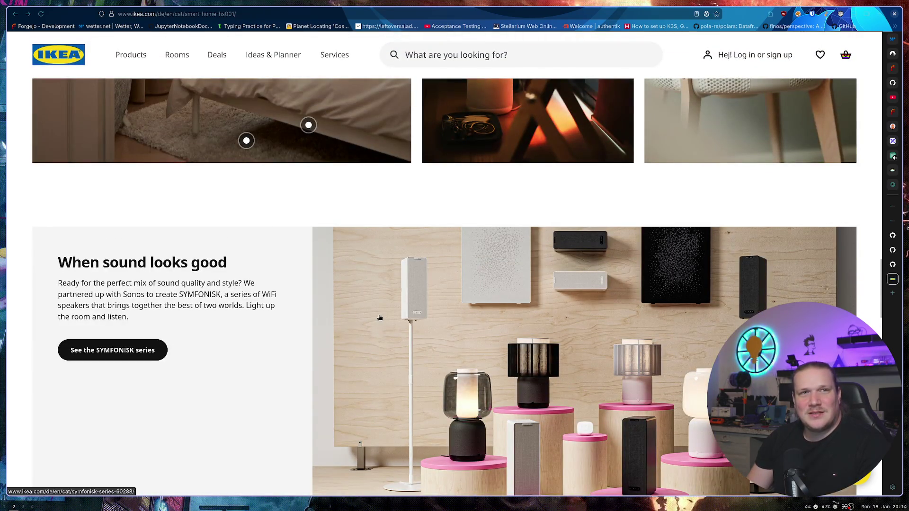
pyautogui.scroll(20, 334, 306)
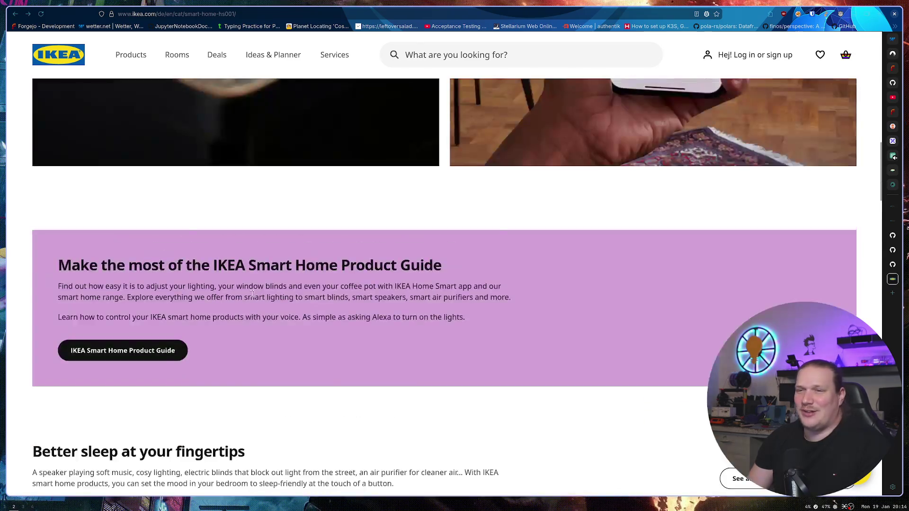
pyautogui.scroll(3, 253, 296)
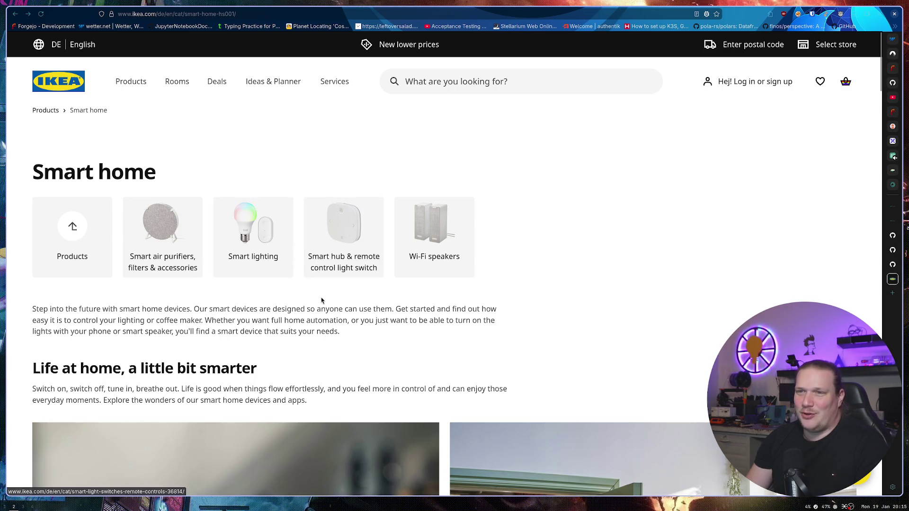
# Step: Move the recommendations carousel back twice so TIMMERFLOTTE leads, then return to the page top
pyautogui.scroll(-15, 321, 300)
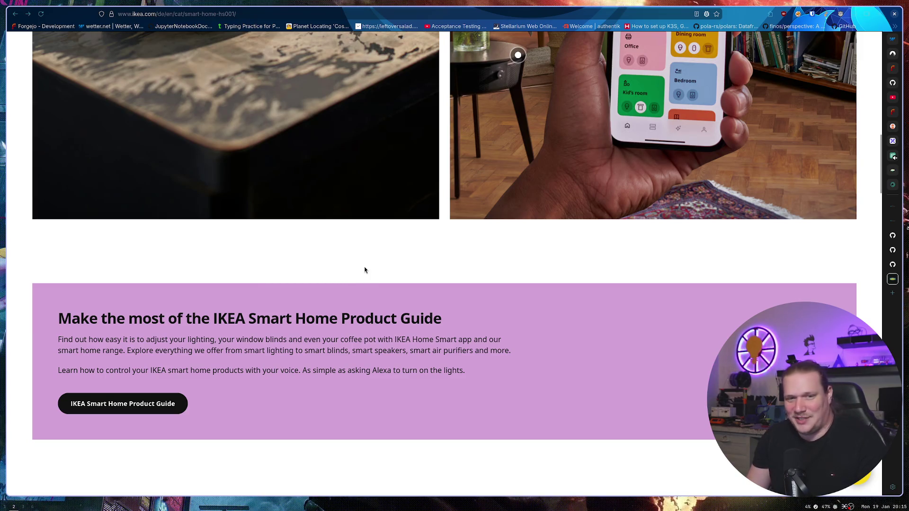
pyautogui.scroll(-15, 373, 265)
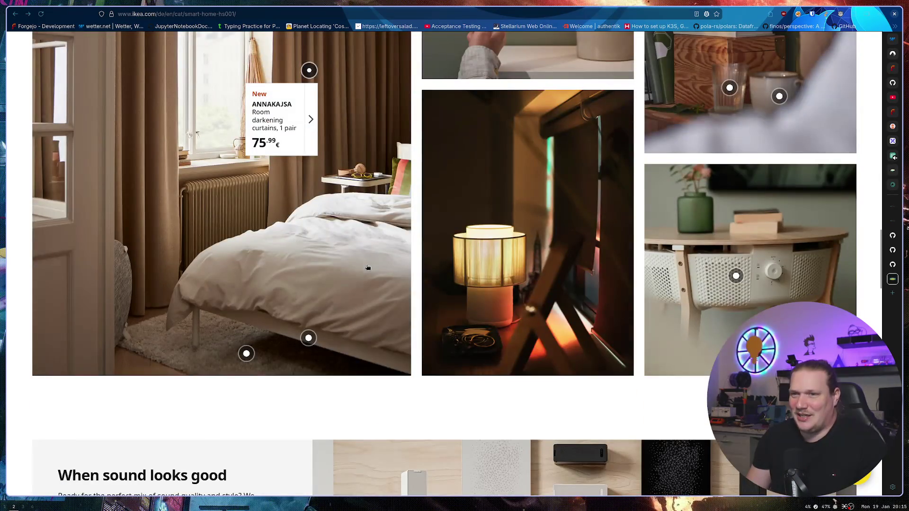
pyautogui.scroll(-5, 366, 268)
pyautogui.scroll(-7, 269, 259)
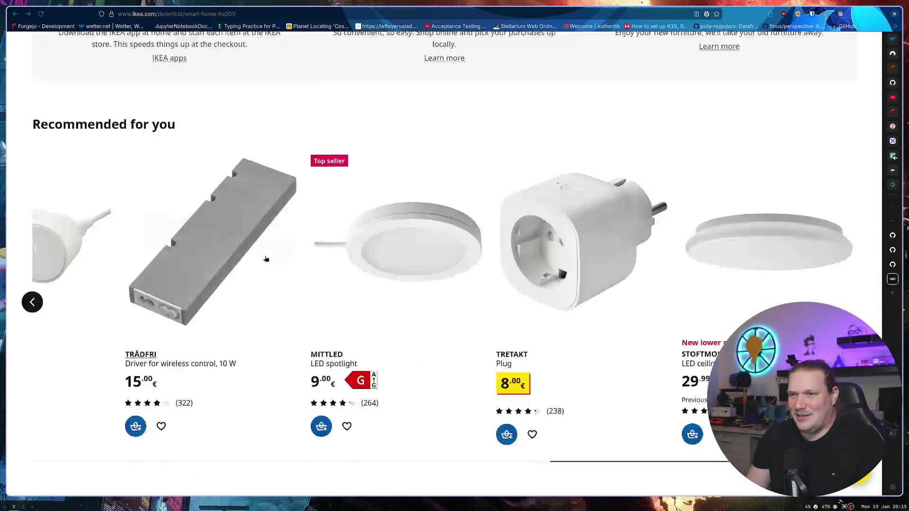
pyautogui.click(32, 273)
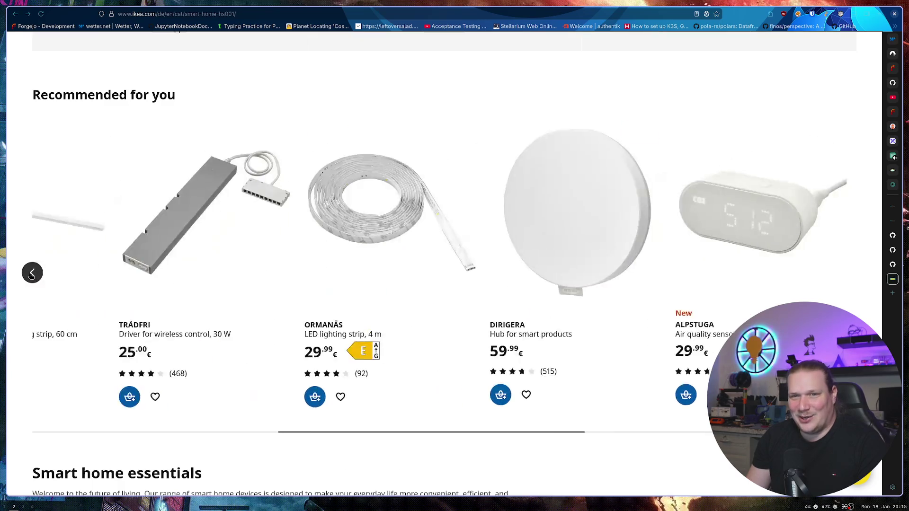
pyautogui.click(32, 272)
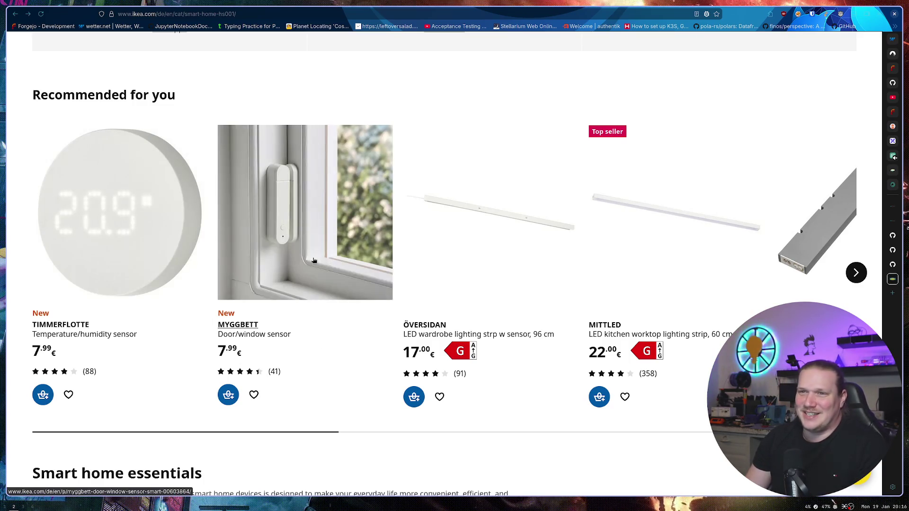
pyautogui.scroll(-10, 339, 402)
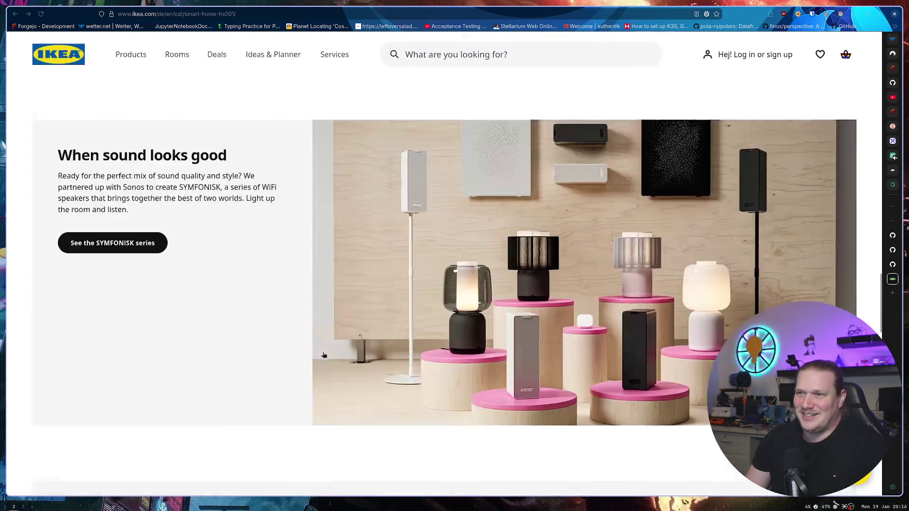
pyautogui.scroll(10, 326, 329)
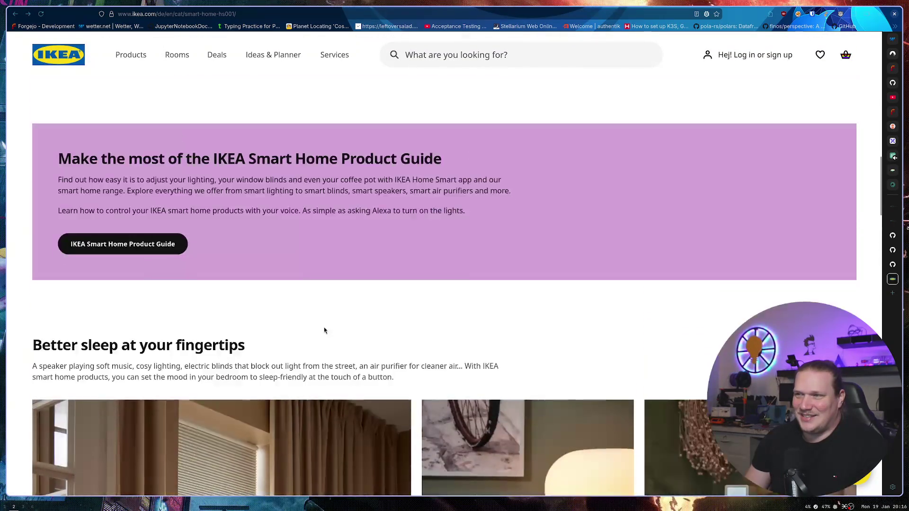
pyautogui.scroll(3, 325, 328)
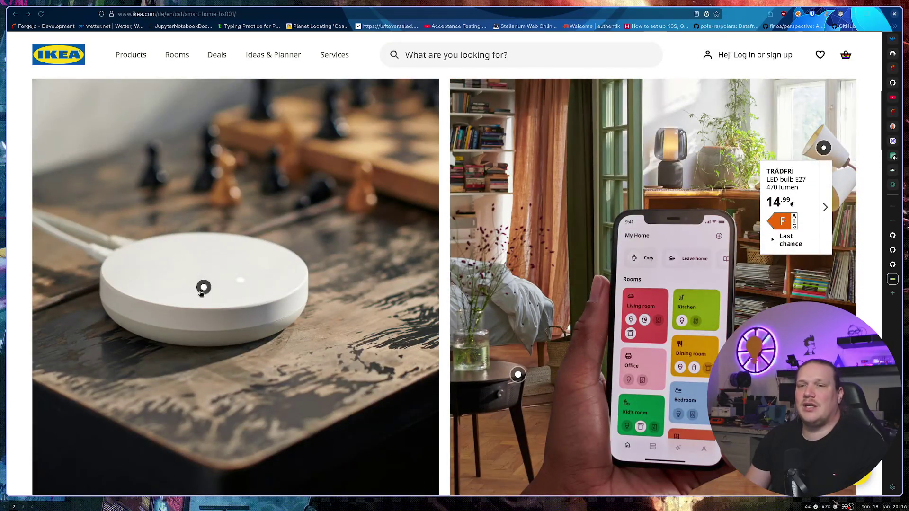
pyautogui.scroll(6, 418, 329)
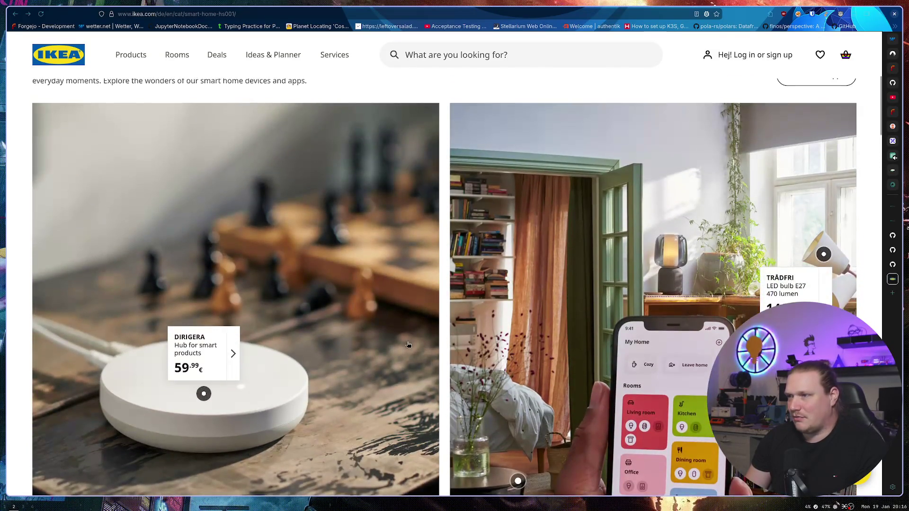
pyautogui.scroll(2, 418, 330)
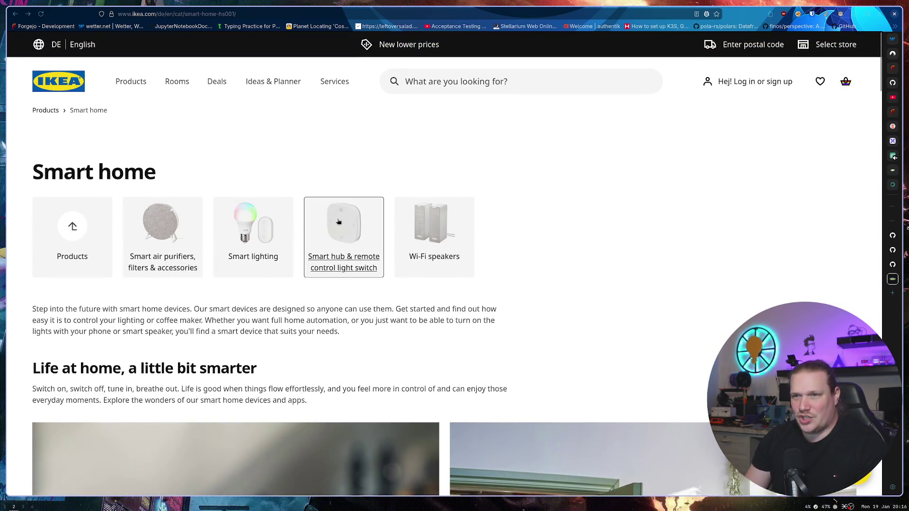
# Step: From the Smart hub & remote control listing, open the 5.99 € BILRESA scroll-wheel remote
pyautogui.click(340, 231)
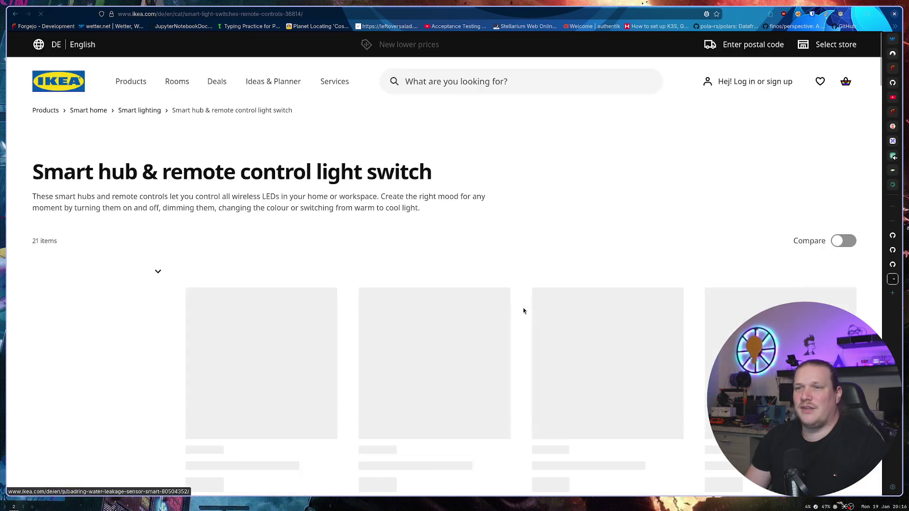
pyautogui.scroll(-2, 531, 193)
pyautogui.scroll(-7, 532, 192)
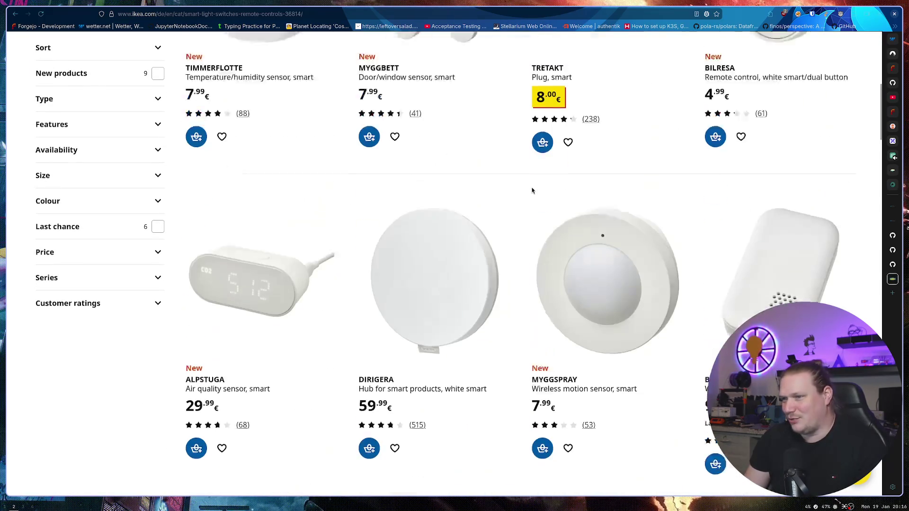
pyautogui.scroll(-3, 828, 279)
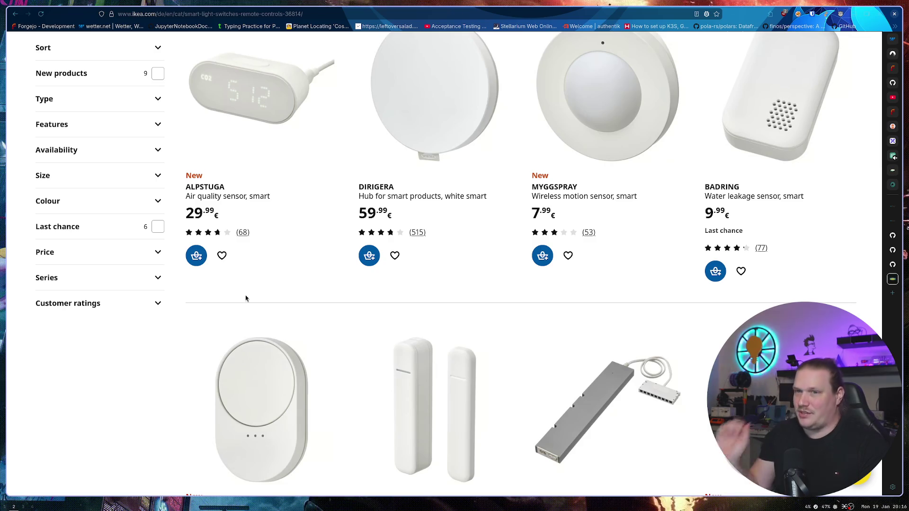
pyautogui.scroll(-2, 187, 307)
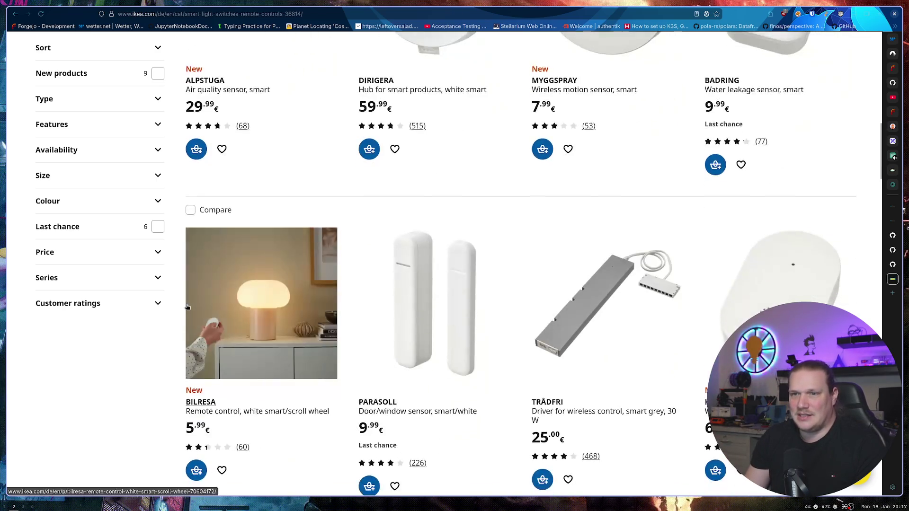
pyautogui.scroll(-2, 184, 331)
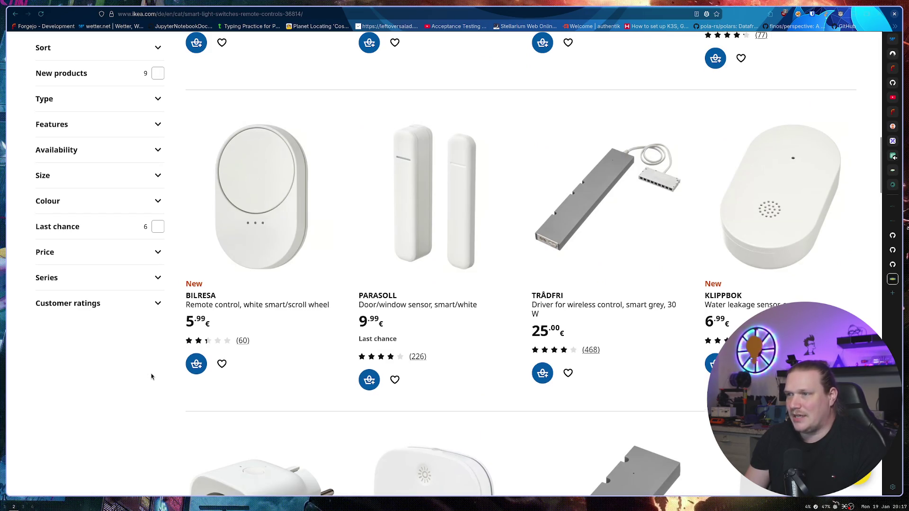
pyautogui.scroll(-2, 156, 366)
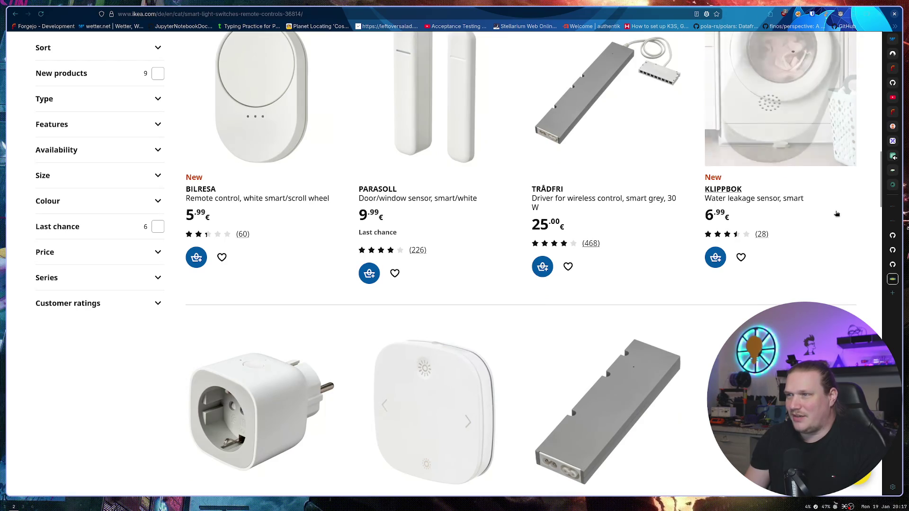
pyautogui.scroll(1, 836, 214)
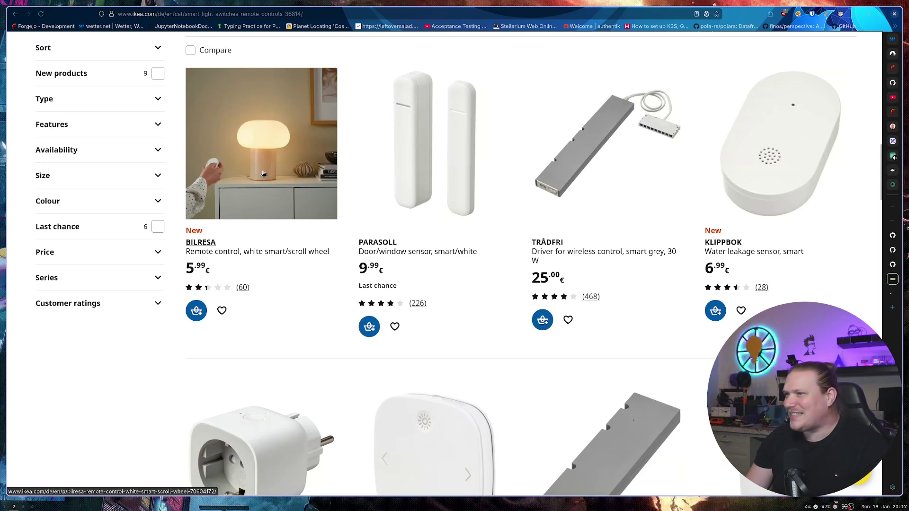
pyautogui.click(888, 295)
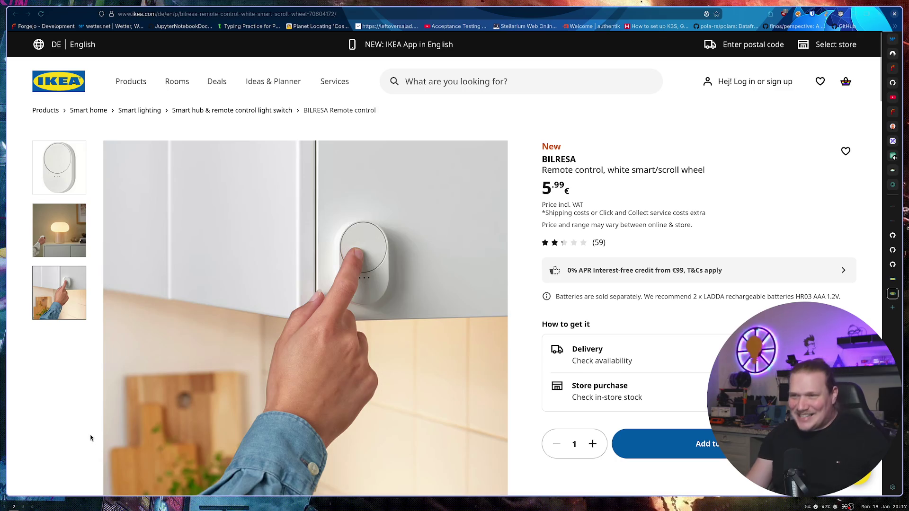
# Step: Open the BILRESA remote's customer reviews from its star rating
pyautogui.click(575, 248)
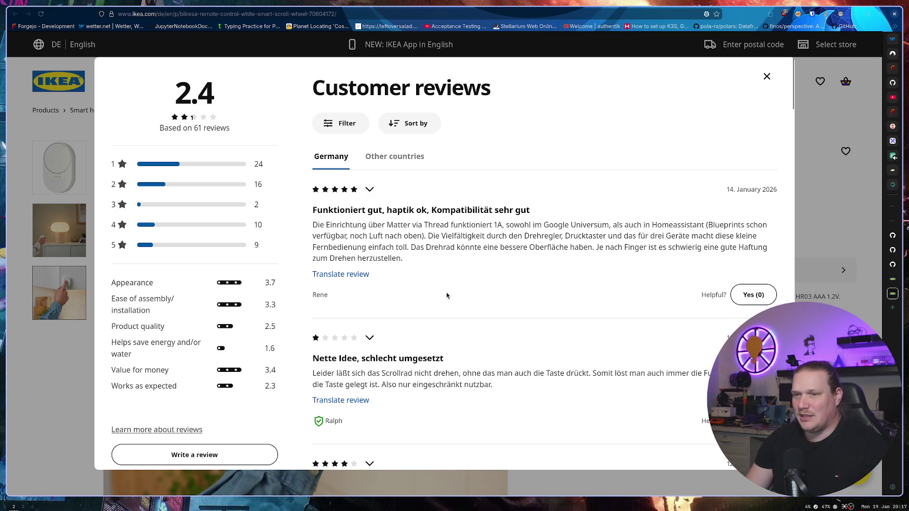
# Step: Read down the BILRESA remote's German customer reviews, then close the reviews panel
pyautogui.scroll(-3, 446, 296)
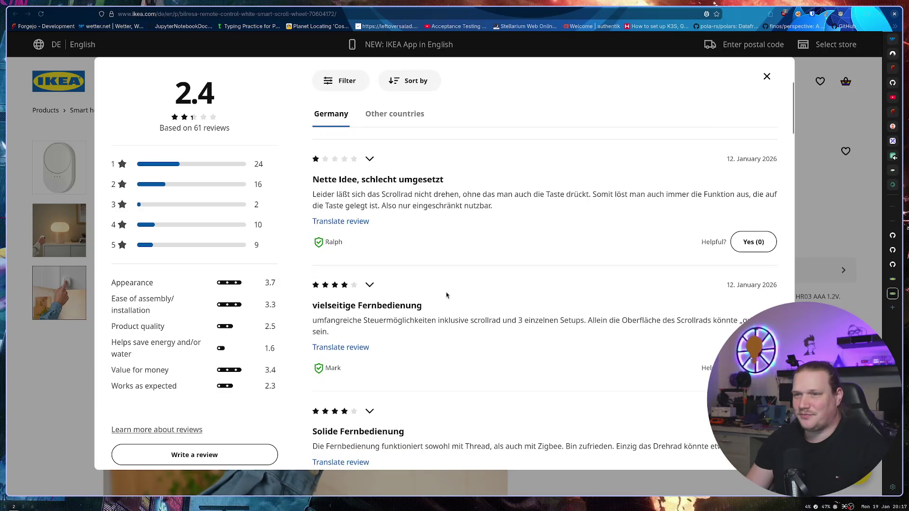
pyautogui.scroll(-2, 446, 295)
pyautogui.scroll(-3, 446, 295)
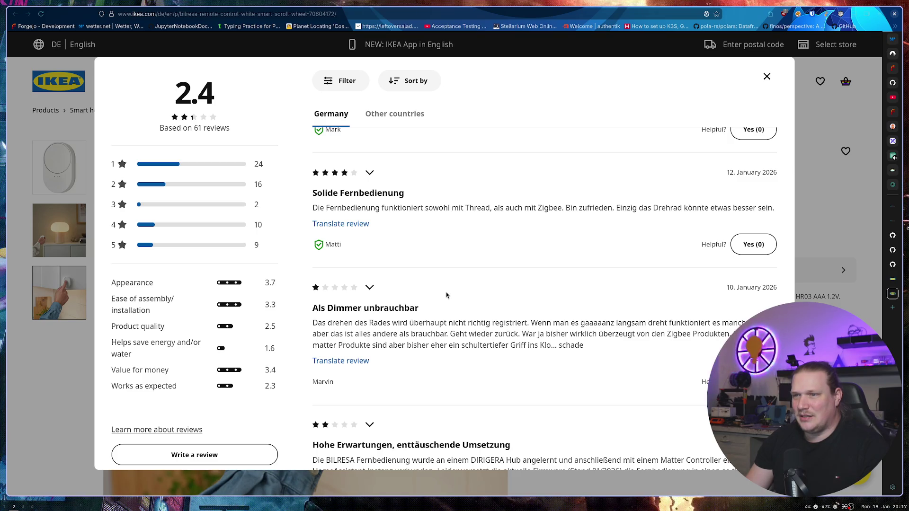
pyautogui.scroll(-3, 446, 296)
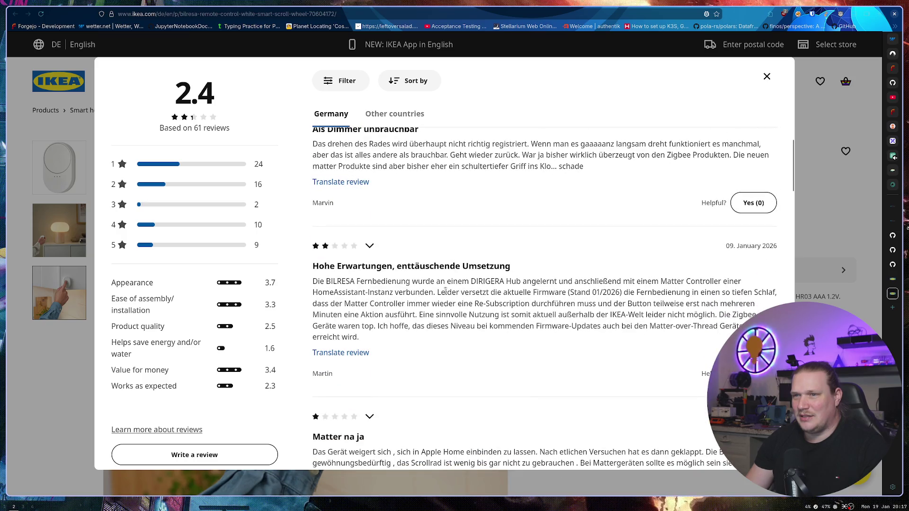
pyautogui.scroll(-2, 445, 293)
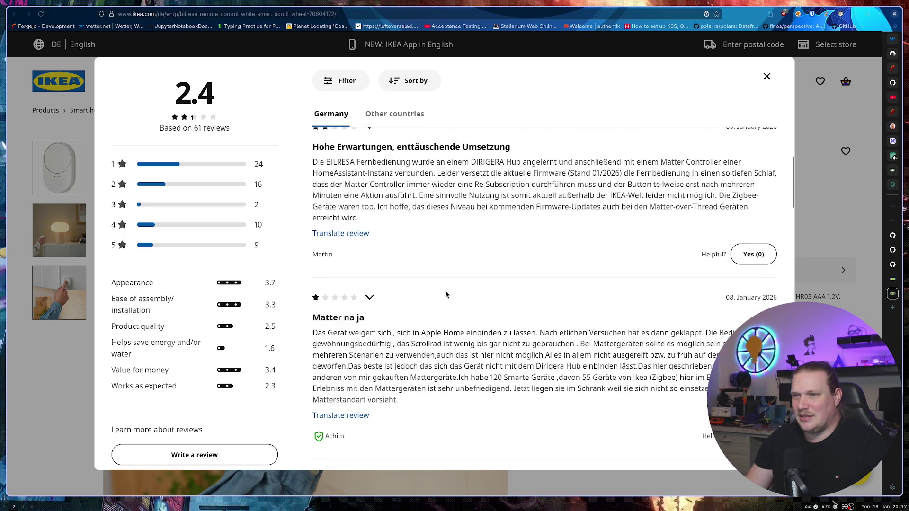
pyautogui.scroll(-3, 474, 293)
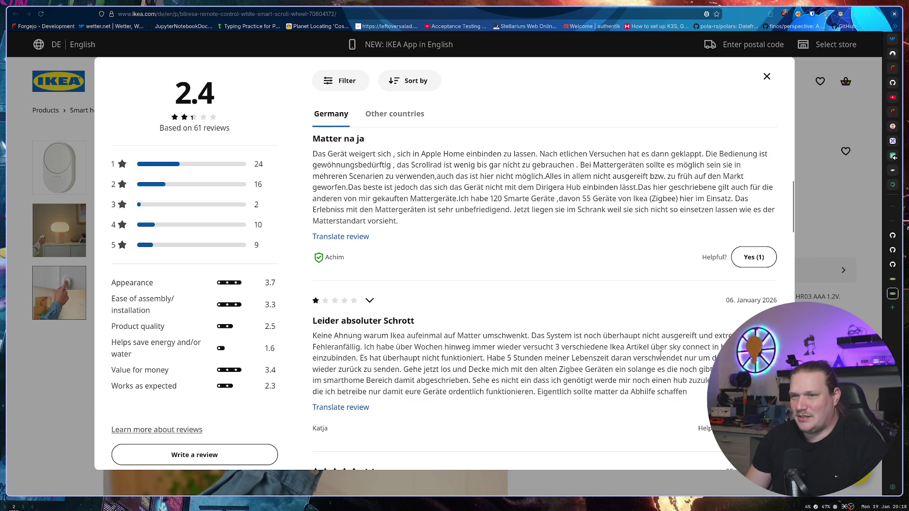
pyautogui.scroll(-5, 597, 285)
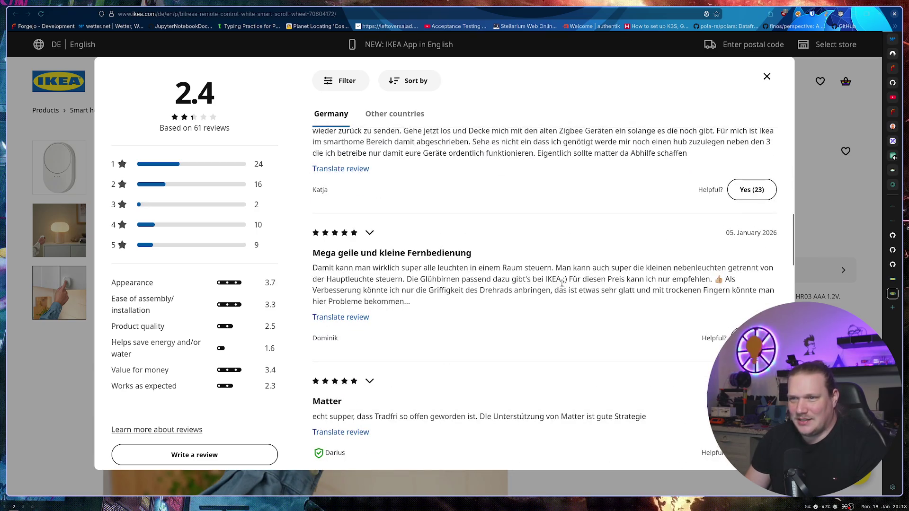
pyautogui.scroll(-10, 562, 282)
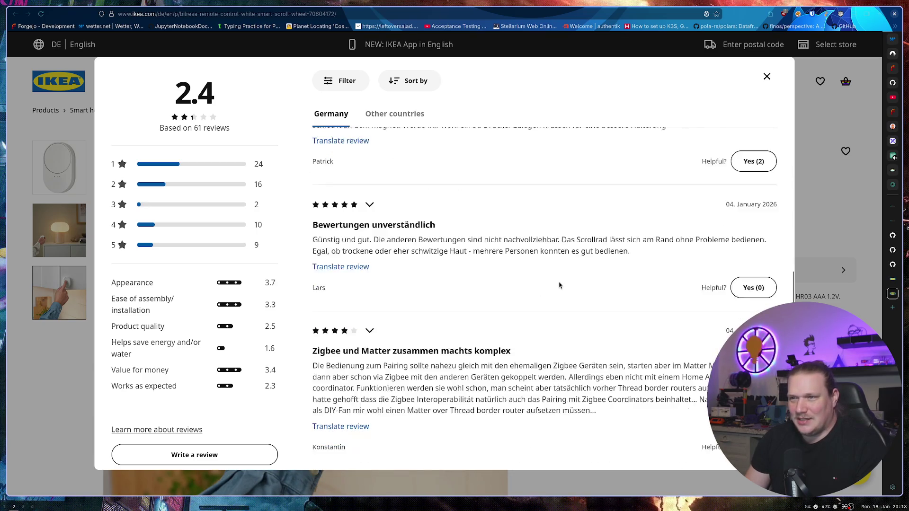
pyautogui.click(765, 77)
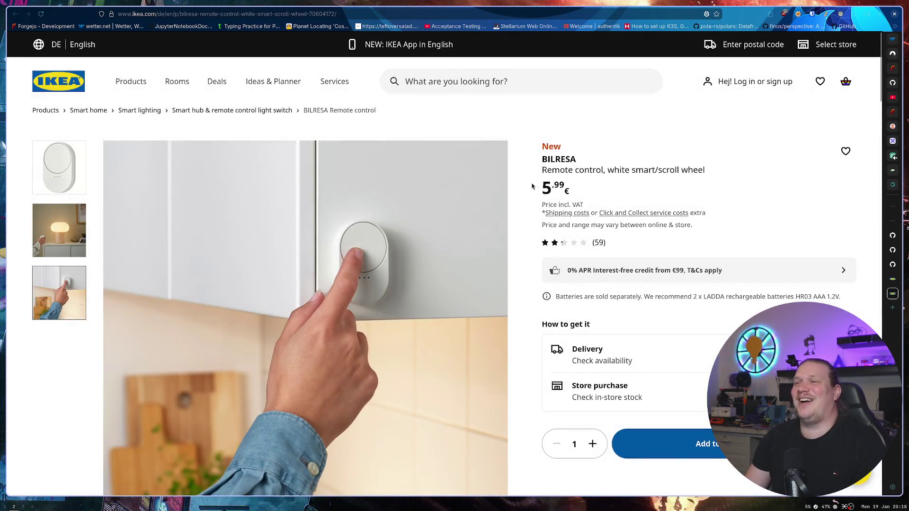
# Step: Highlight the 5.99€ price, then return to the smart light switch category listing
pyautogui.moveTo(541, 187); pyautogui.dragTo(612, 183)
pyautogui.click(616, 185)
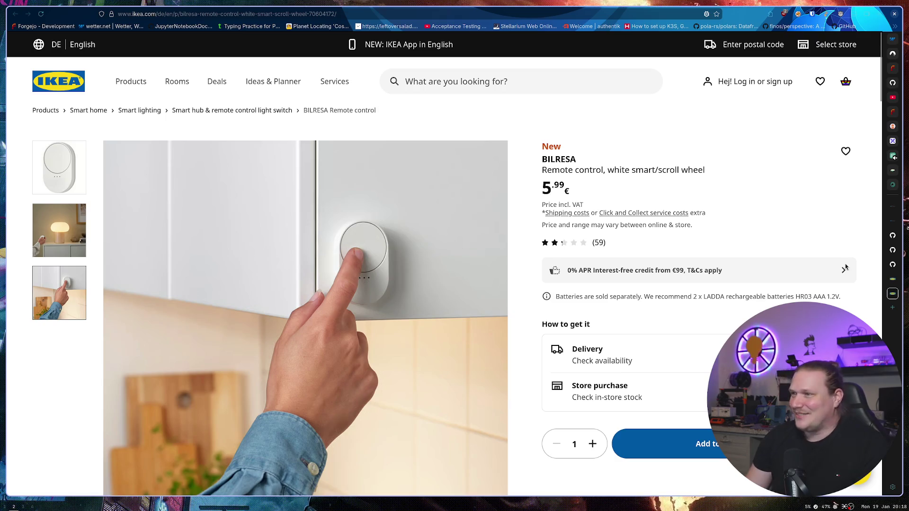
pyautogui.hotkey('alt', 'Left')
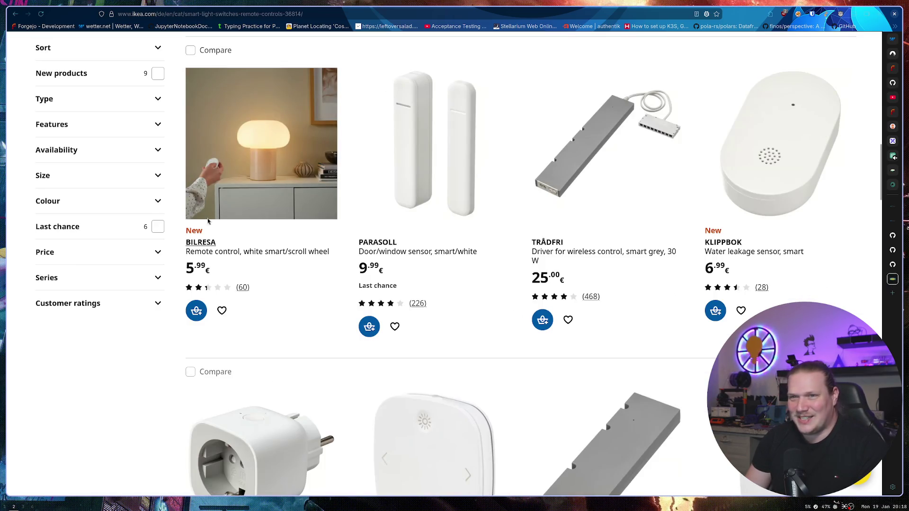
# Step: Browse down through the 21 smart hub and remote control switch products
pyautogui.scroll(-1, 102, 402)
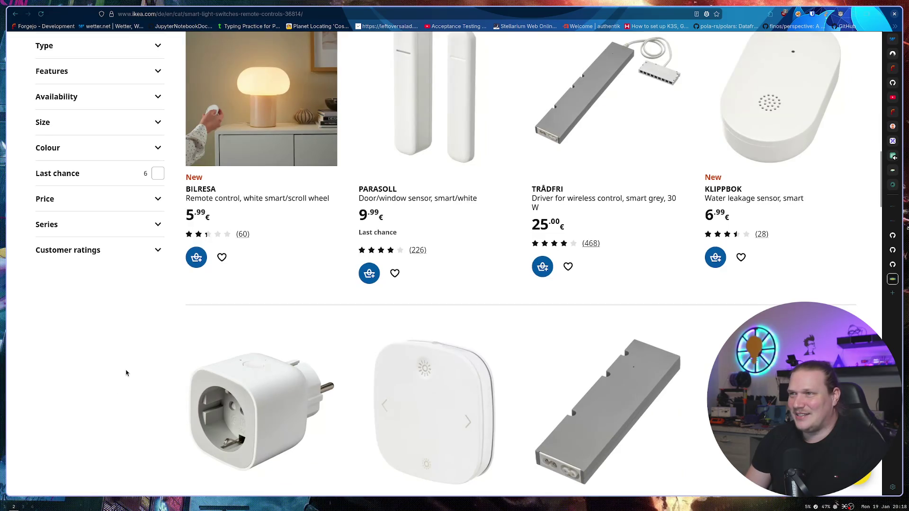
pyautogui.scroll(1, 126, 371)
pyautogui.scroll(-5, 116, 366)
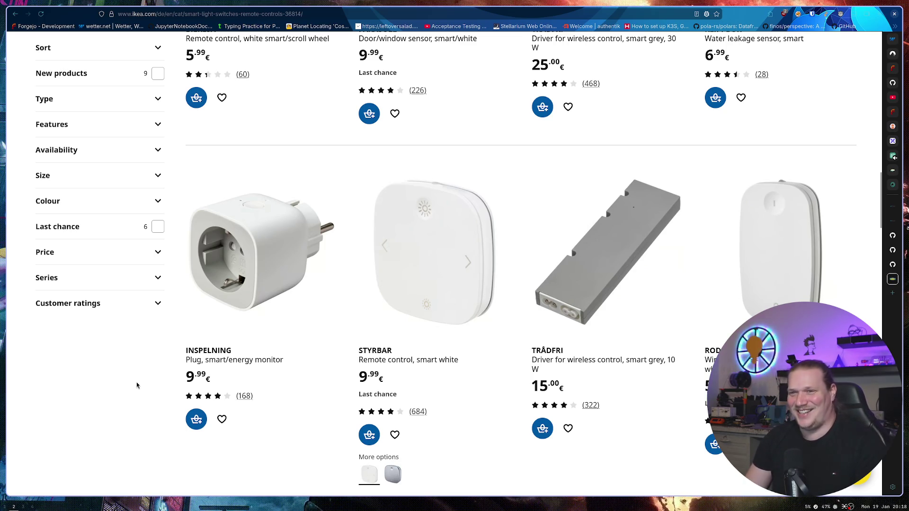
pyautogui.scroll(-3, 139, 376)
pyautogui.scroll(-5, 140, 374)
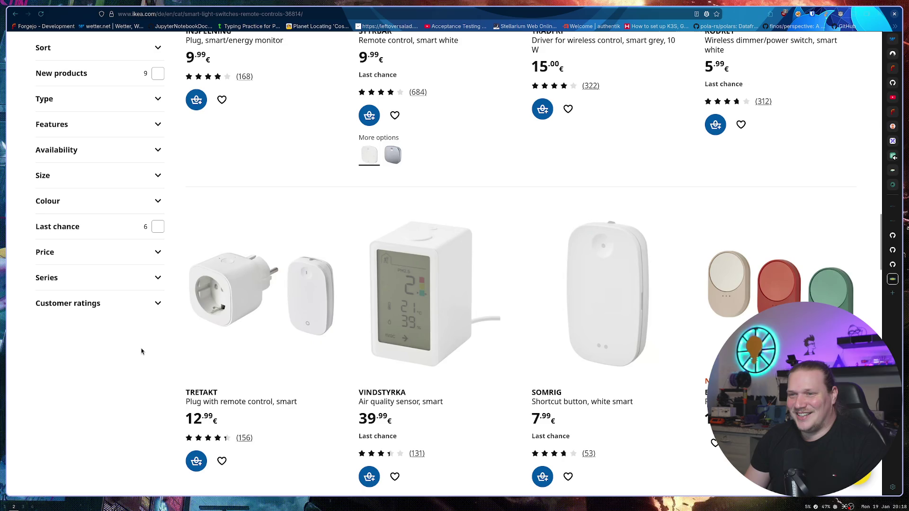
pyautogui.scroll(-1, 140, 348)
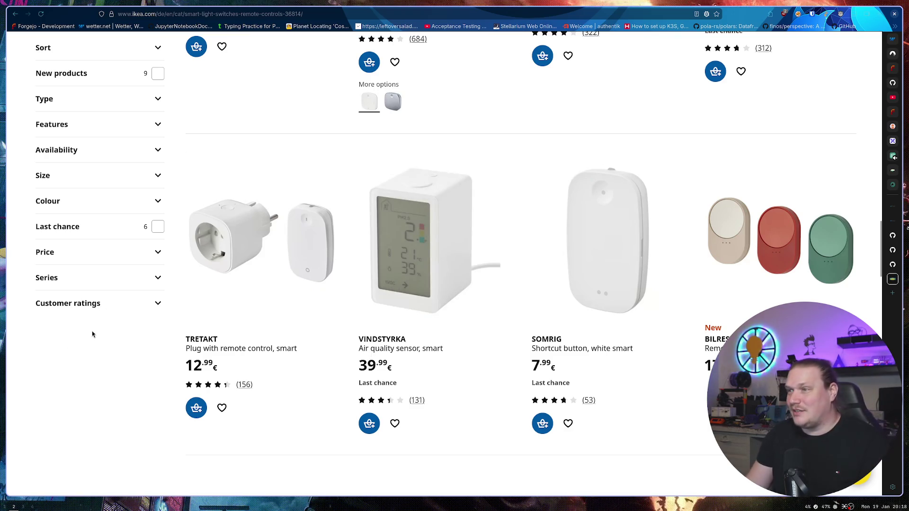
pyautogui.scroll(-2, 92, 331)
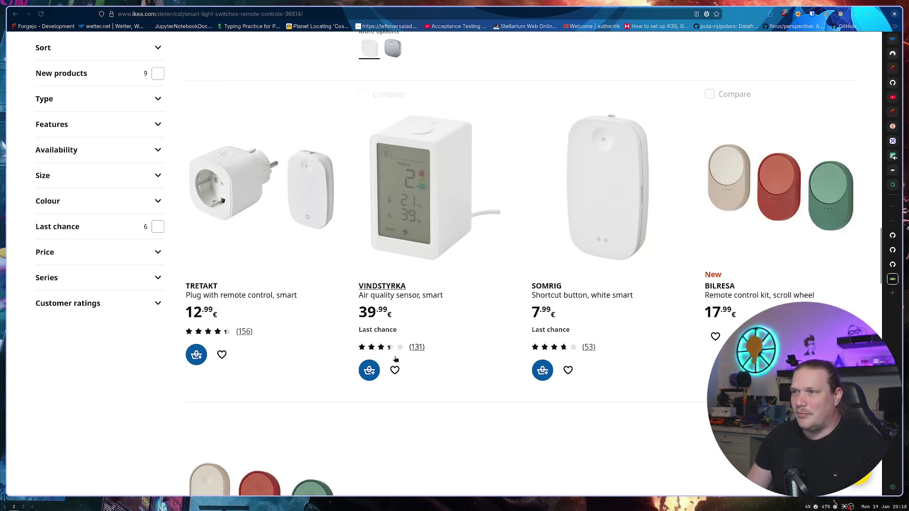
pyautogui.scroll(-6, 111, 355)
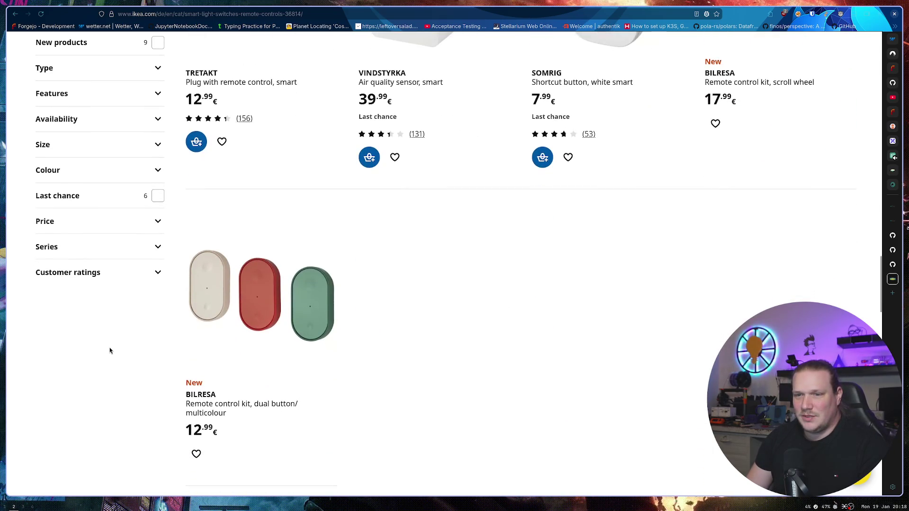
pyautogui.scroll(-5, 110, 350)
# Step: Scroll back to the top of the listing, led by the TIMMERFLOTTE sensor
pyautogui.scroll(8, 258, 203)
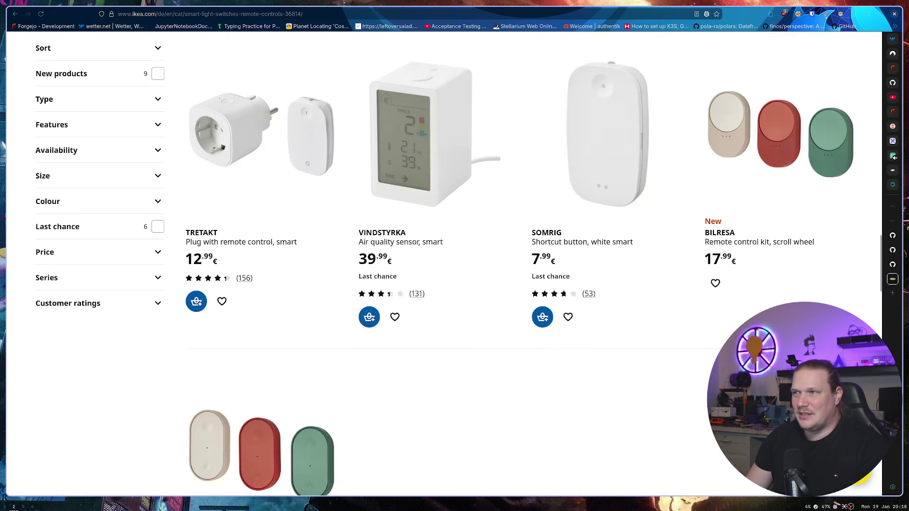
pyautogui.scroll(10, 258, 203)
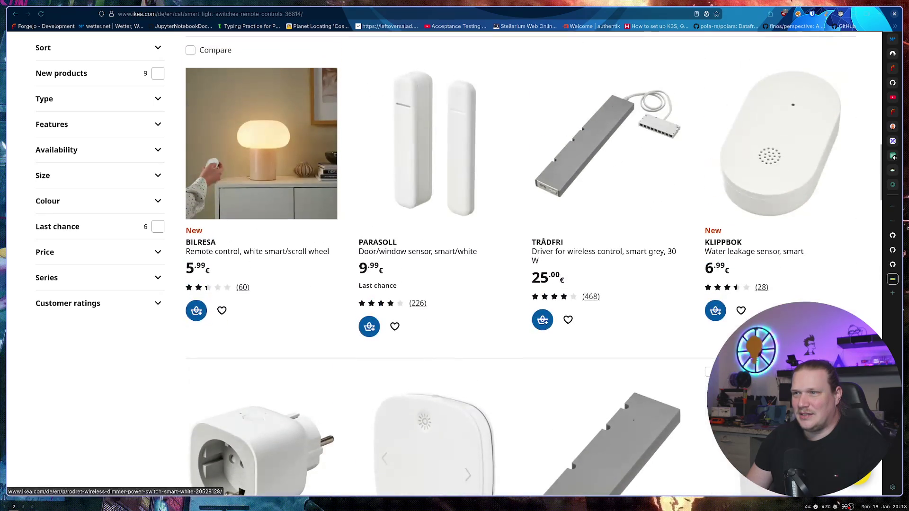
pyautogui.scroll(5, 258, 203)
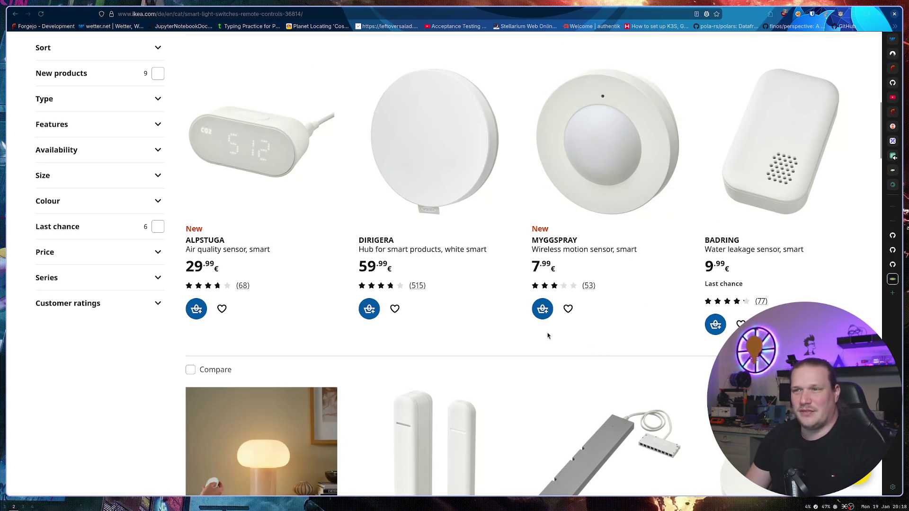
pyautogui.scroll(7, 471, 331)
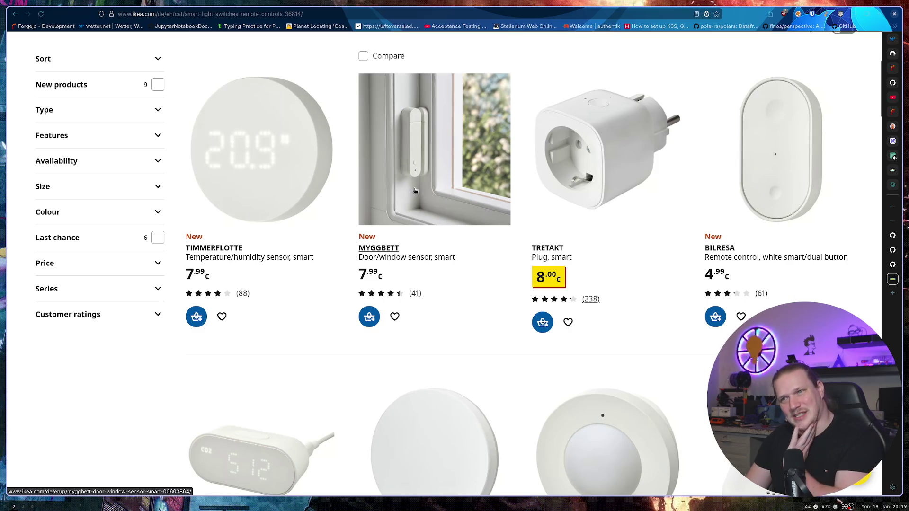
pyautogui.scroll(5, 423, 207)
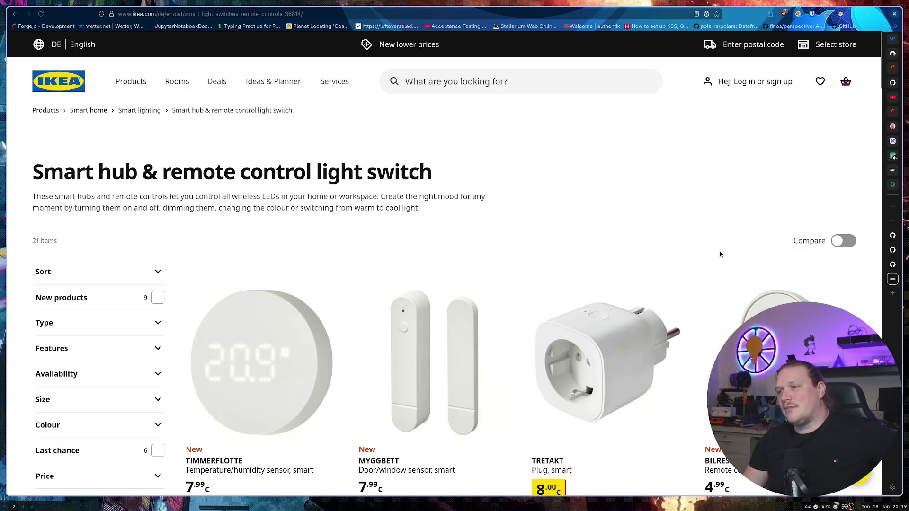
# Step: Look down the smart remotes and sensors grid, then switch to the YouTube tab
pyautogui.scroll(-15, 719, 254)
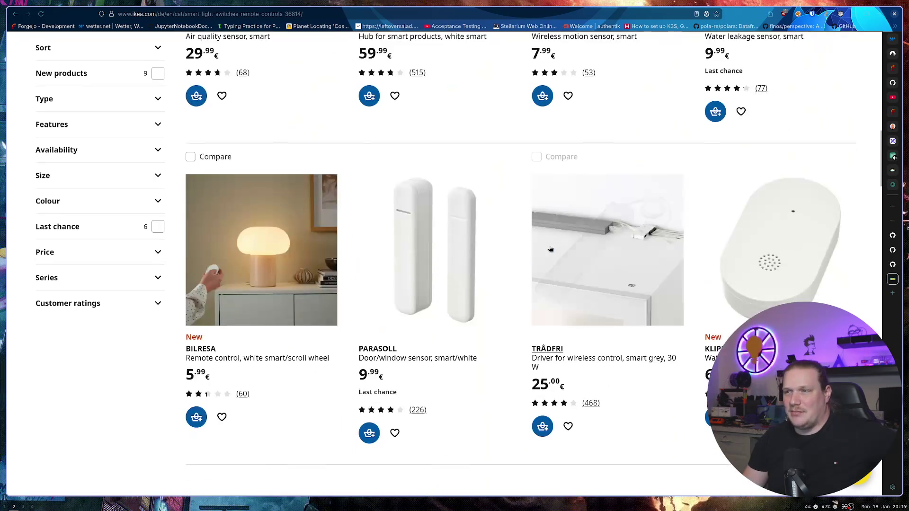
pyautogui.scroll(-3, 550, 248)
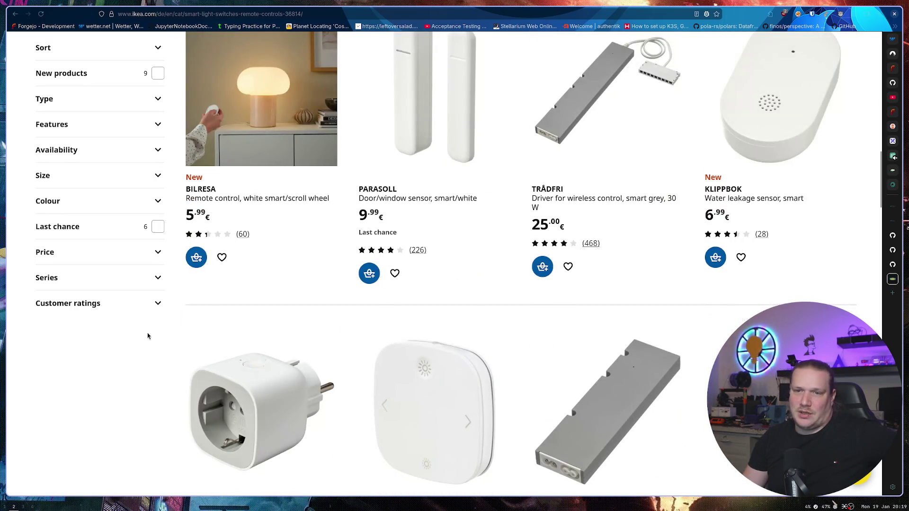
pyautogui.scroll(-5, 146, 351)
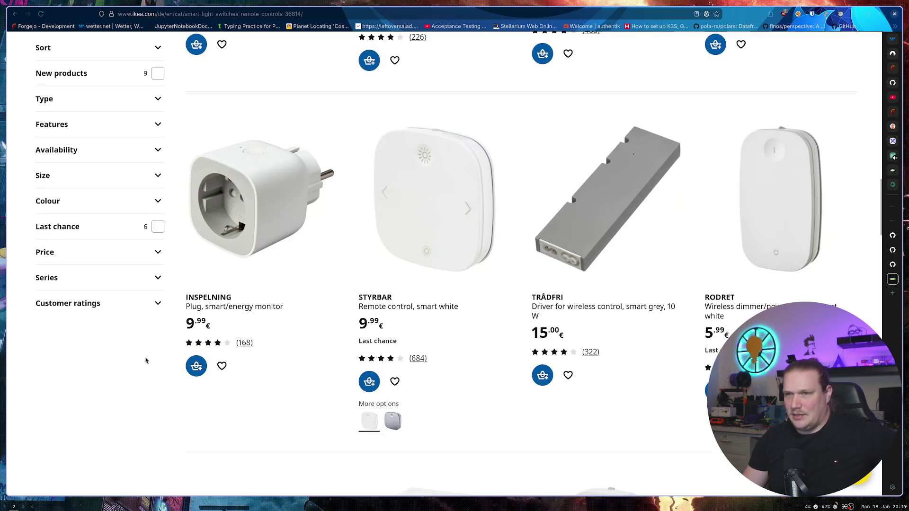
pyautogui.scroll(-5, 146, 361)
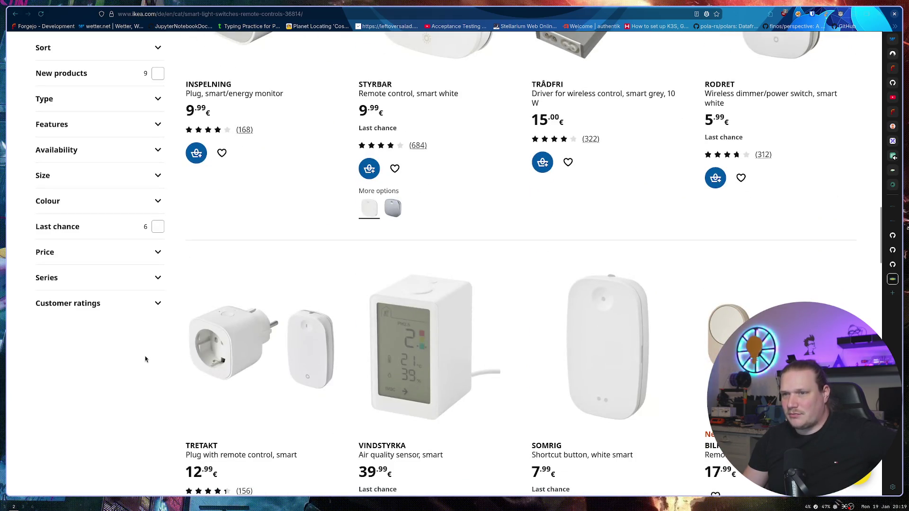
pyautogui.scroll(-1, 145, 359)
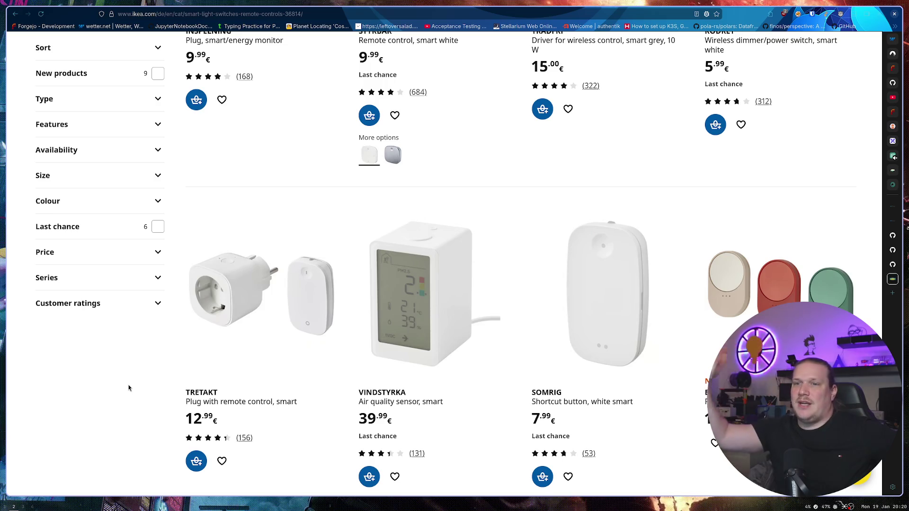
pyautogui.scroll(-5, 128, 388)
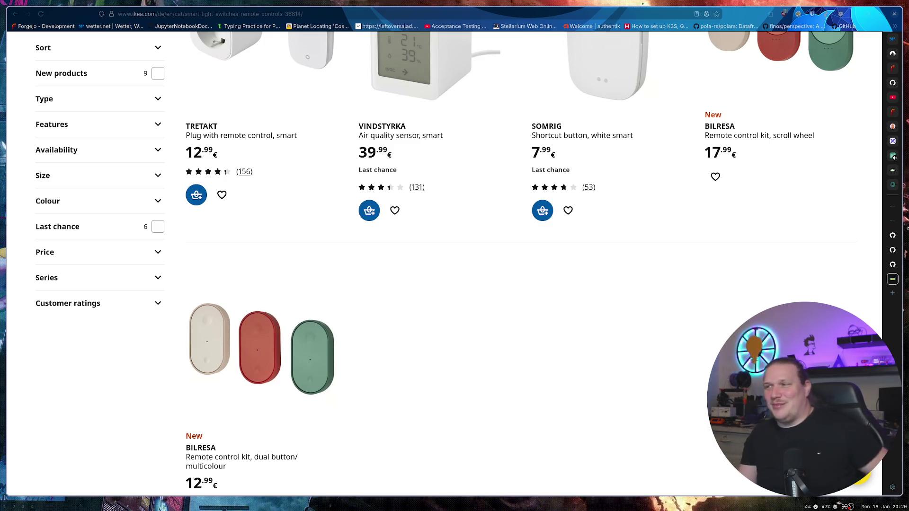
pyautogui.click(892, 97)
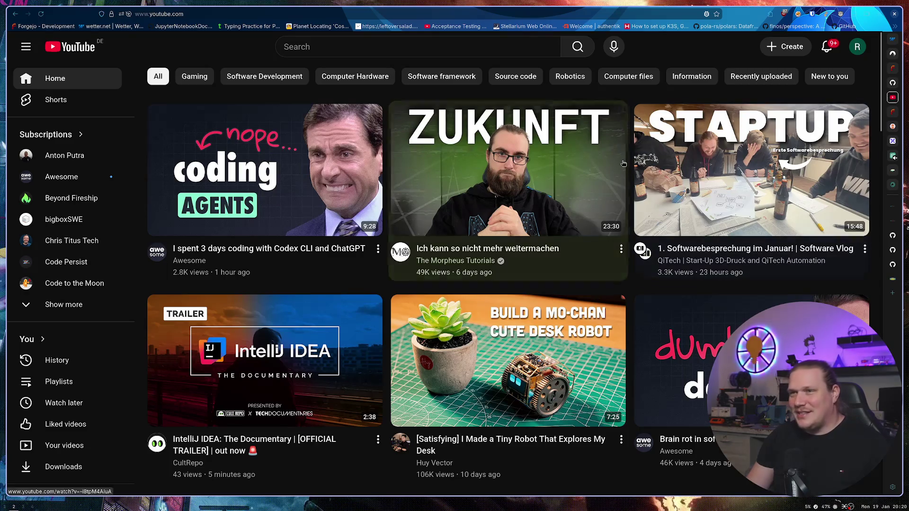
# Step: Open the Watch later playlist and the Smarthomes feat. Homey Pro video
pyautogui.click(76, 407)
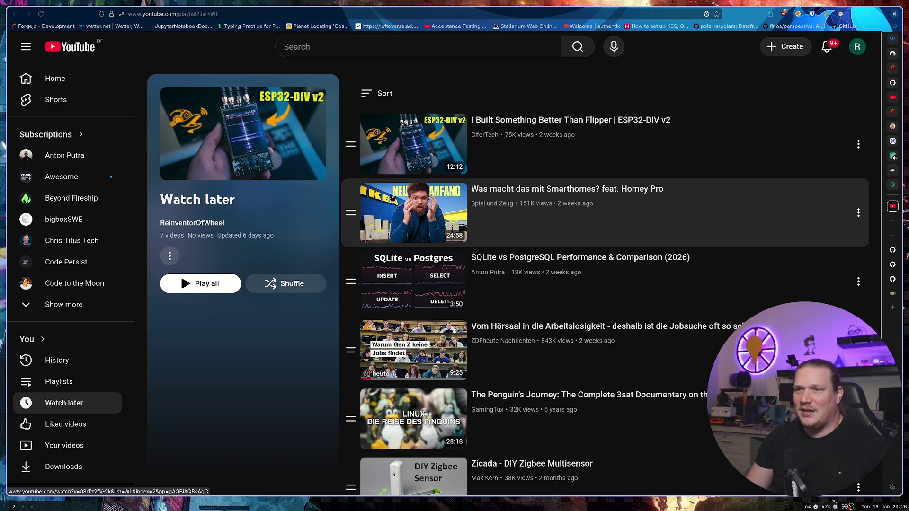
pyautogui.click(379, 208)
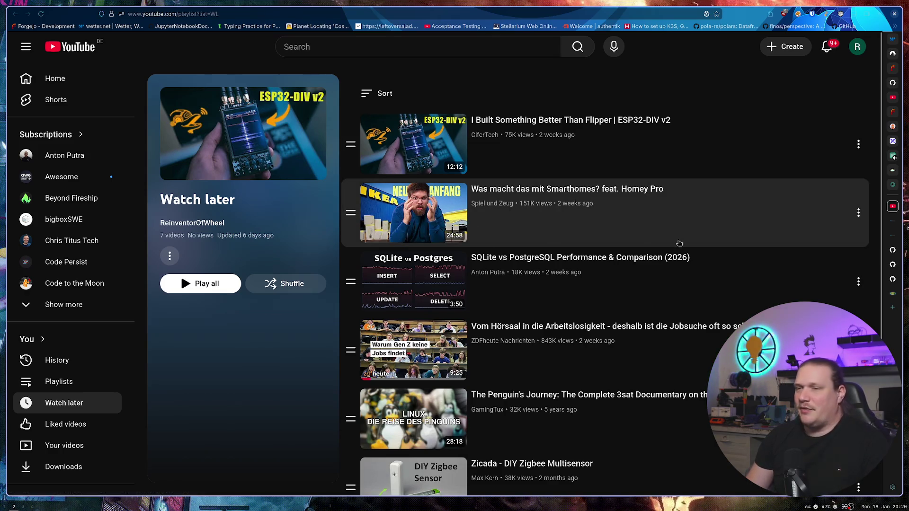
pyautogui.scroll(-2, 265, 369)
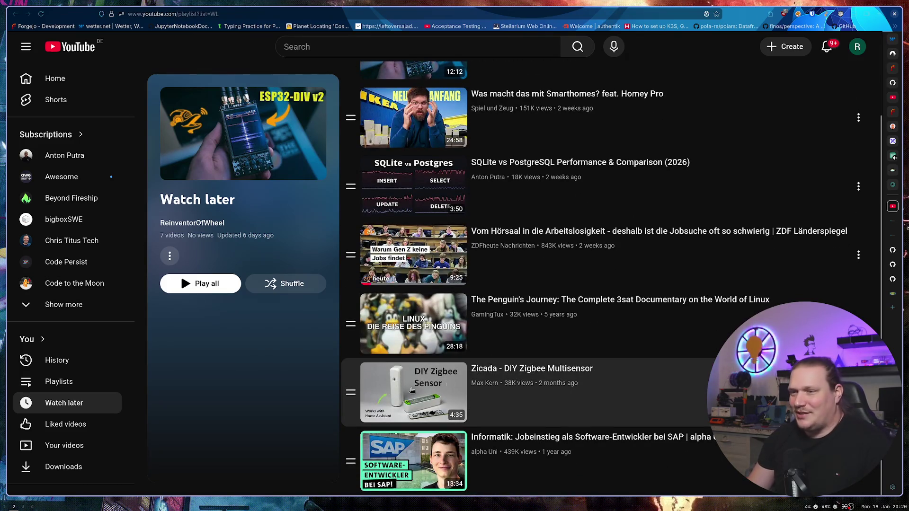
pyautogui.scroll(2, 300, 398)
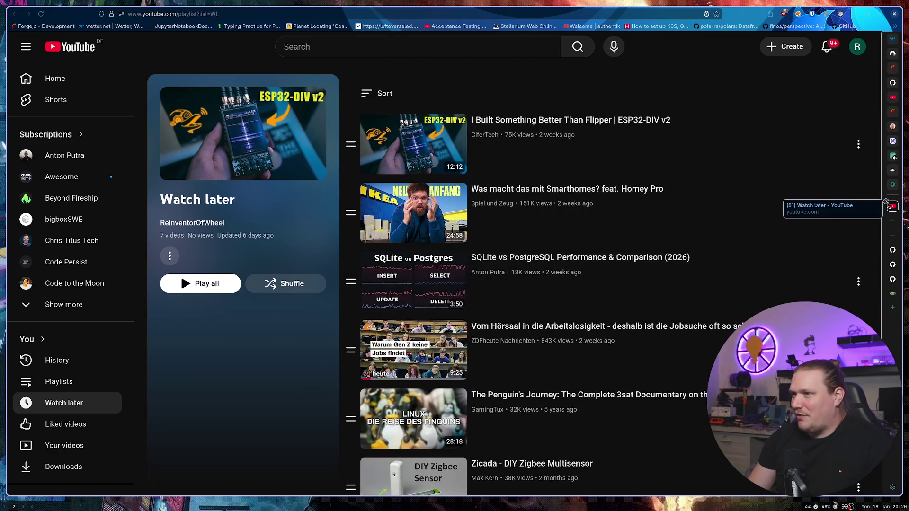
# Step: Close the Watch later tab and return to the IKEA smart switches listing
pyautogui.click(886, 202)
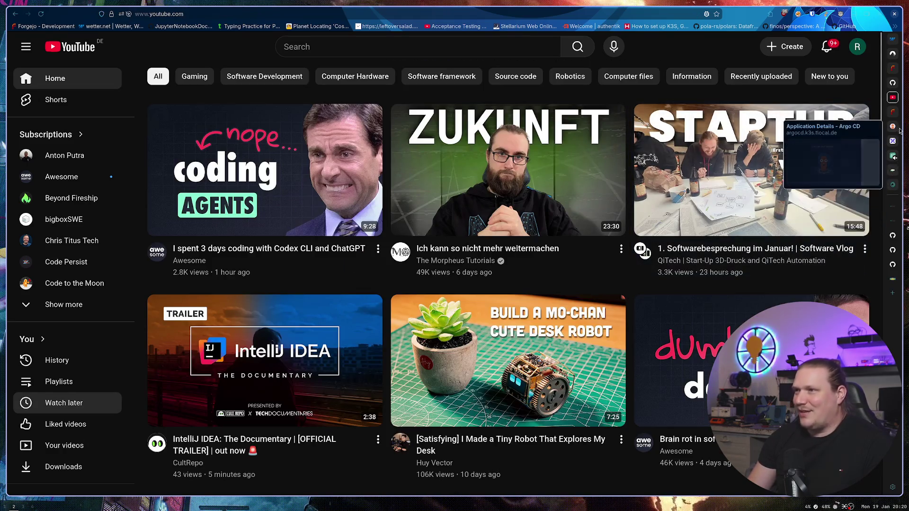
pyautogui.click(893, 207)
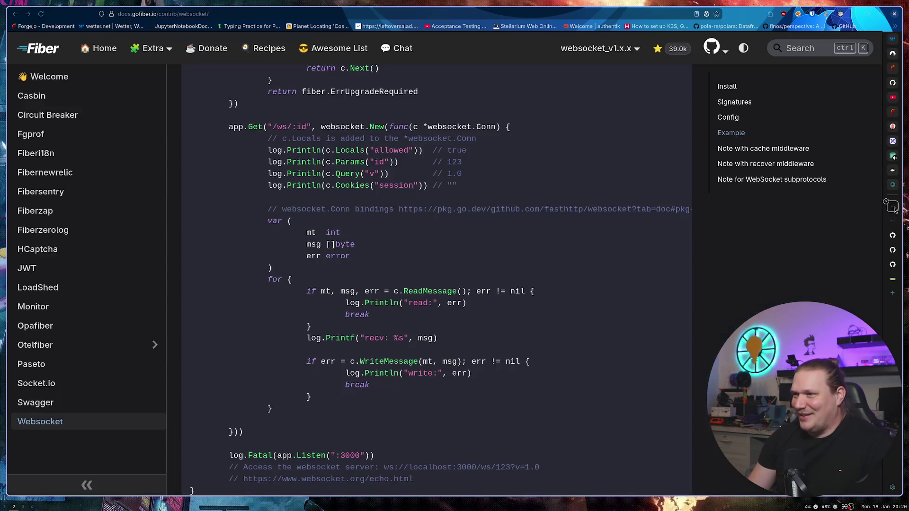
pyautogui.click(892, 279)
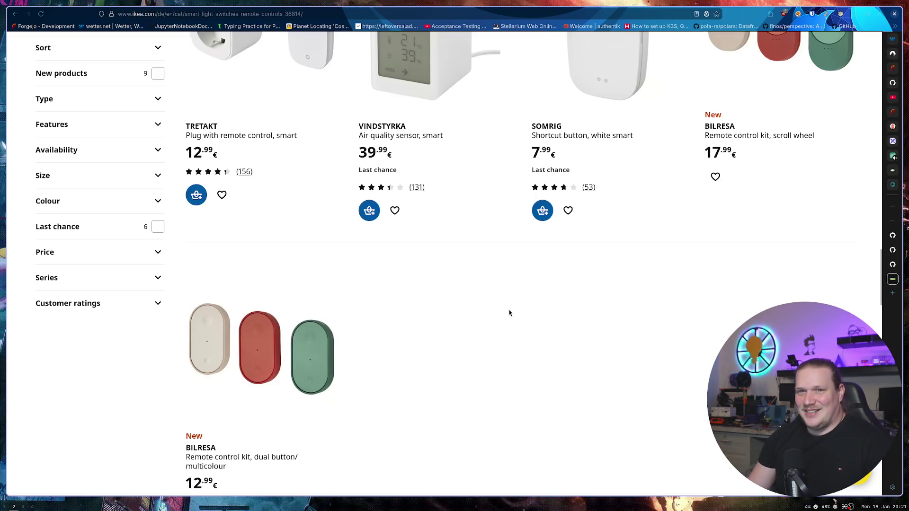
# Step: Open the 74-item Smart lighting category and scroll down to the KAJPLATS starter kit row
pyautogui.scroll(5, 490, 289)
pyautogui.scroll(10, 490, 290)
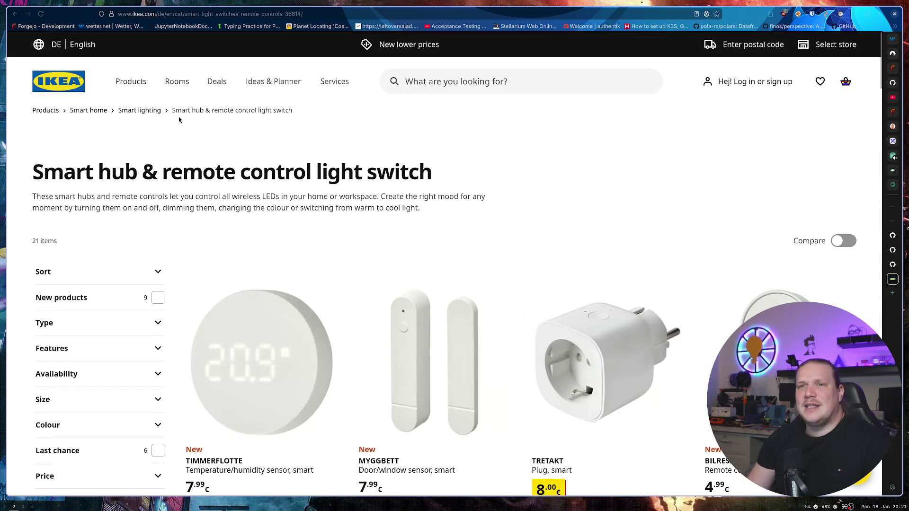
pyautogui.click(124, 111)
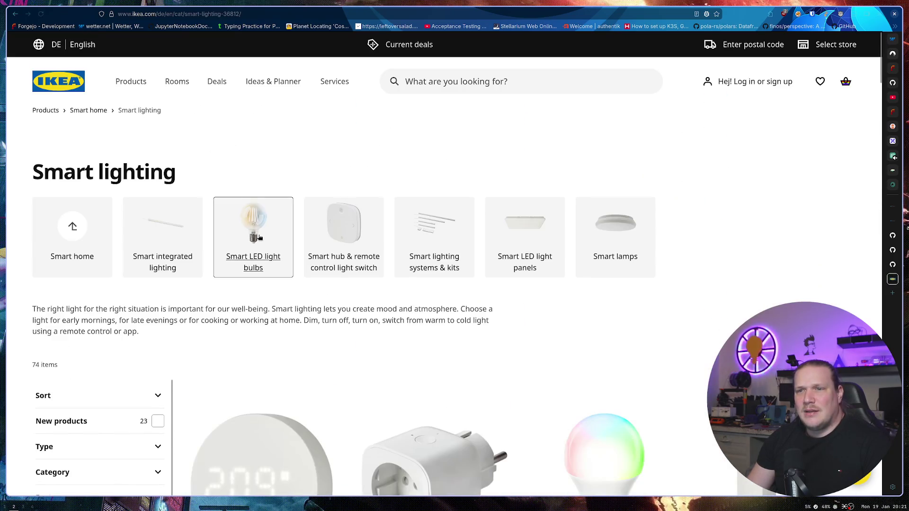
pyautogui.scroll(-3, 274, 152)
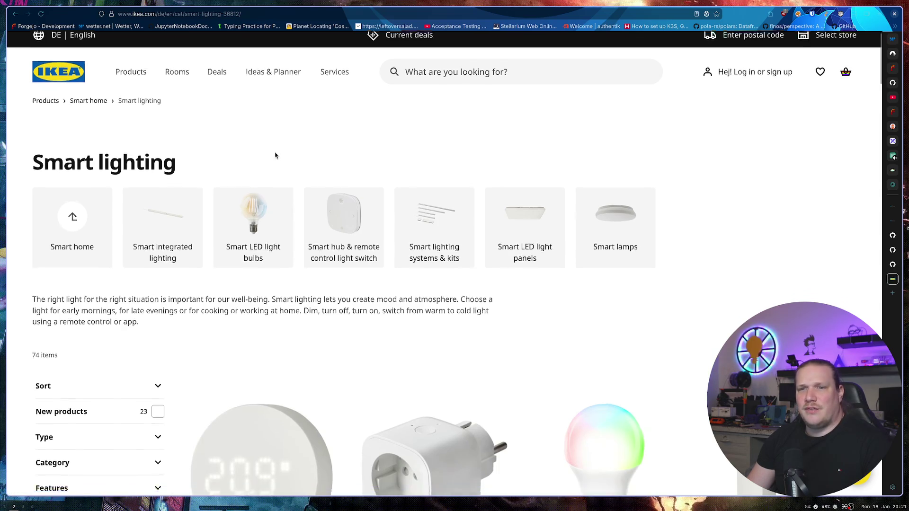
pyautogui.scroll(-3, 402, 157)
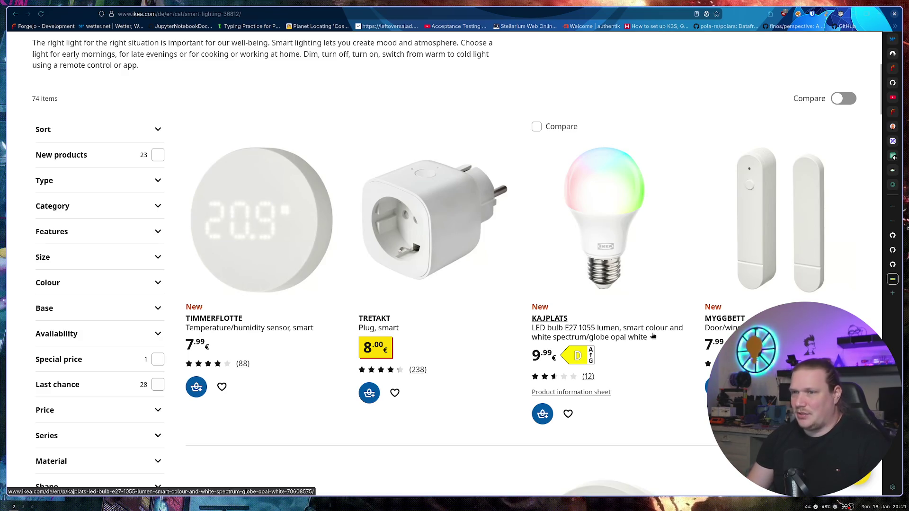
pyautogui.scroll(-3, 655, 335)
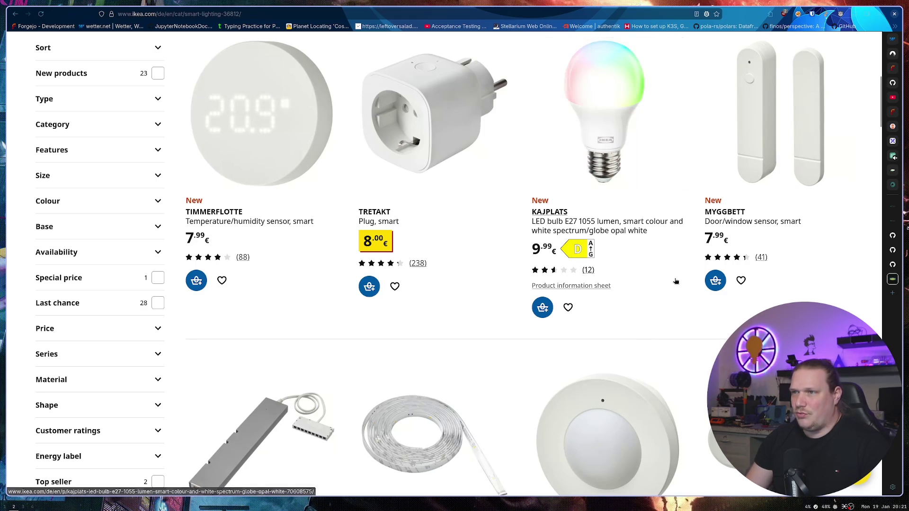
pyautogui.scroll(-2, 650, 245)
pyautogui.scroll(-2, 651, 245)
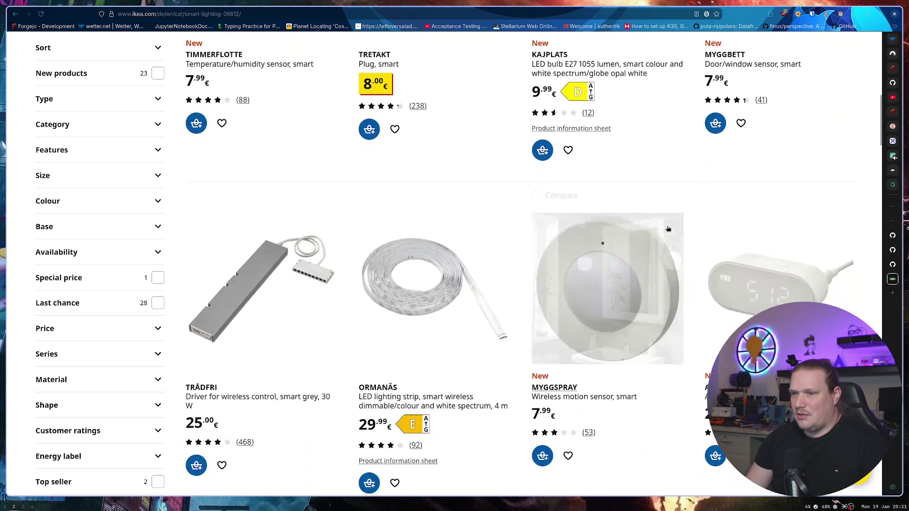
pyautogui.scroll(-5, 804, 213)
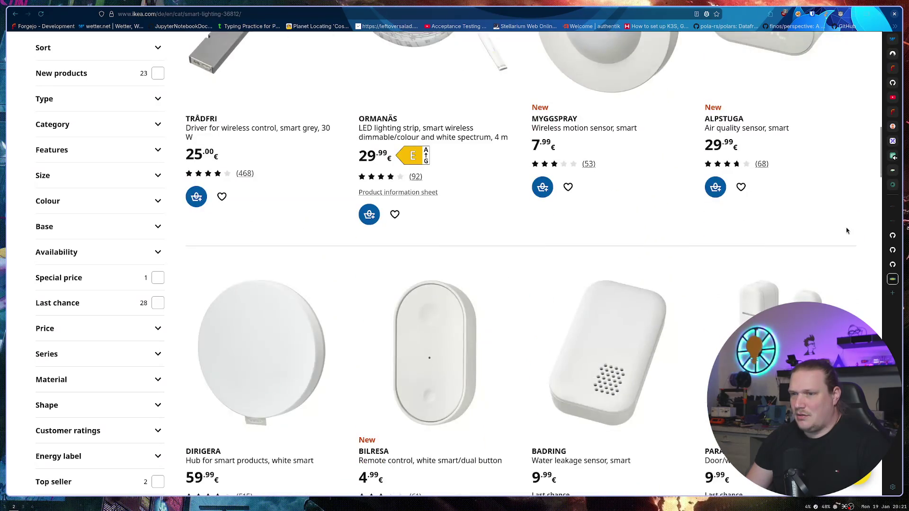
pyautogui.scroll(-8, 846, 229)
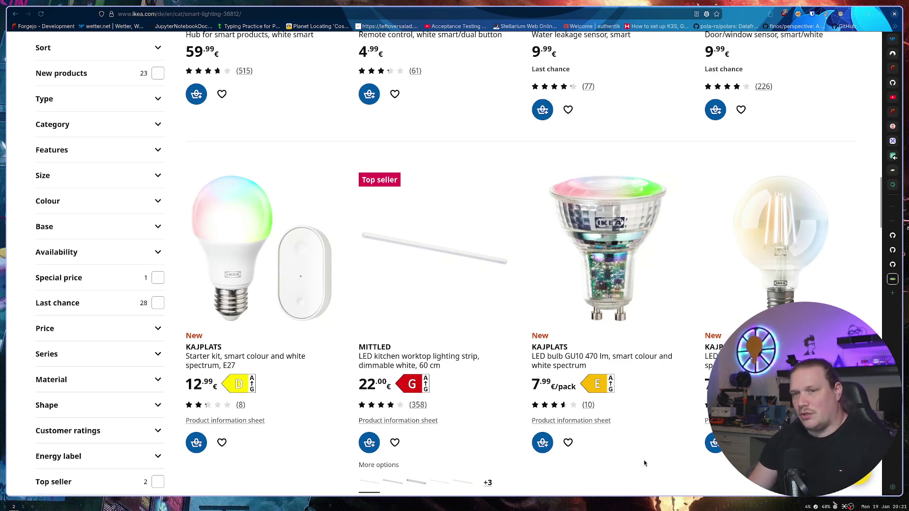
# Step: Open the KAJPLATS starter kit reviews and highlight the hub complaint and Besserwisser sentence
pyautogui.click(211, 407)
pyautogui.scroll(-3, 506, 268)
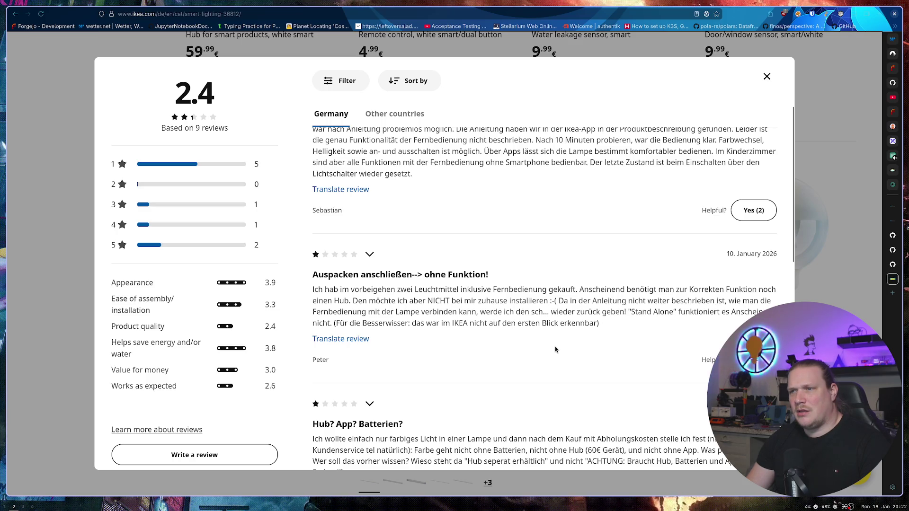
pyautogui.moveTo(597, 323)
pyautogui.mouseDown()
pyautogui.moveTo(324, 302)
pyautogui.moveTo(321, 292)
pyautogui.mouseUp()
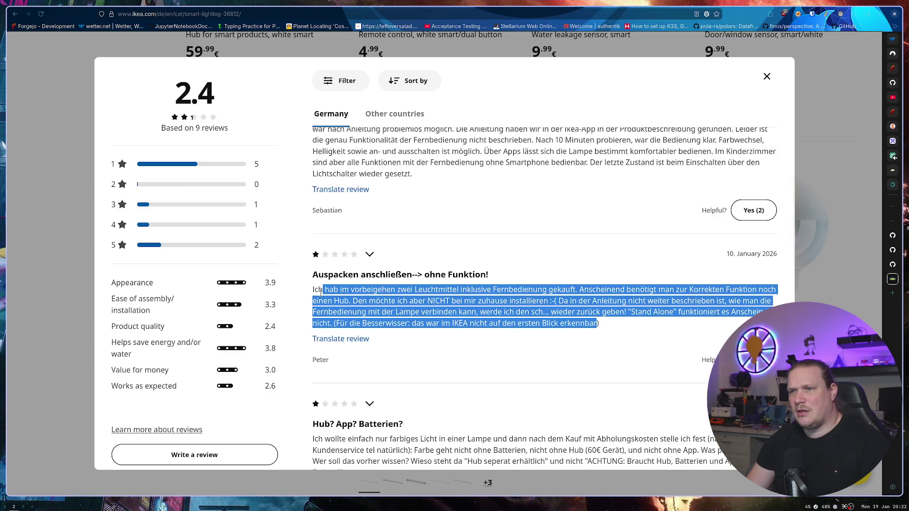
pyautogui.moveTo(335, 323); pyautogui.dragTo(597, 324)
pyautogui.click(644, 332)
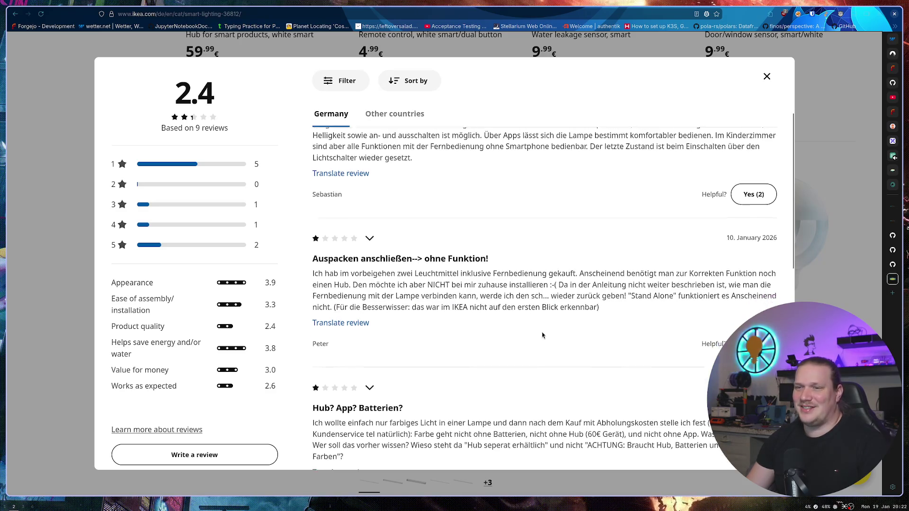
# Step: Highlight the text of the 'Hub? App? Batterien?' review
pyautogui.scroll(-3, 538, 314)
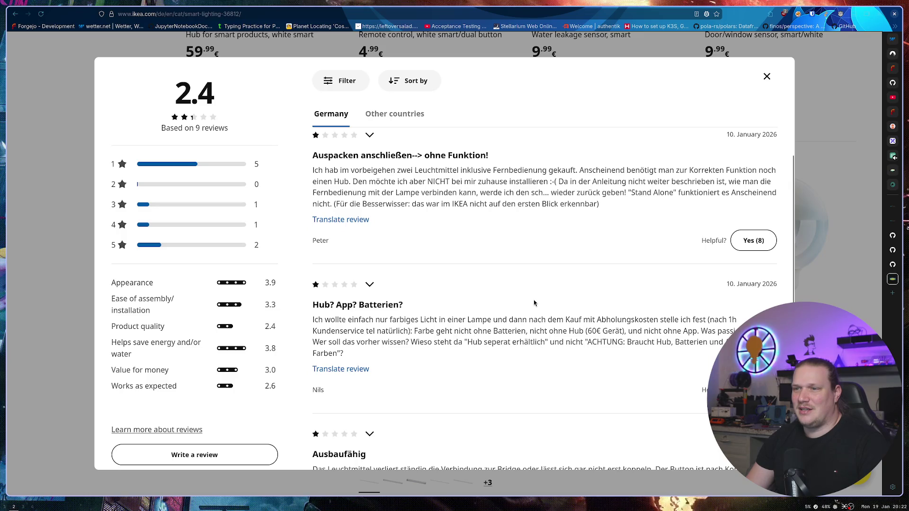
pyautogui.moveTo(446, 319)
pyautogui.mouseDown()
pyautogui.moveTo(655, 321)
pyautogui.moveTo(677, 331)
pyautogui.moveTo(460, 341)
pyautogui.moveTo(499, 331)
pyautogui.mouseUp()
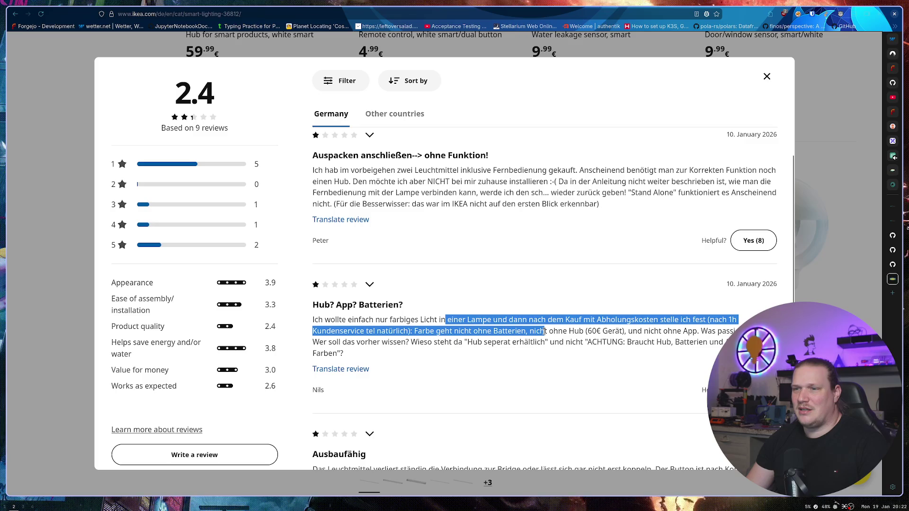
pyautogui.moveTo(544, 331)
pyautogui.mouseDown()
pyautogui.moveTo(695, 333)
pyautogui.moveTo(681, 343)
pyautogui.moveTo(550, 358)
pyautogui.mouseUp()
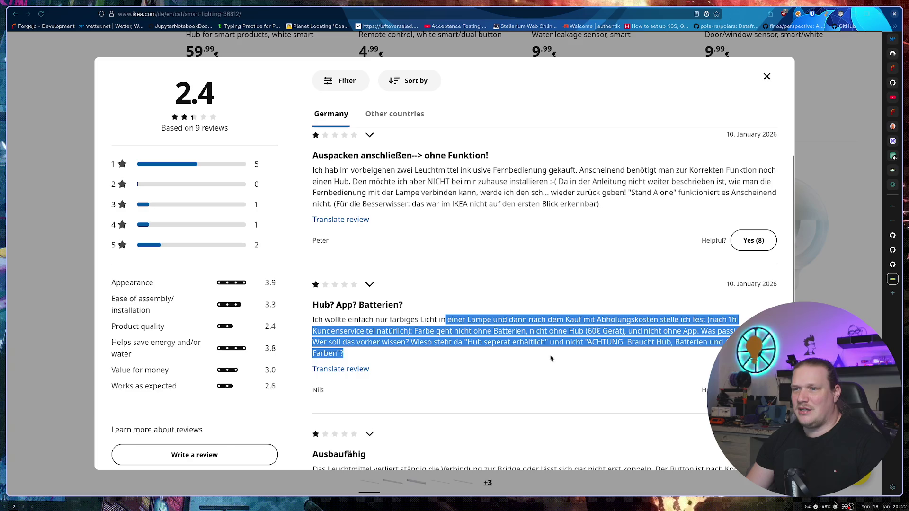
pyautogui.moveTo(336, 331); pyautogui.dragTo(340, 362)
# Step: Read through the remaining KAJPLATS reviews, then close the reviews window
pyautogui.scroll(-3, 453, 293)
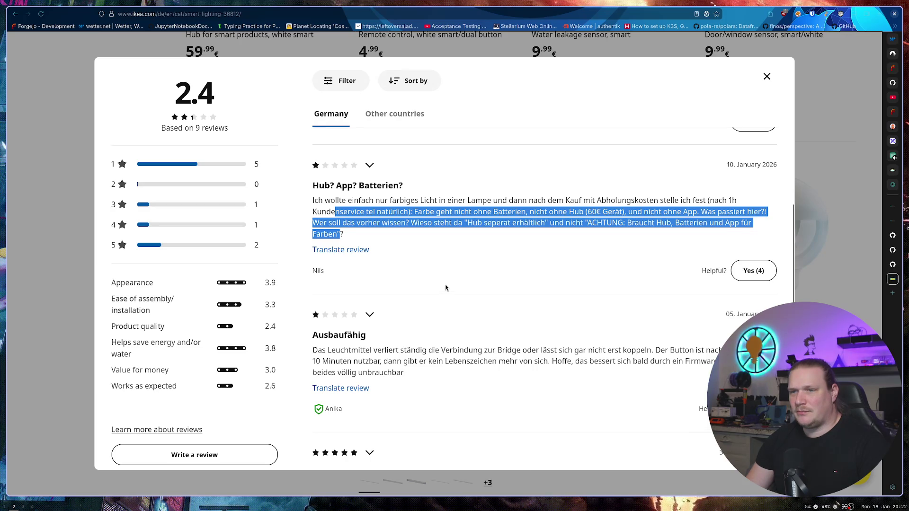
pyautogui.scroll(-3, 446, 288)
pyautogui.scroll(-2, 446, 287)
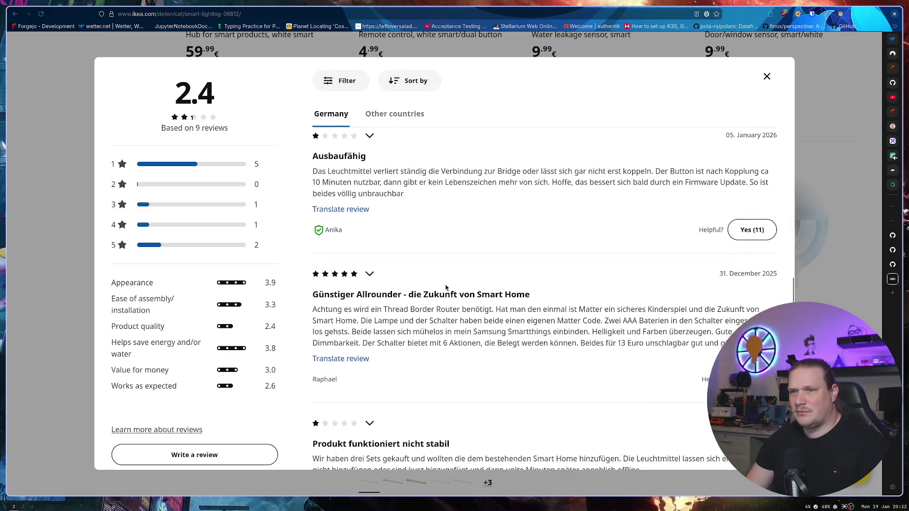
pyautogui.scroll(-1, 445, 287)
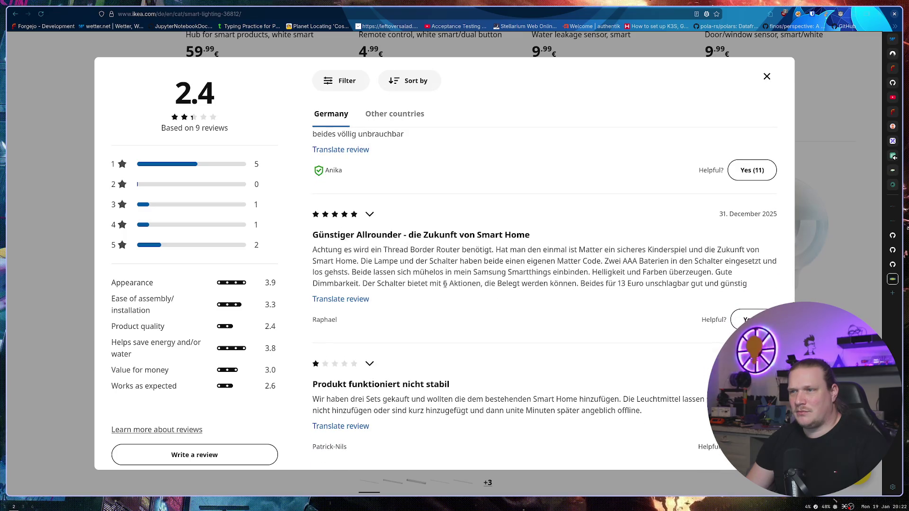
pyautogui.scroll(-1, 445, 283)
pyautogui.scroll(10, 514, 275)
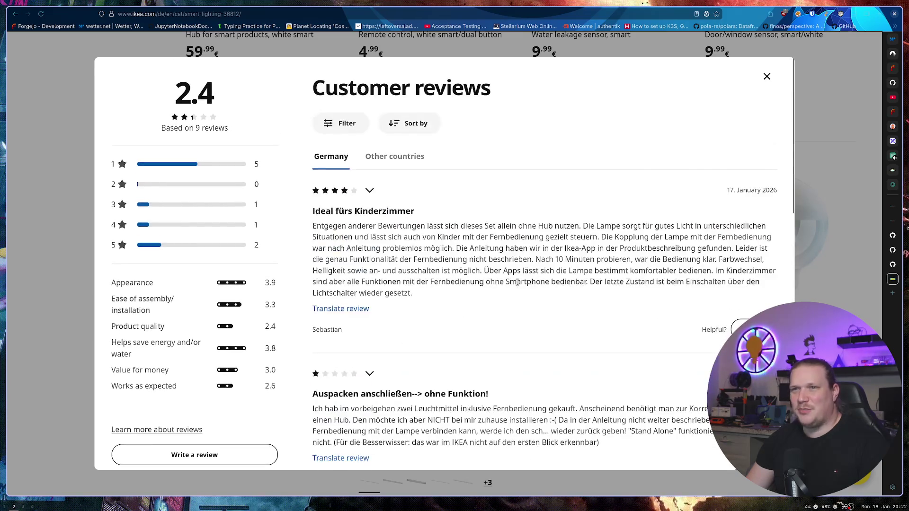
pyautogui.scroll(-6, 259, 287)
pyautogui.scroll(-4, 259, 287)
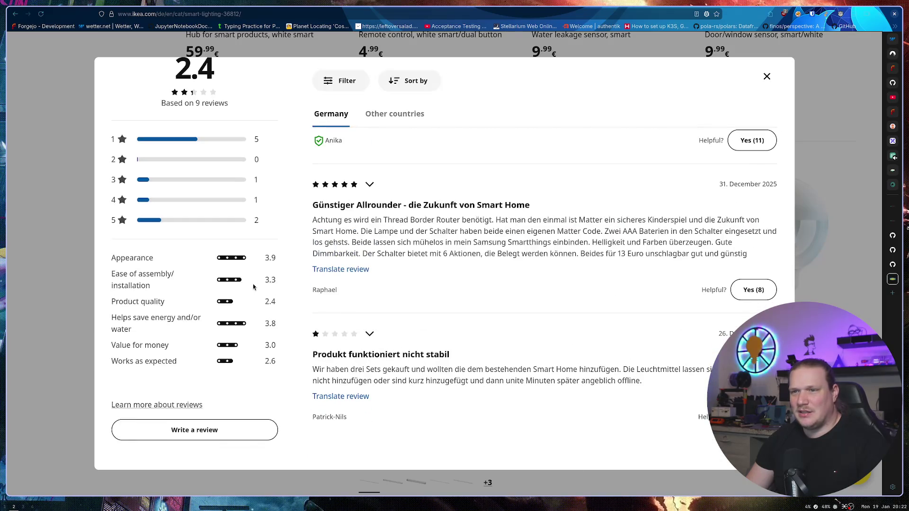
pyautogui.press('Escape')
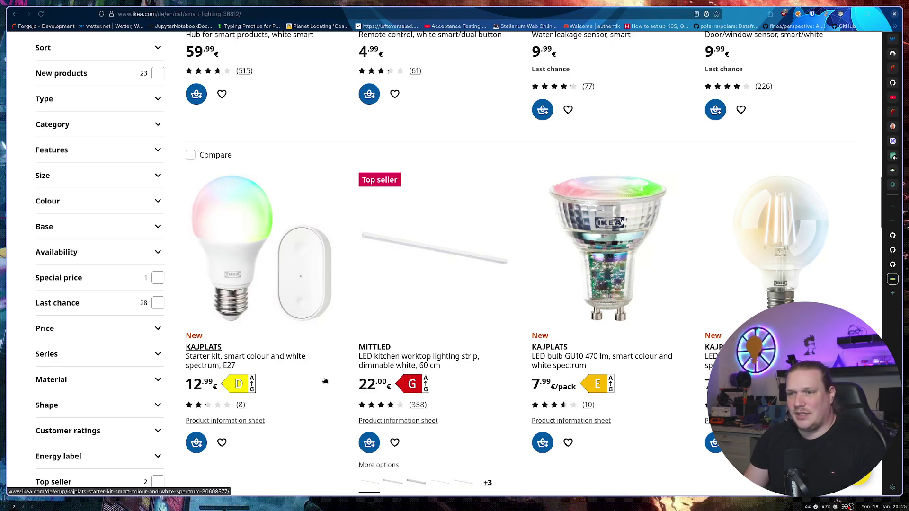
# Step: Scroll the Smart lighting grid down to the STOFTMOLN lamp, now 29.99 €
pyautogui.scroll(-3, 316, 331)
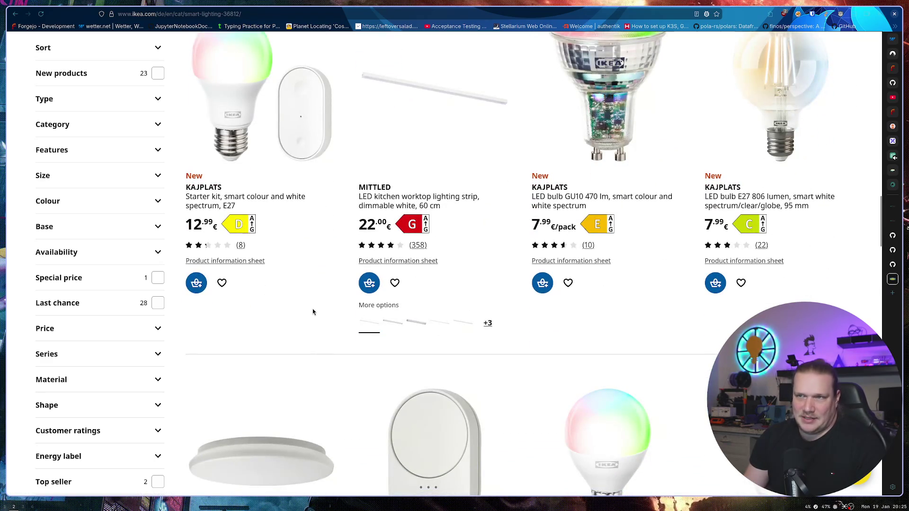
pyautogui.scroll(-3, 313, 308)
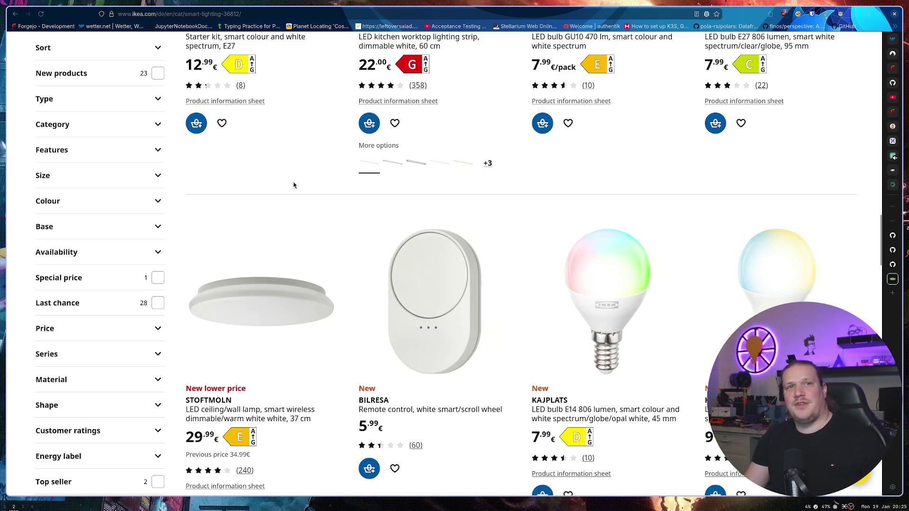
# Step: Search the web for 'fritzbox 7490' in a new tab
pyautogui.hotkey('ctrl', 't')
pyautogui.write('frit')
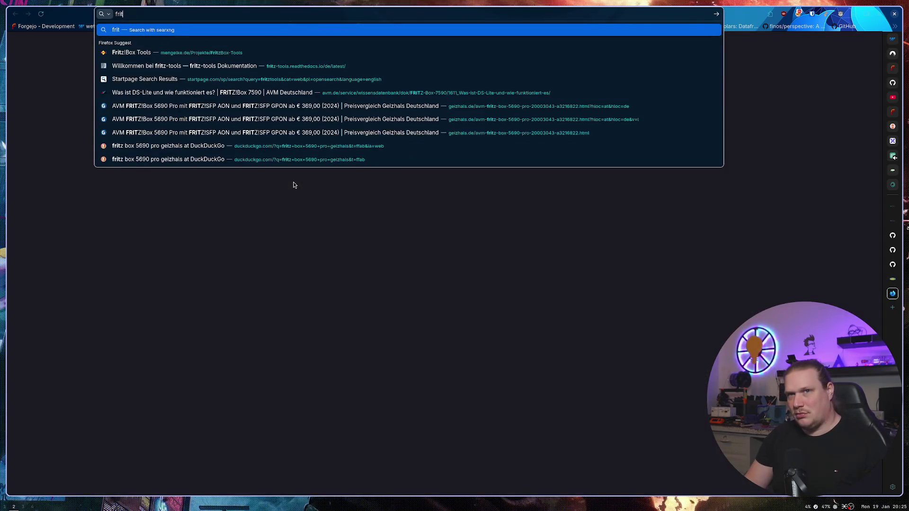
pyautogui.write('z')
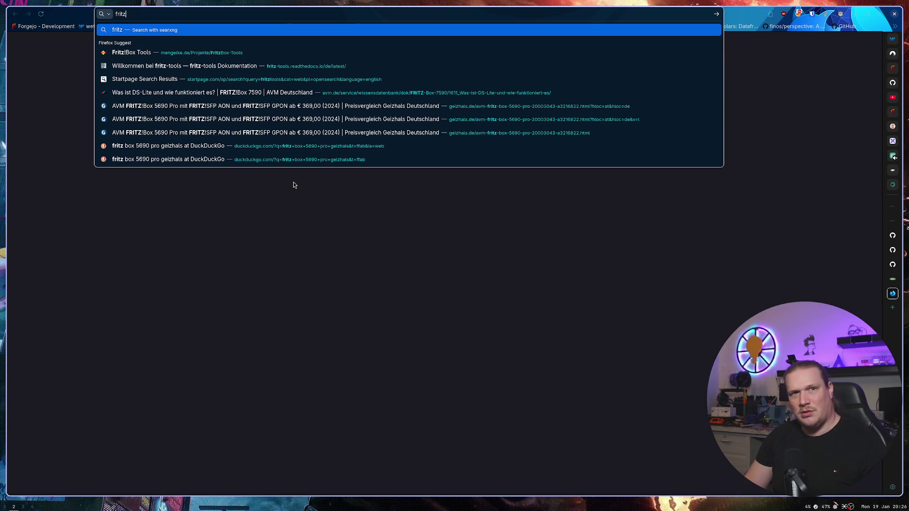
pyautogui.press('Down')
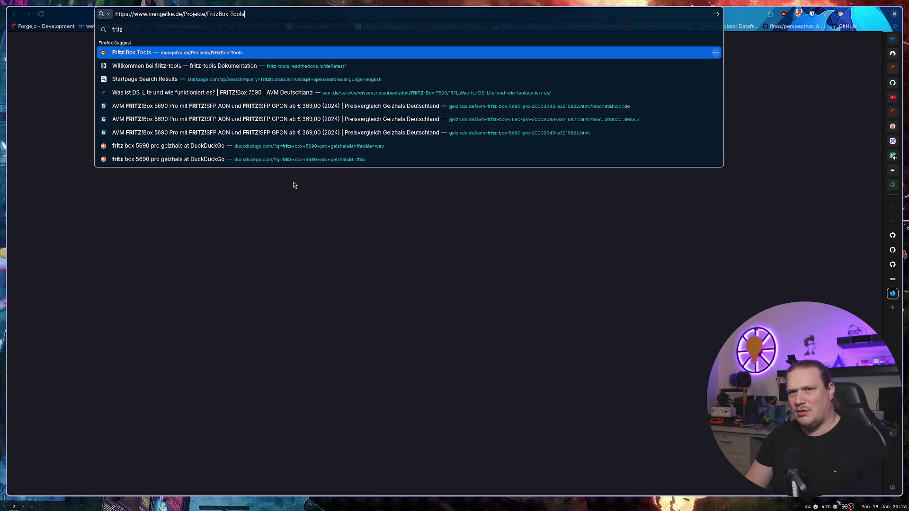
pyautogui.press('Down')
pyautogui.press('Down')
pyautogui.press('Down')
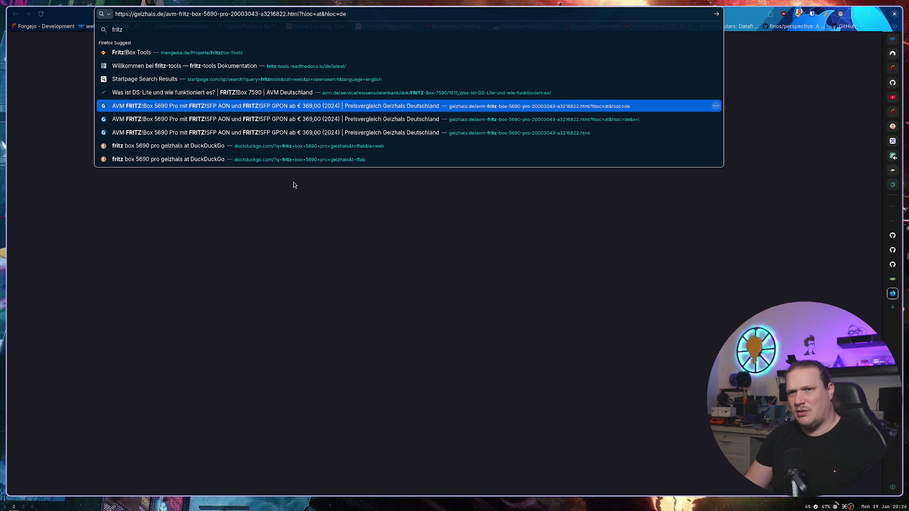
pyautogui.hotkey('ctrl', 'BackSpace')
pyautogui.hotkey('ctrl', 'BackSpace')
pyautogui.hotkey('ctrl', 'BackSpace')
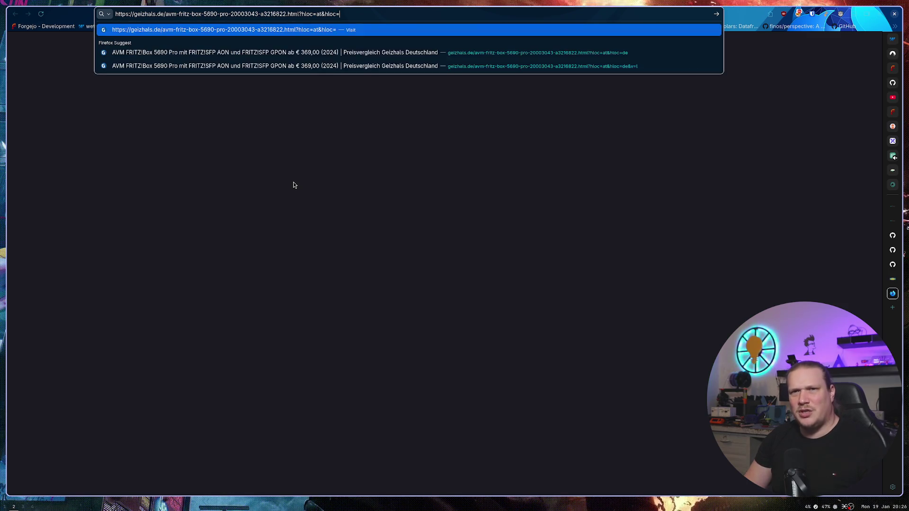
pyautogui.write('f')
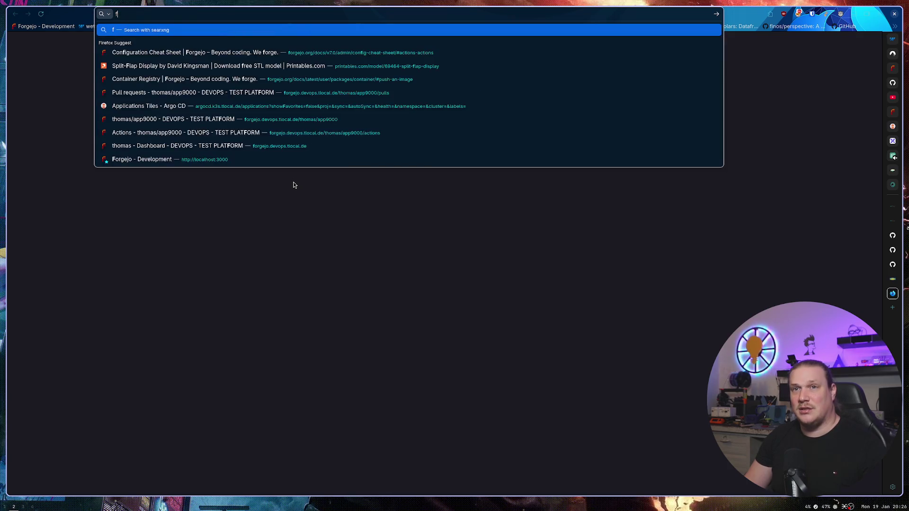
pyautogui.write('ritzbox')
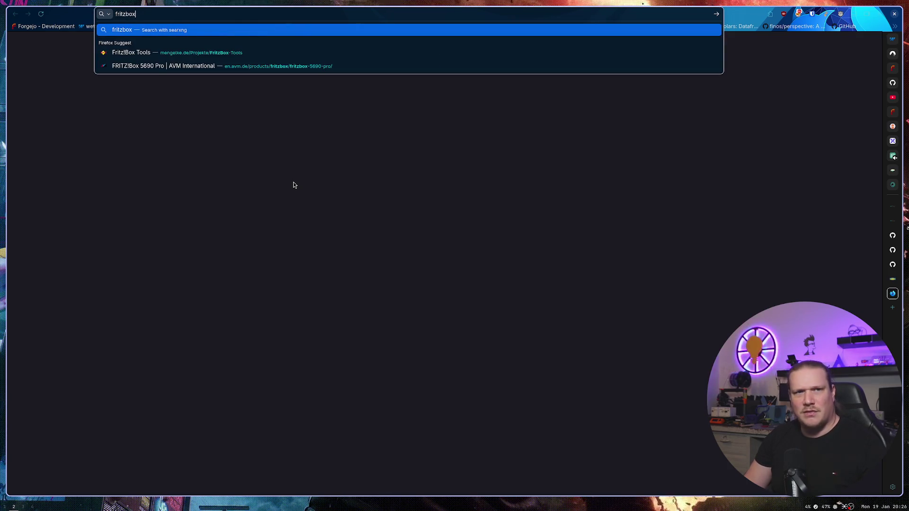
pyautogui.write('+74')
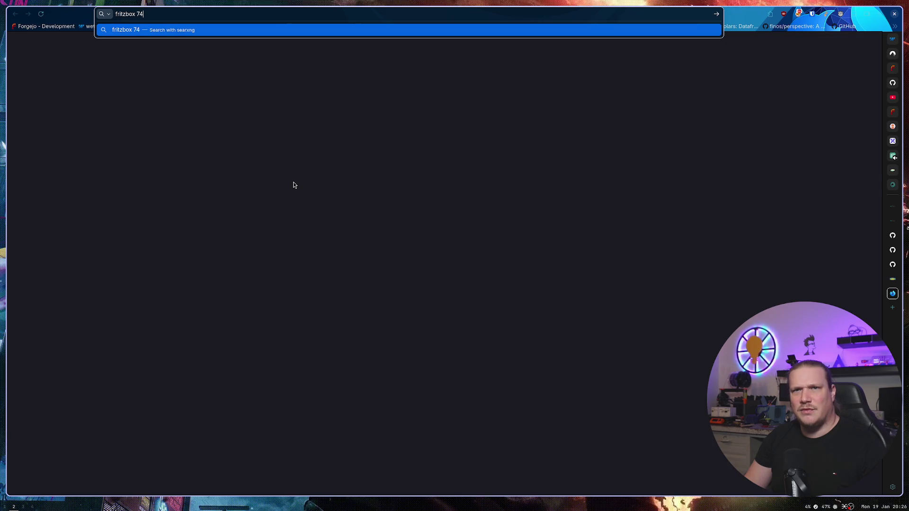
pyautogui.write('90')
pyautogui.press('Return')
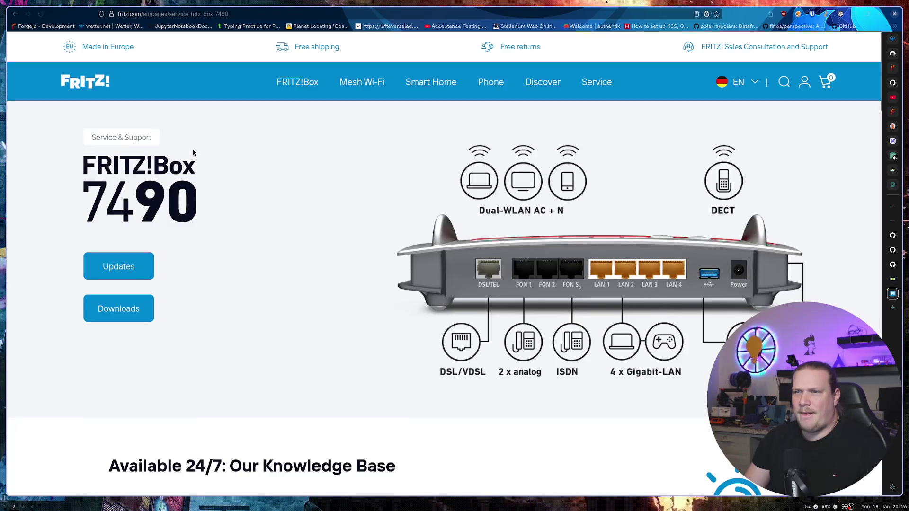
# Step: Read the FRITZ!Box 7490 new features, noting the Smart Home app, then close the tab
pyautogui.scroll(-5, 352, 267)
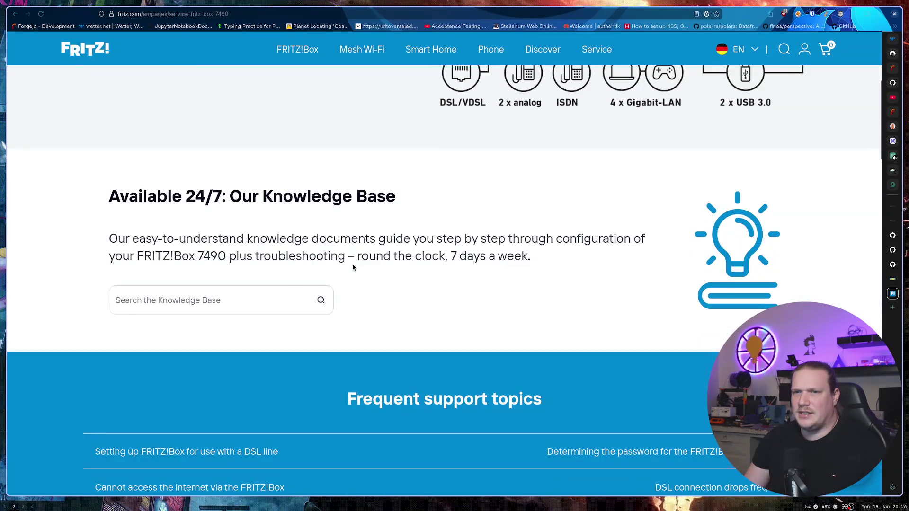
pyautogui.scroll(-3, 353, 258)
pyautogui.scroll(-1, 353, 250)
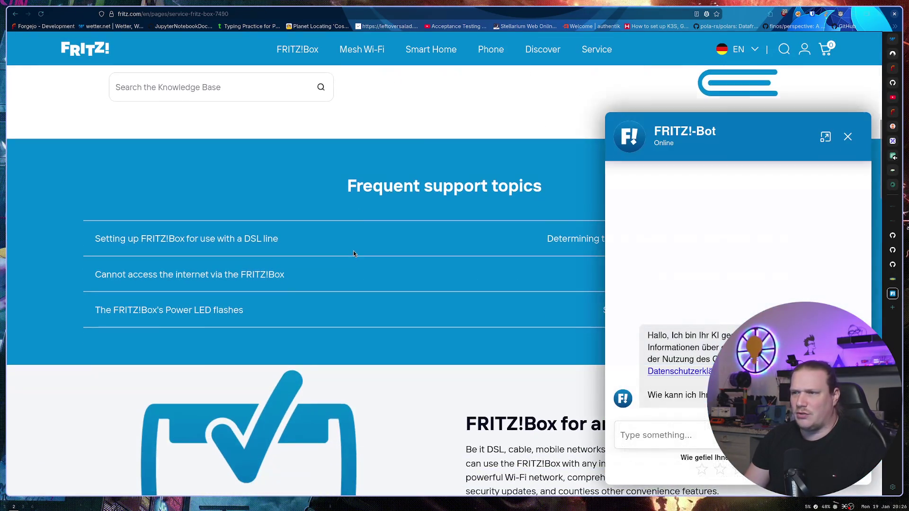
pyautogui.press('Escape')
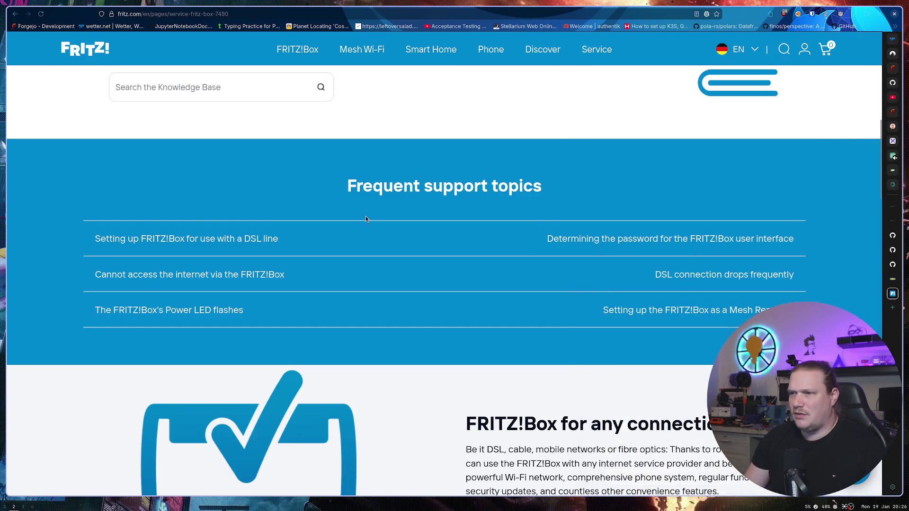
pyautogui.scroll(-10, 365, 220)
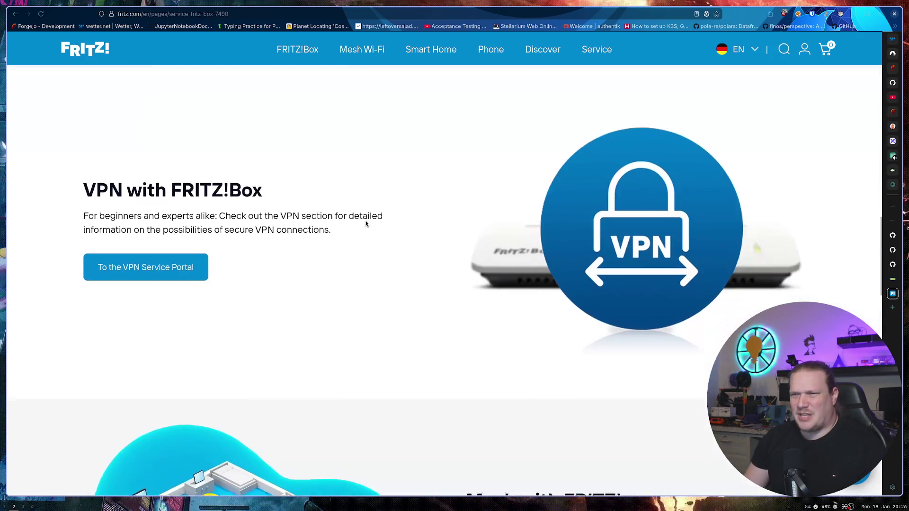
pyautogui.scroll(-12, 366, 221)
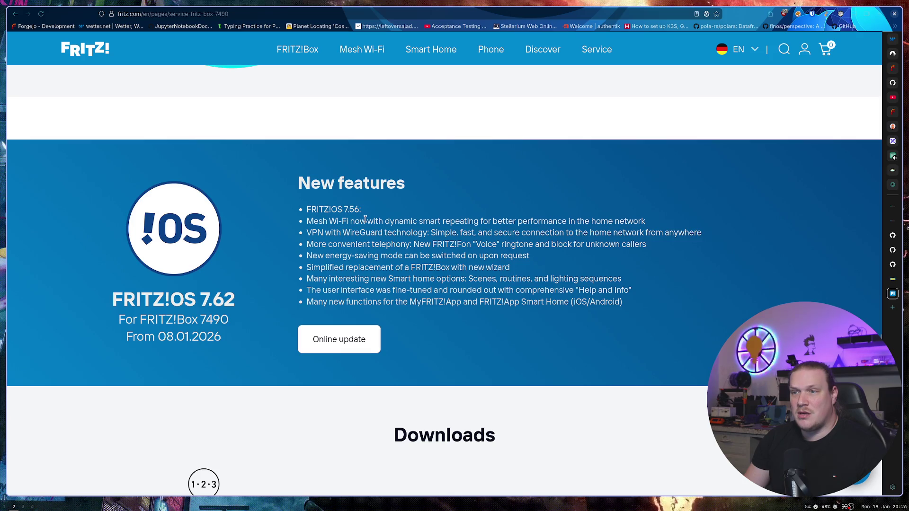
pyautogui.moveTo(516, 302); pyautogui.dragTo(577, 303)
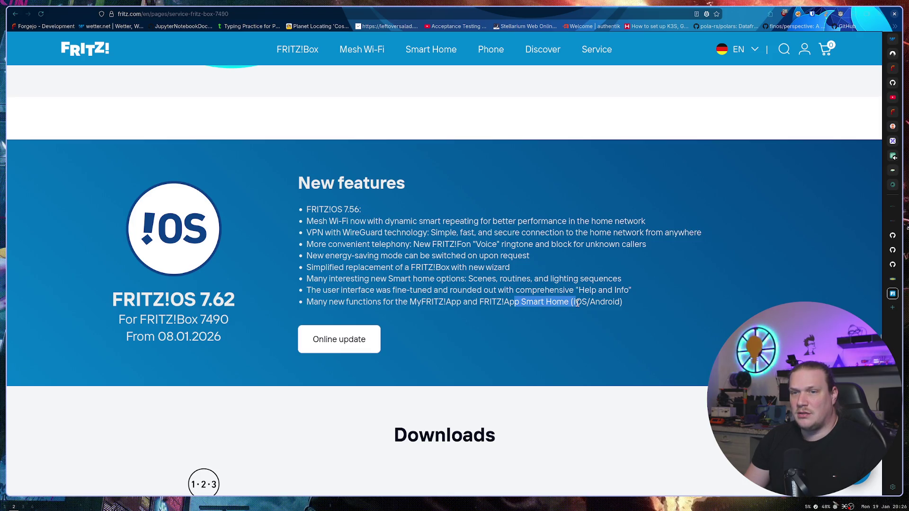
pyautogui.scroll(-9, 545, 246)
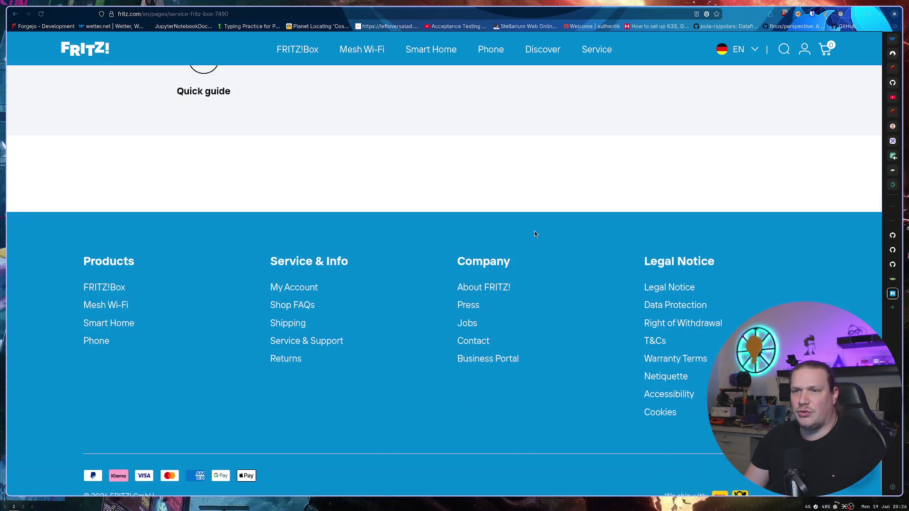
pyautogui.hotkey('ctrl', 'w')
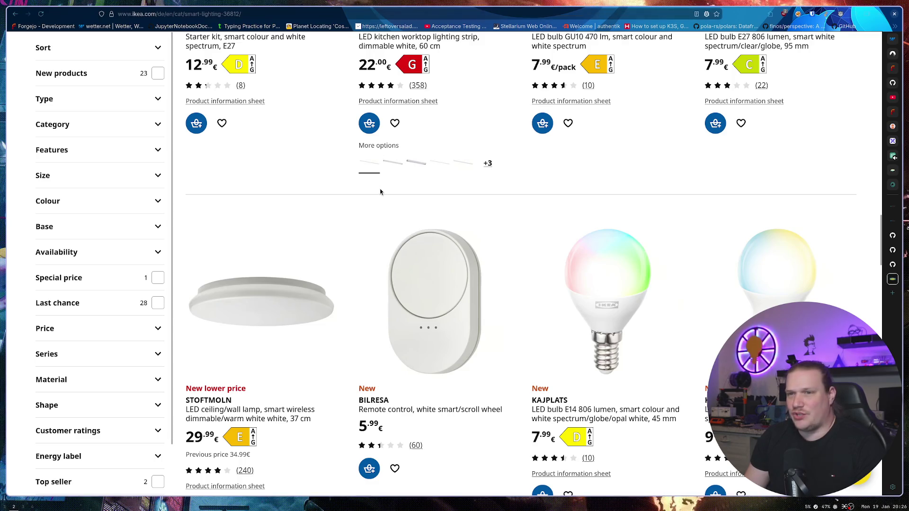
# Step: Go up to Smart home and open the Smart air purifiers, filters & accessories listing
pyautogui.scroll(15, 367, 173)
pyautogui.scroll(-3, 368, 173)
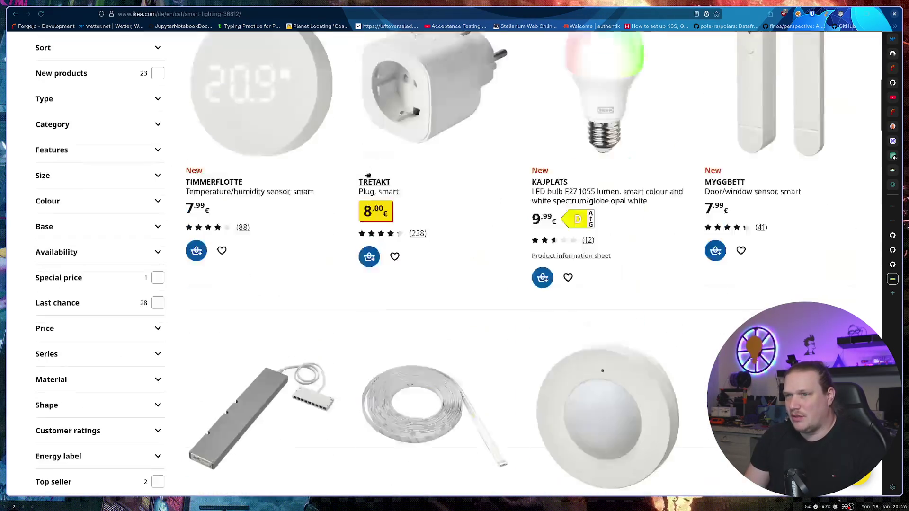
pyautogui.scroll(8, 374, 184)
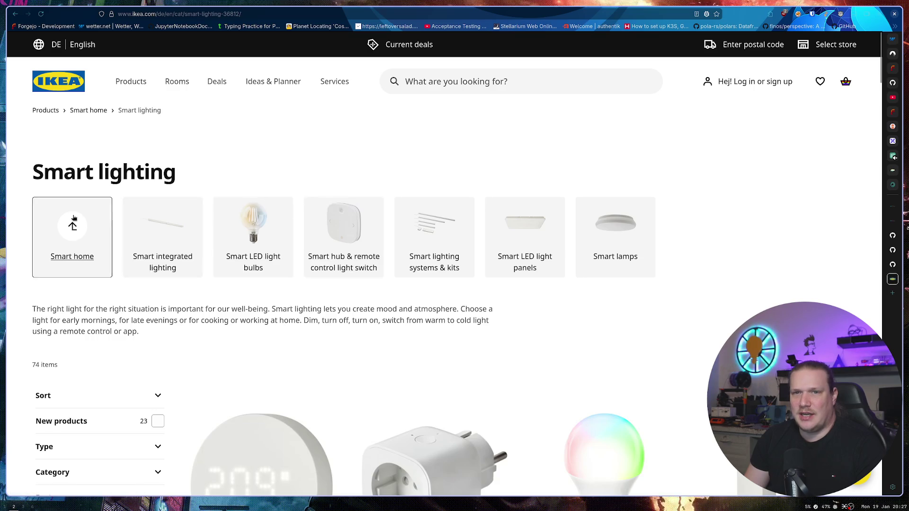
pyautogui.click(74, 218)
pyautogui.click(167, 232)
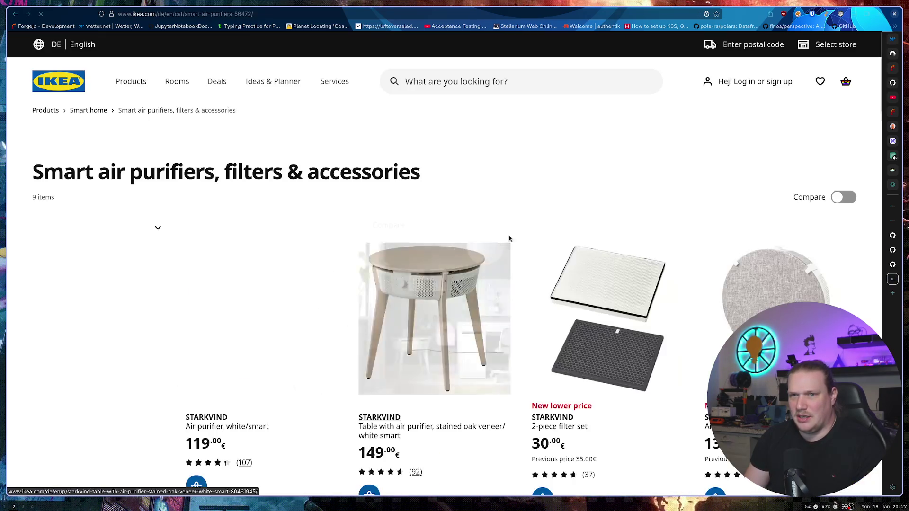
pyautogui.scroll(-5, 503, 147)
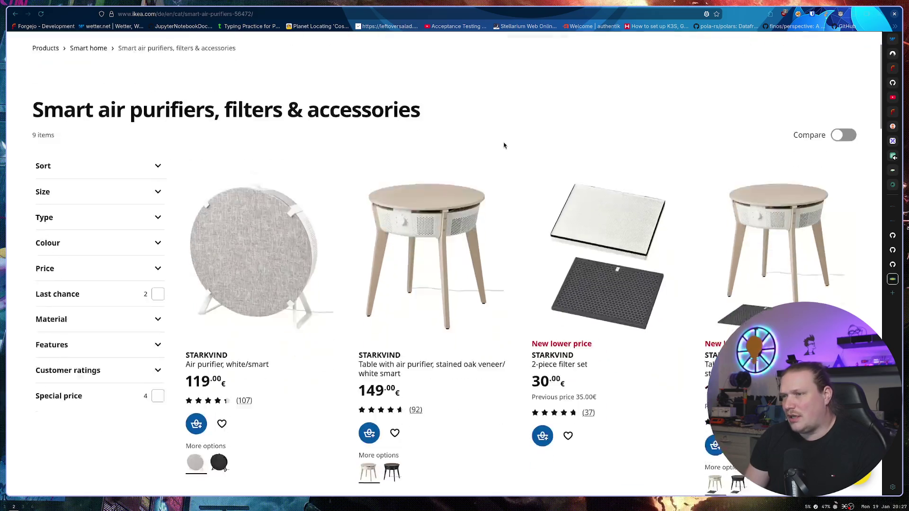
pyautogui.scroll(3, 651, 280)
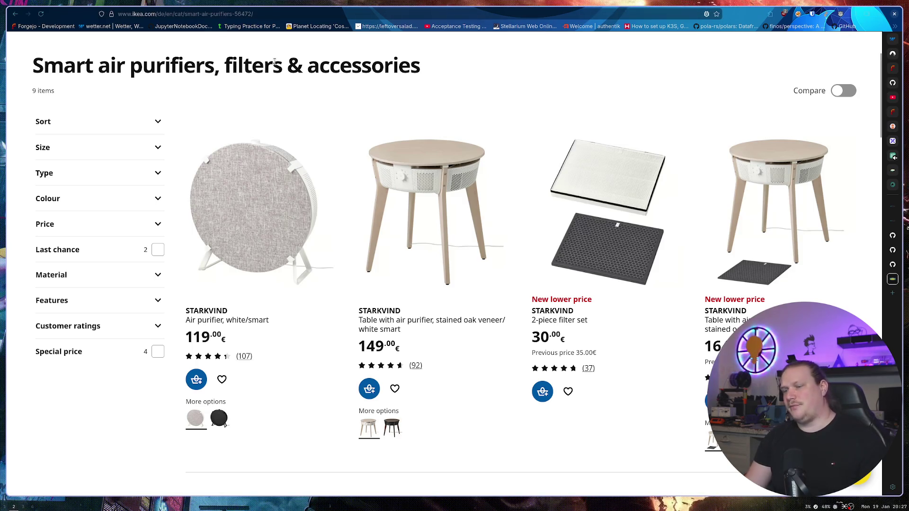
pyautogui.hotkey('ctrl', 't')
# Step: Search 'fritzbox 7590', read the 7590 AX smart home automation section, then close it
pyautogui.write('fritz')
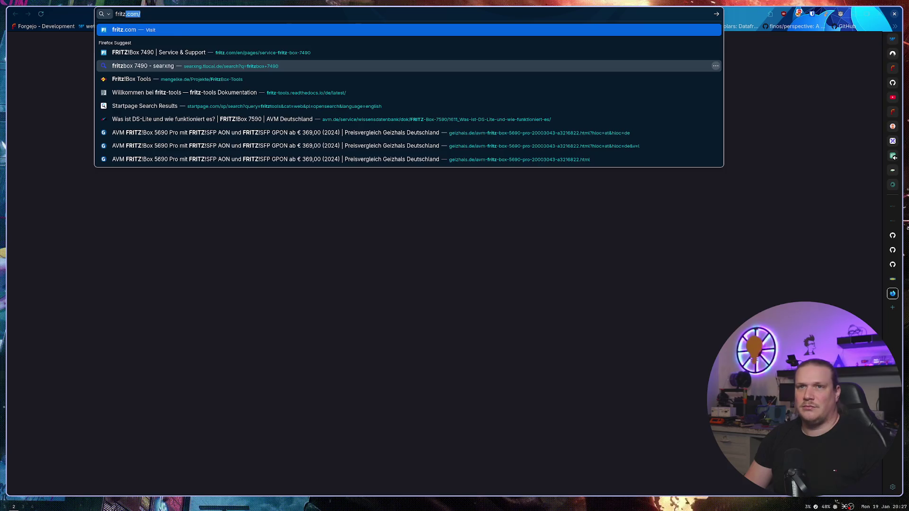
pyautogui.write('box')
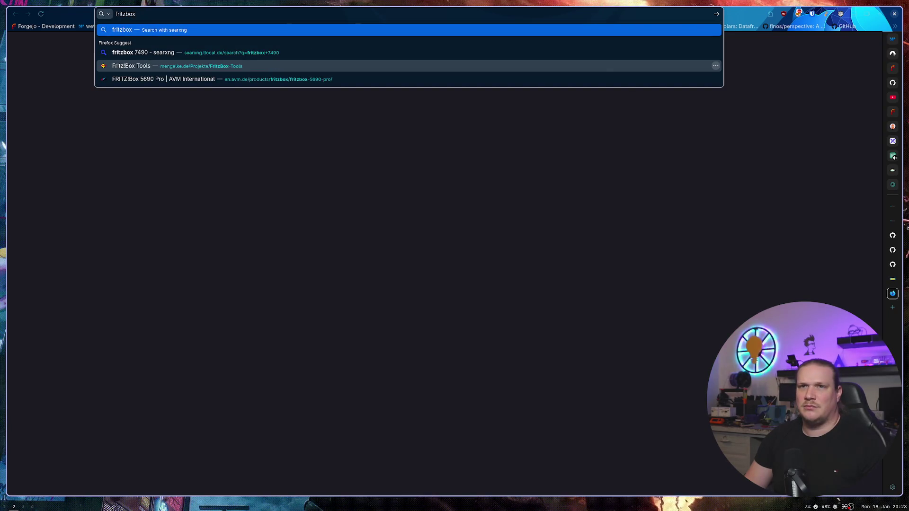
pyautogui.write('+7590')
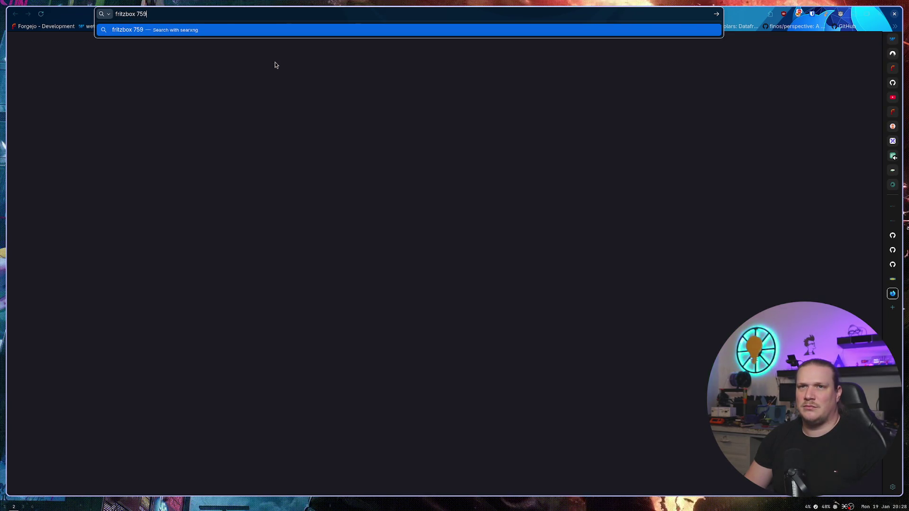
pyautogui.press('Return')
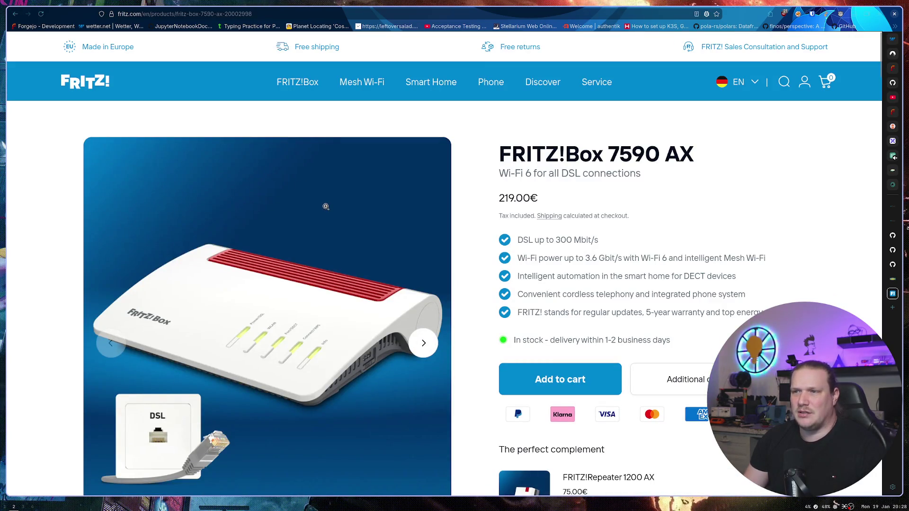
pyautogui.scroll(-5, 325, 207)
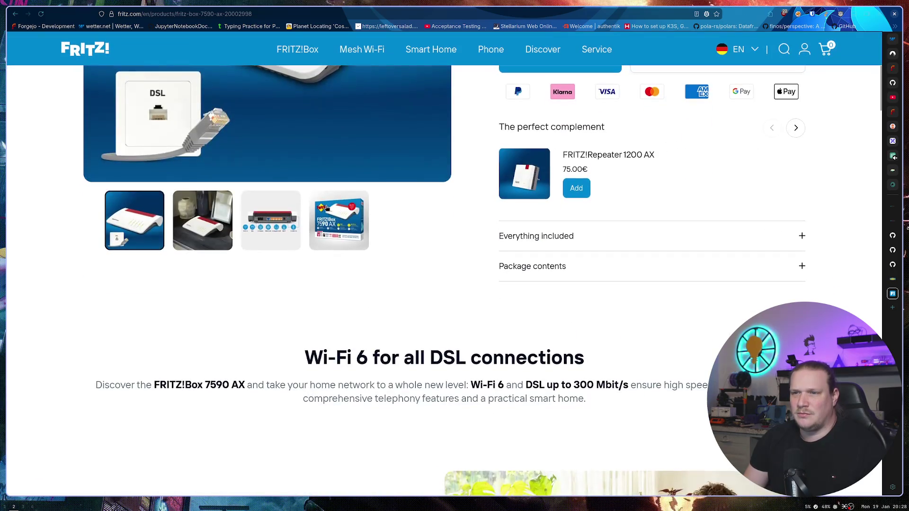
pyautogui.scroll(-10, 326, 206)
pyautogui.scroll(-15, 325, 210)
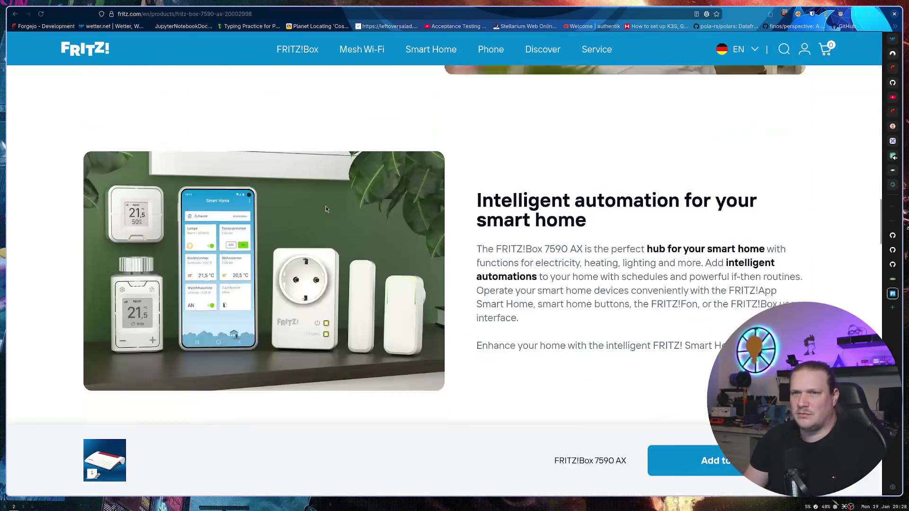
pyautogui.moveTo(476, 183)
pyautogui.mouseDown()
pyautogui.moveTo(612, 240)
pyautogui.moveTo(733, 337)
pyautogui.mouseUp()
pyautogui.click(629, 282)
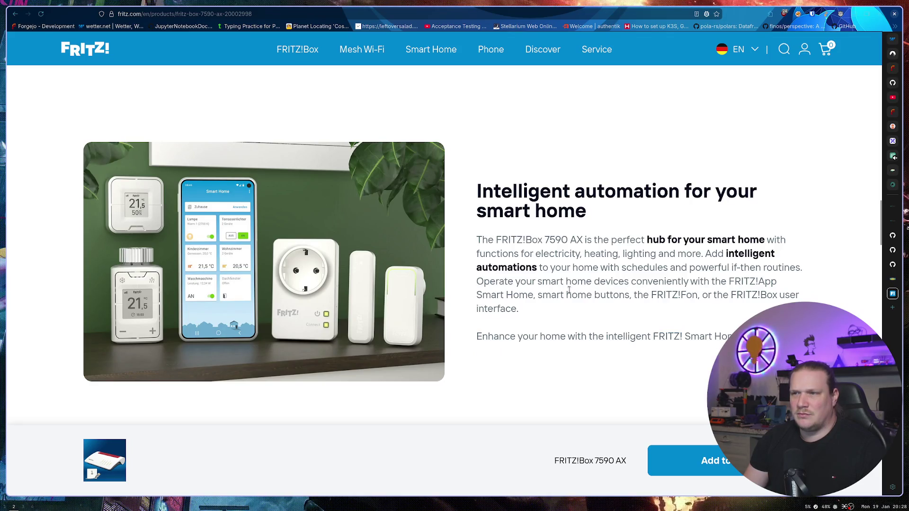
pyautogui.scroll(-5, 566, 287)
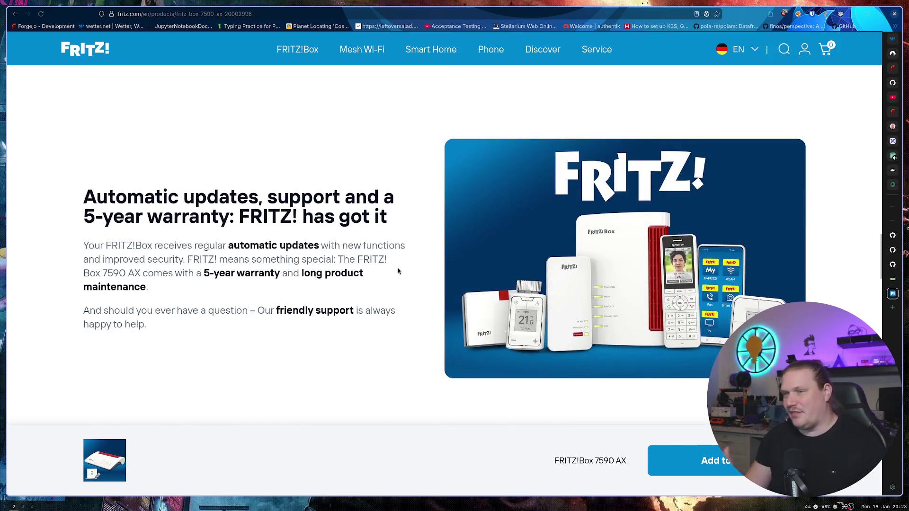
pyautogui.scroll(5, 398, 271)
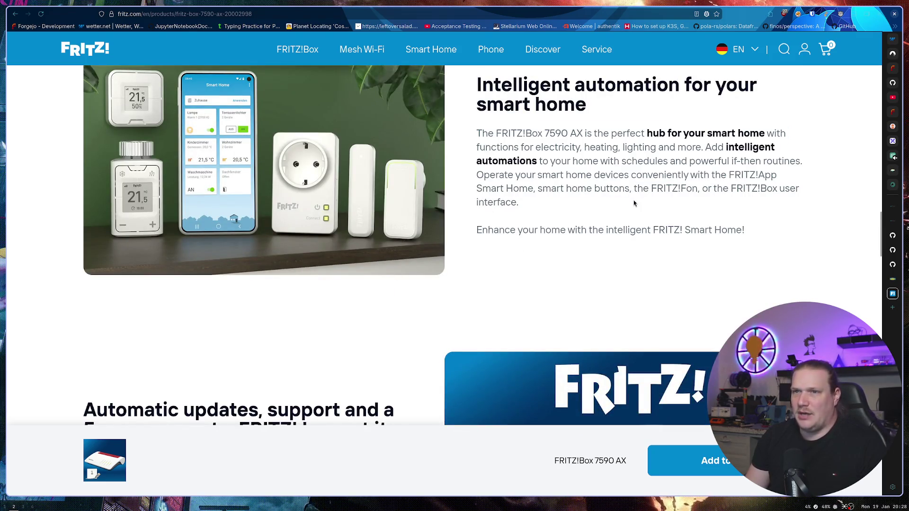
pyautogui.hotkey('ctrl', 'w')
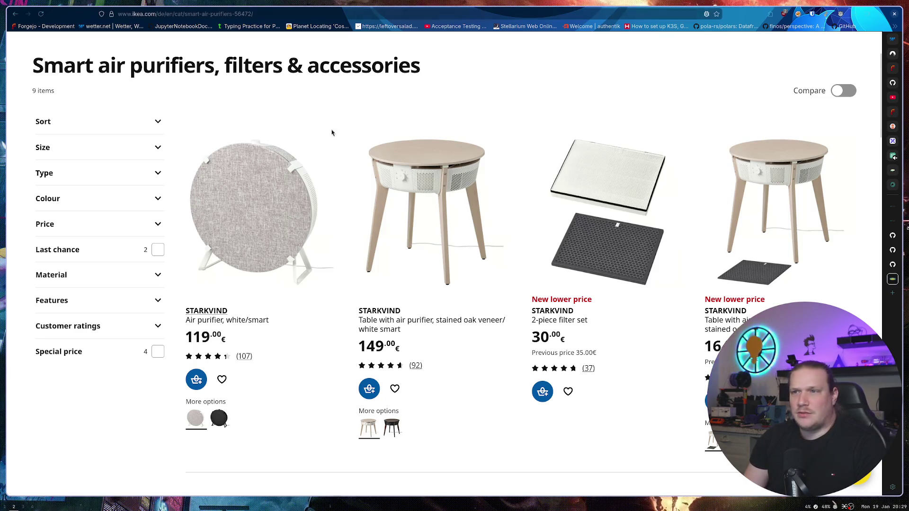
pyautogui.scroll(-3, 420, 180)
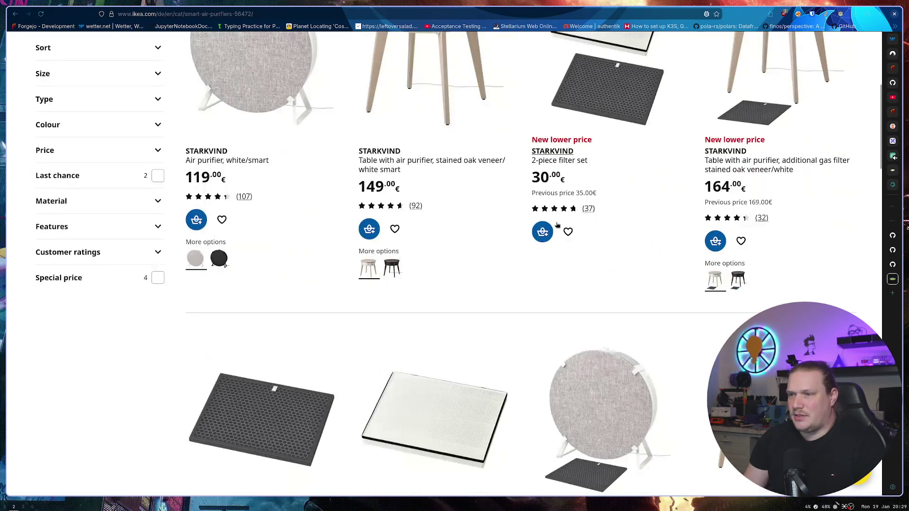
pyautogui.scroll(6, 547, 184)
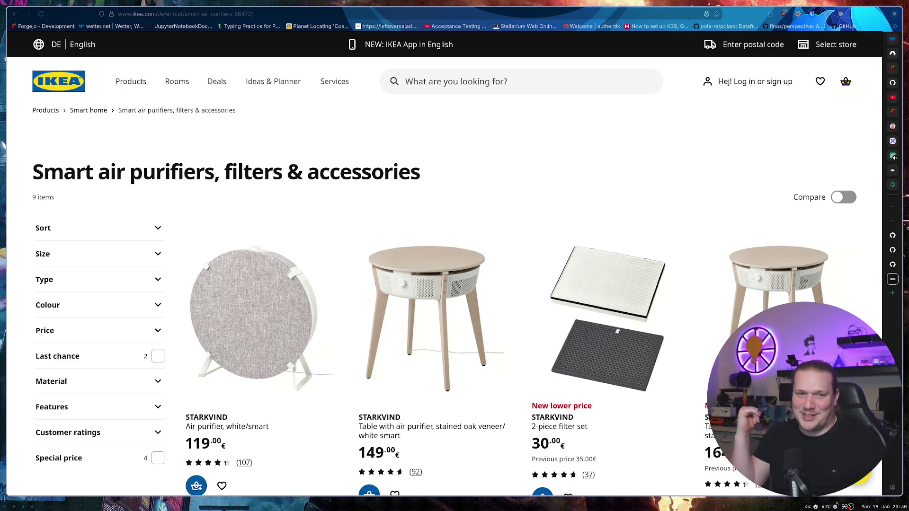
pyautogui.hotkey('alt', 'Left')
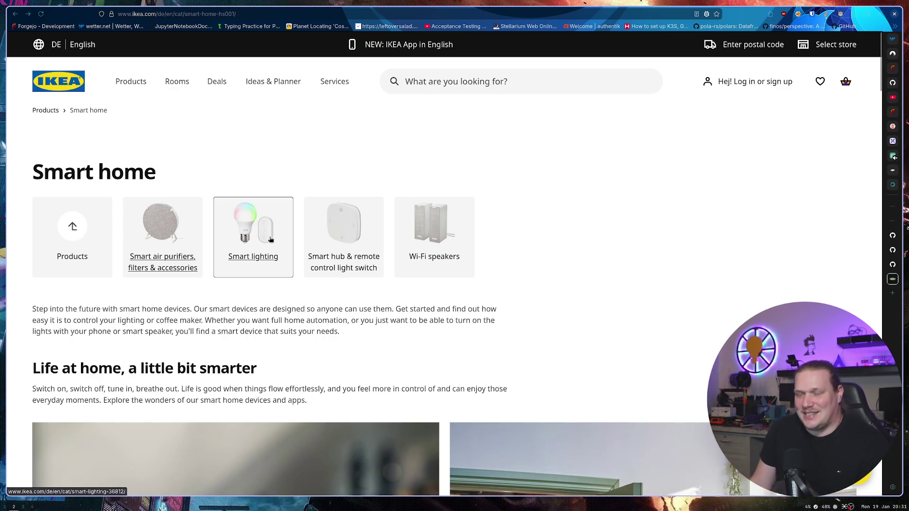
pyautogui.click(258, 234)
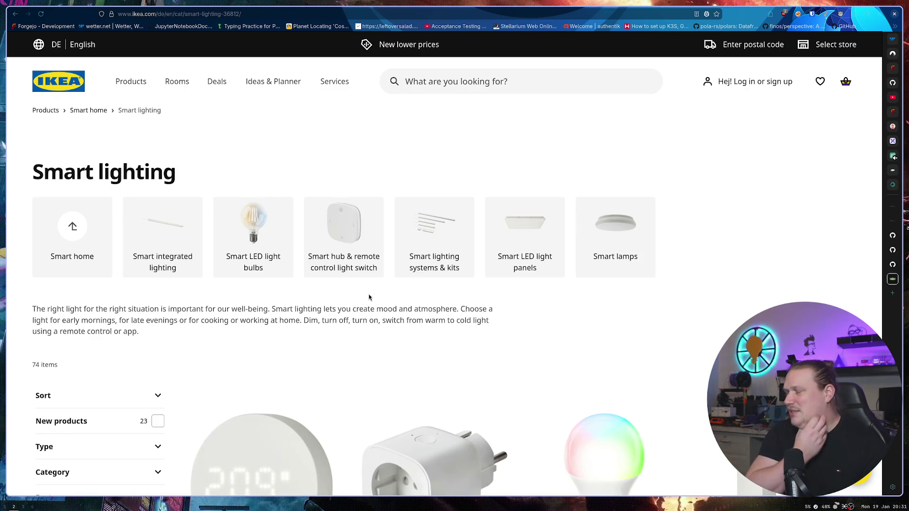
pyautogui.scroll(-10, 369, 297)
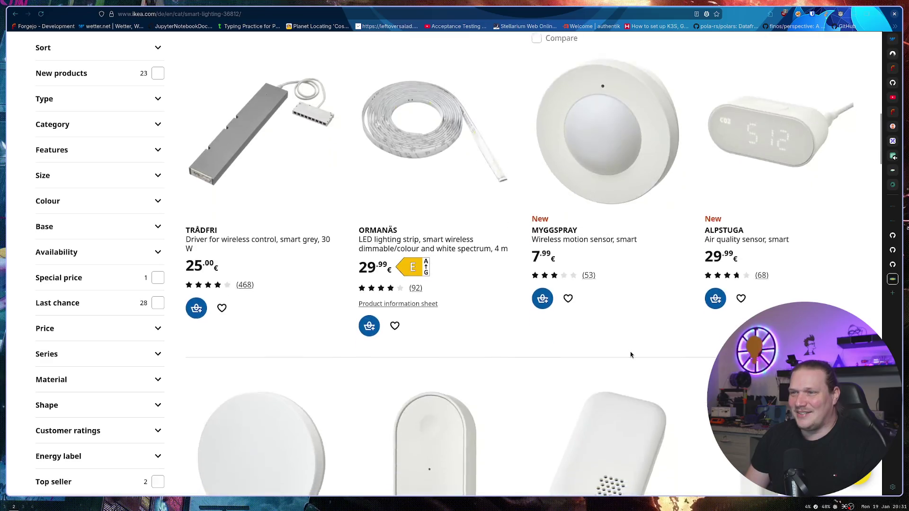
pyautogui.scroll(4, 576, 259)
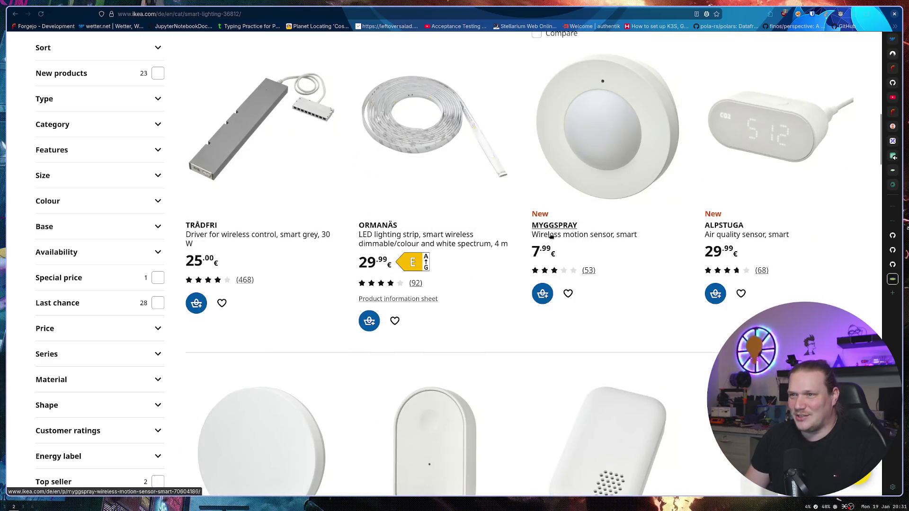
pyautogui.scroll(-5, 575, 231)
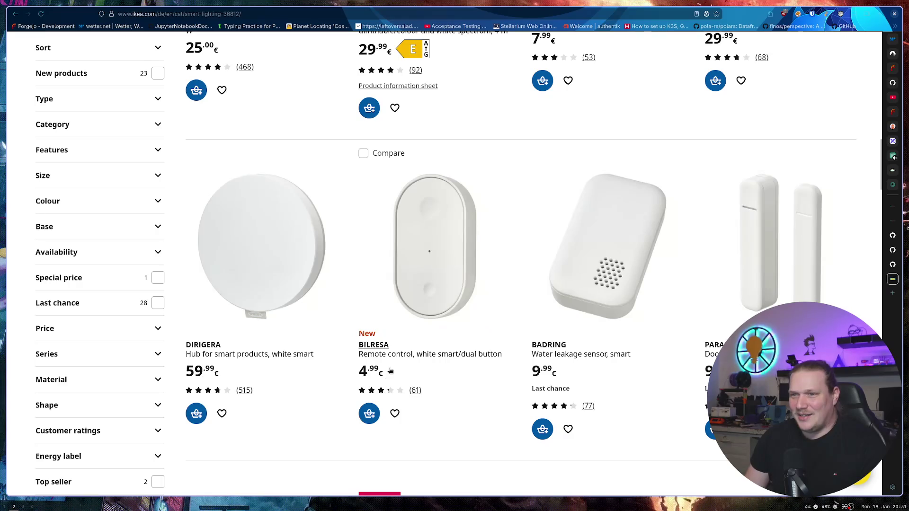
pyautogui.scroll(-5, 406, 356)
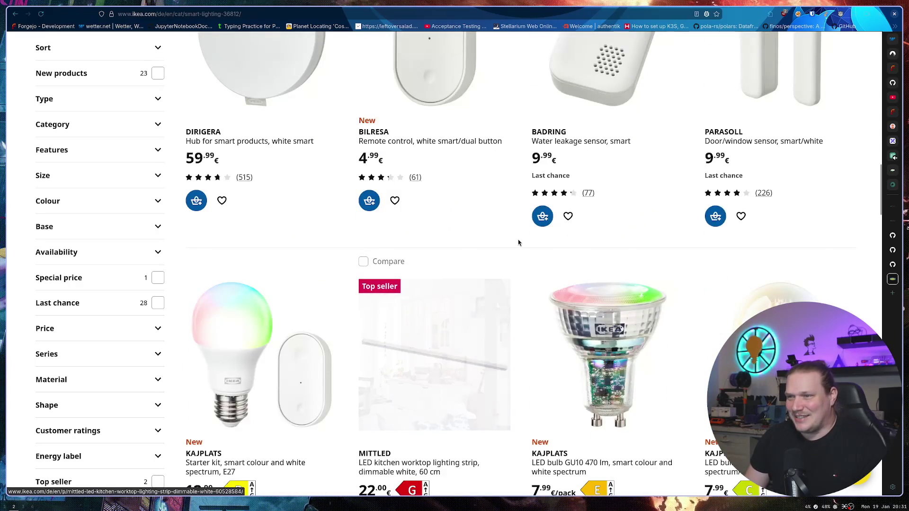
pyautogui.scroll(-1, 511, 341)
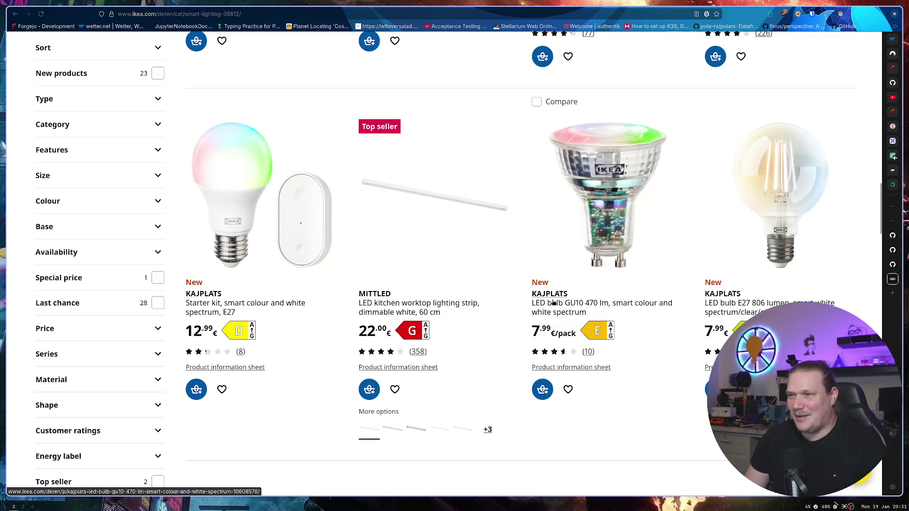
pyautogui.scroll(-2, 587, 273)
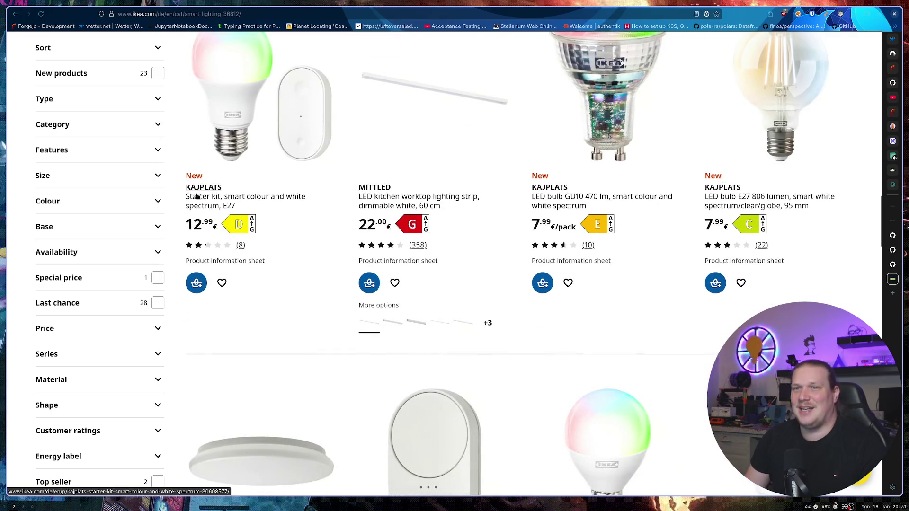
pyautogui.scroll(-6, 316, 189)
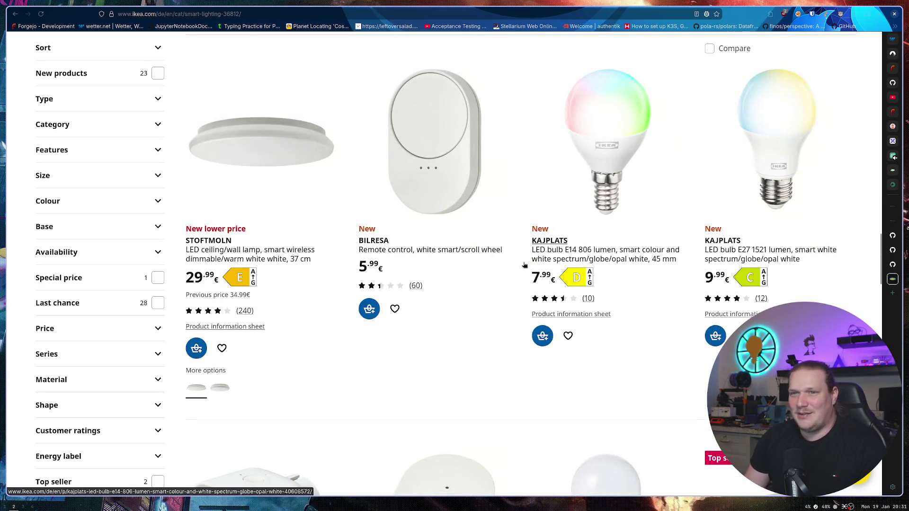
pyautogui.scroll(-15, 238, 247)
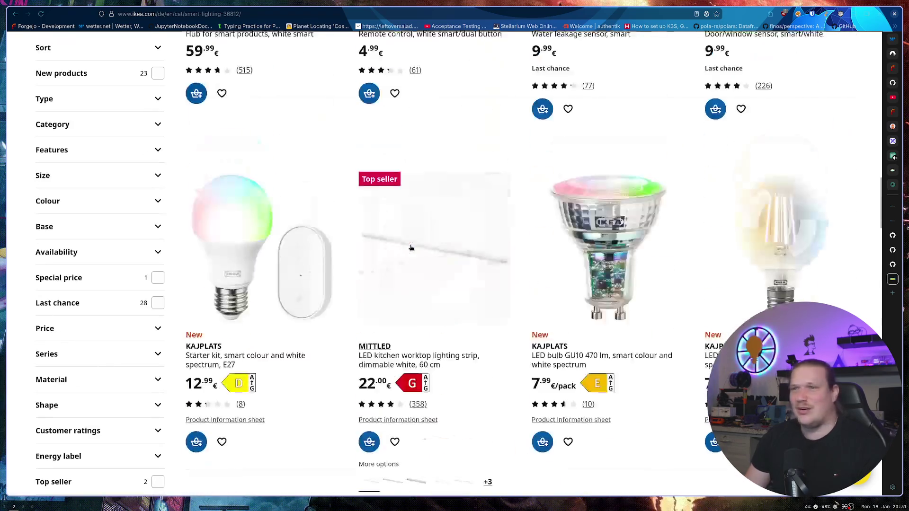
pyautogui.scroll(8, 461, 253)
pyautogui.scroll(-5, 515, 183)
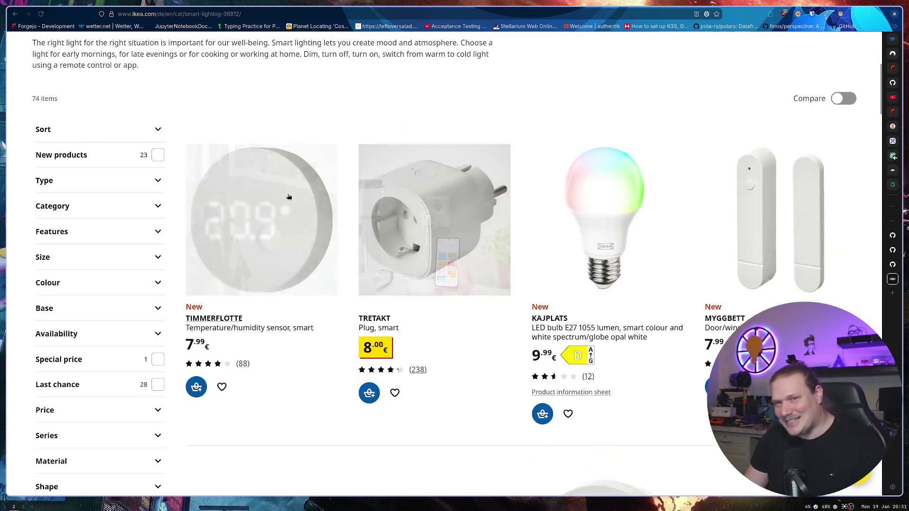
pyautogui.click(158, 155)
# Step: Scroll through the grid of 23 new smart lighting products
pyautogui.scroll(-15, 501, 112)
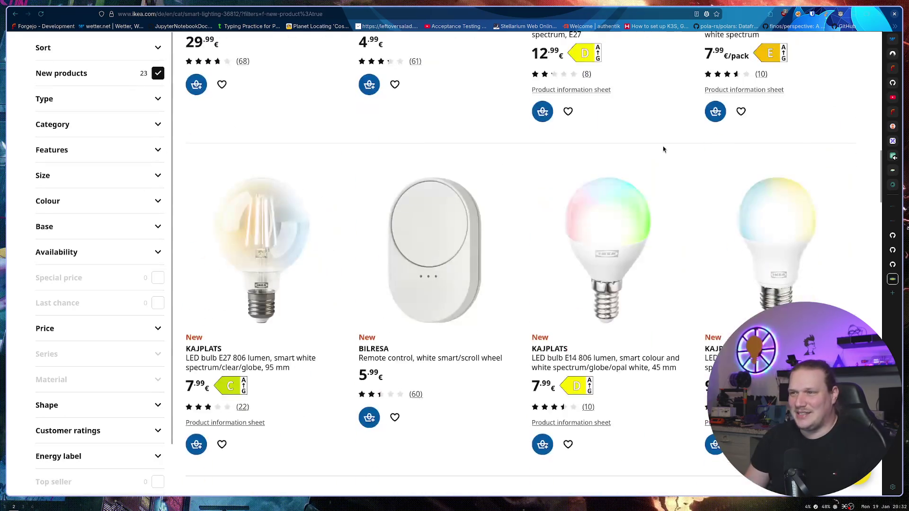
pyautogui.scroll(-3, 667, 189)
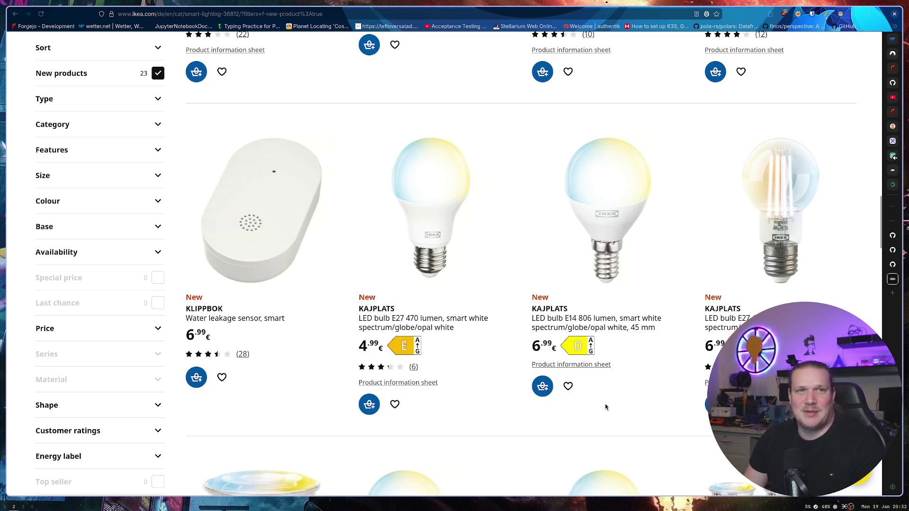
pyautogui.moveTo(606, 384)
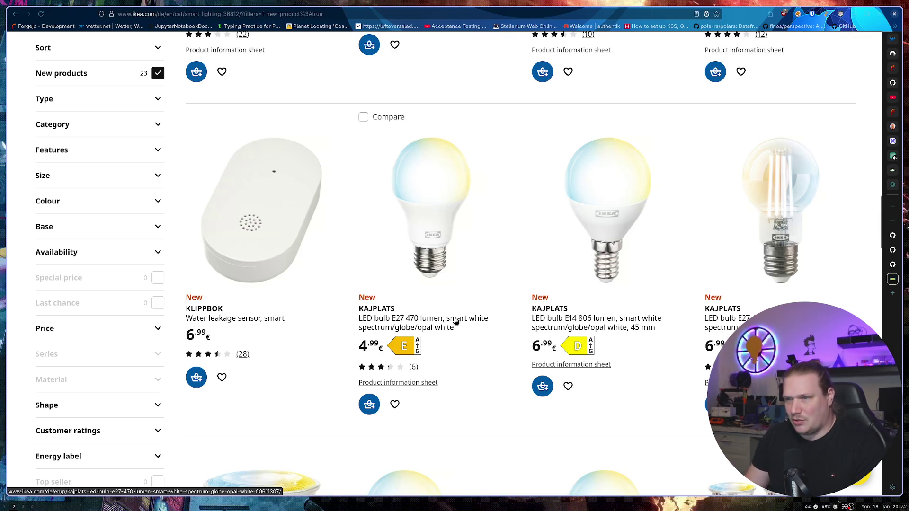
pyautogui.scroll(-3, 601, 326)
pyautogui.scroll(-2, 601, 327)
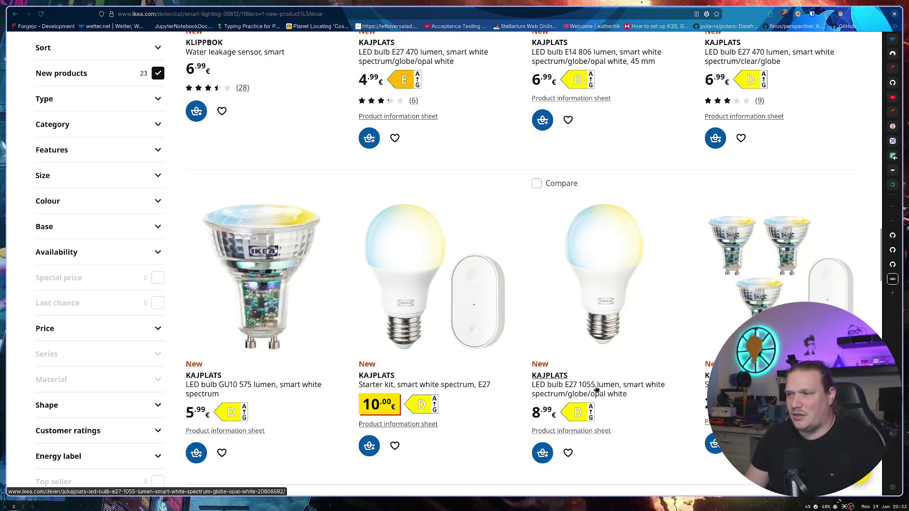
pyautogui.scroll(-6, 508, 334)
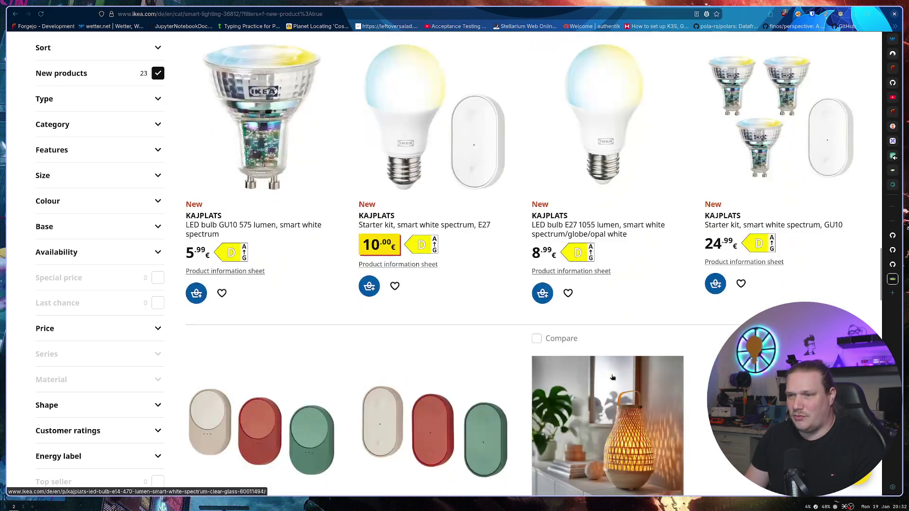
pyautogui.scroll(7, 508, 334)
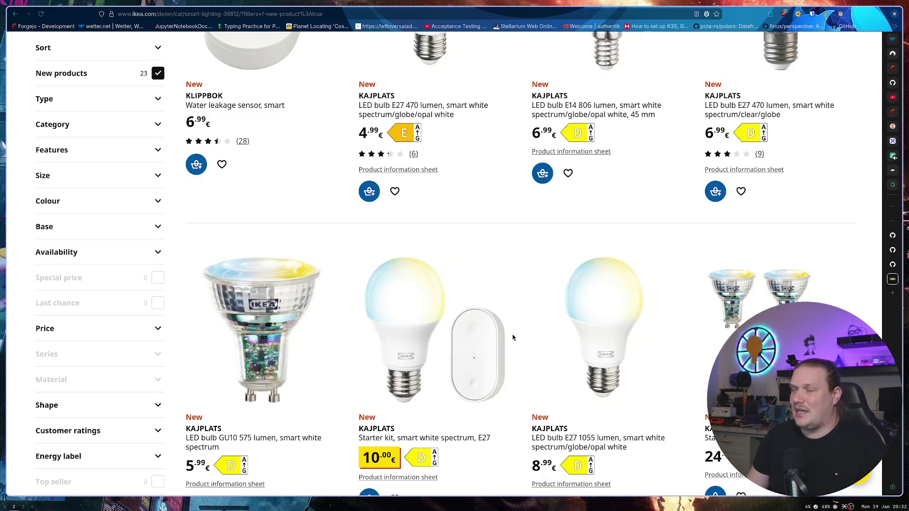
pyautogui.scroll(-5, 526, 346)
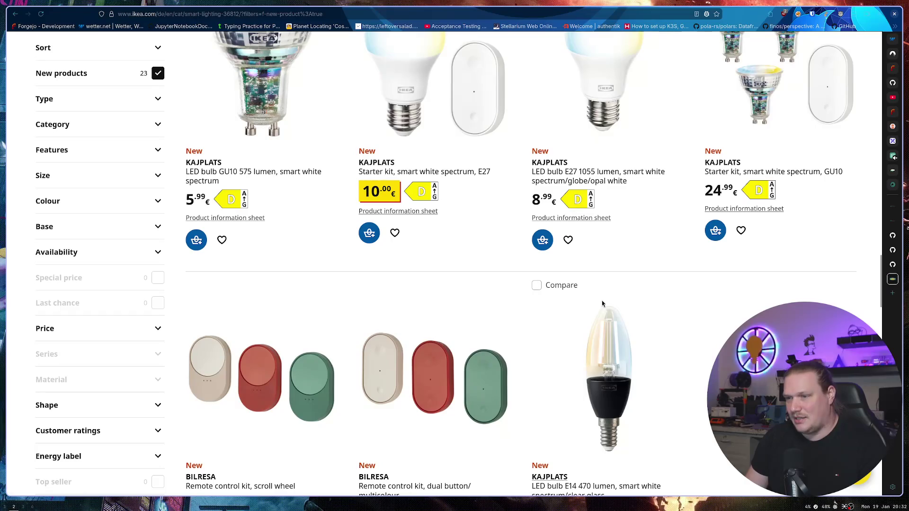
pyautogui.scroll(3, 635, 255)
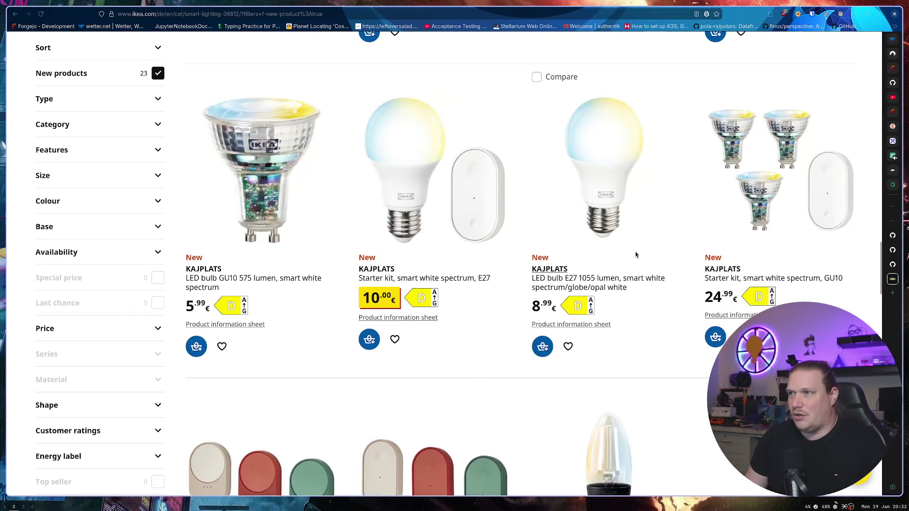
pyautogui.scroll(-5, 637, 256)
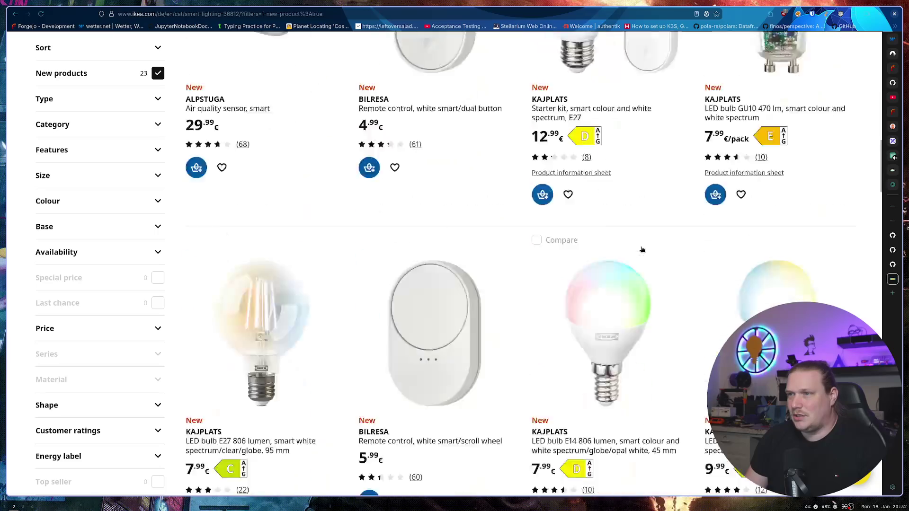
pyautogui.scroll(4, 653, 282)
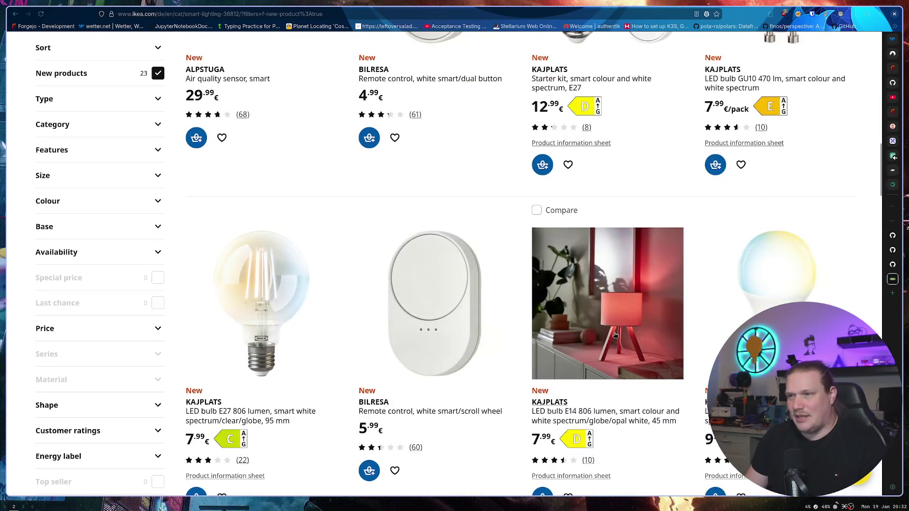
pyautogui.scroll(-1, 627, 315)
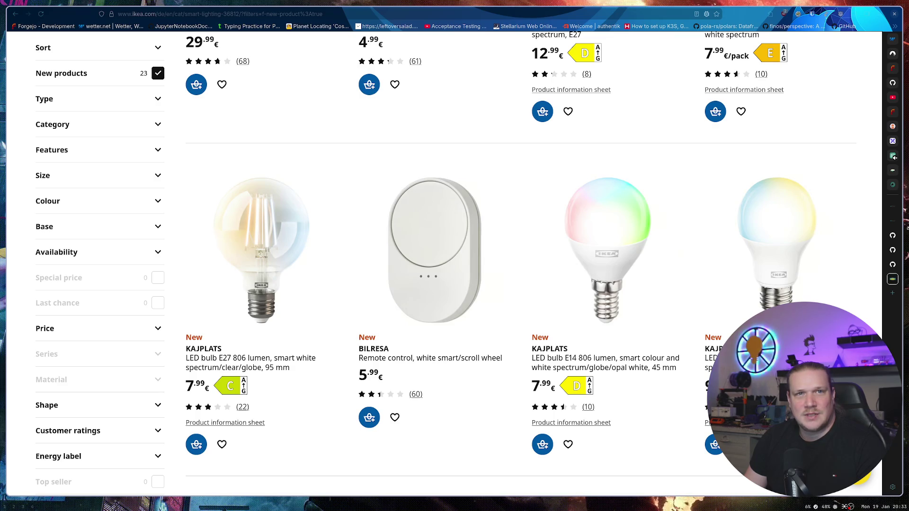
pyautogui.scroll(-5, 434, 213)
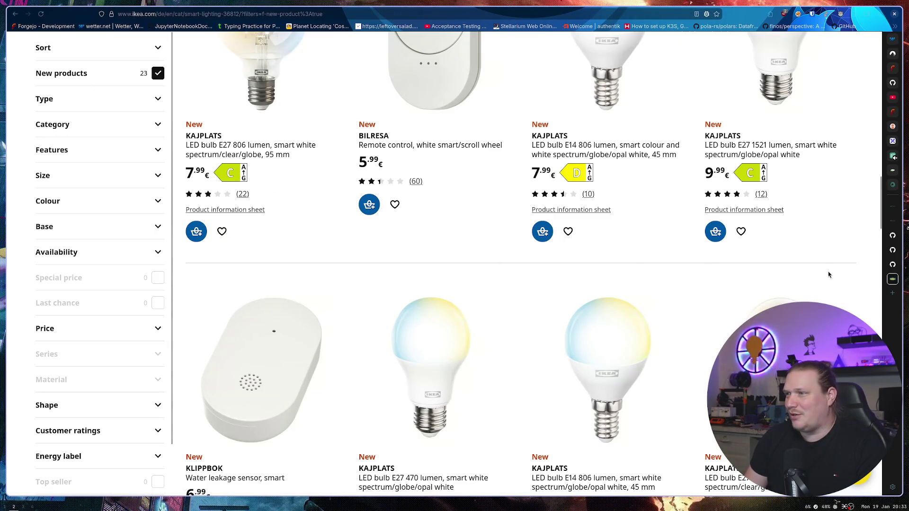
# Step: Close the IKEA smart lighting listing to return to client.go on GitHub
pyautogui.moveTo(884, 274)
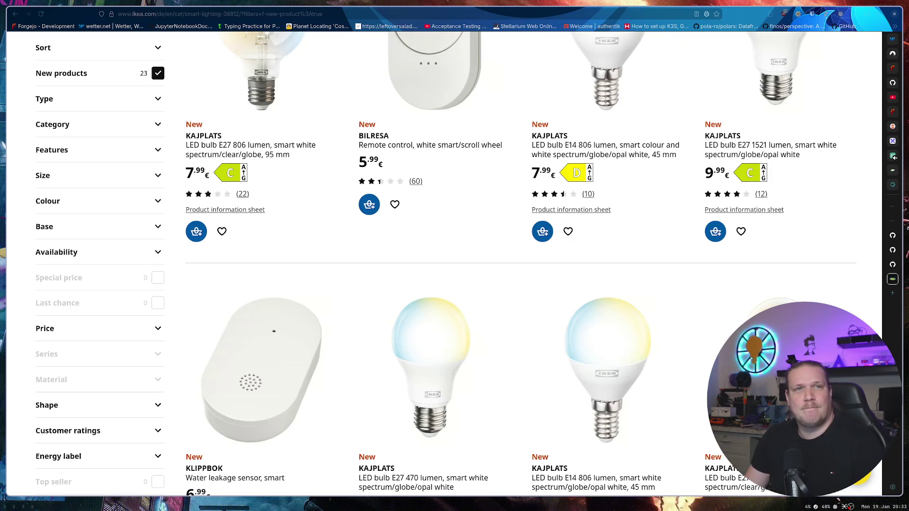
pyautogui.scroll(-5, 570, 227)
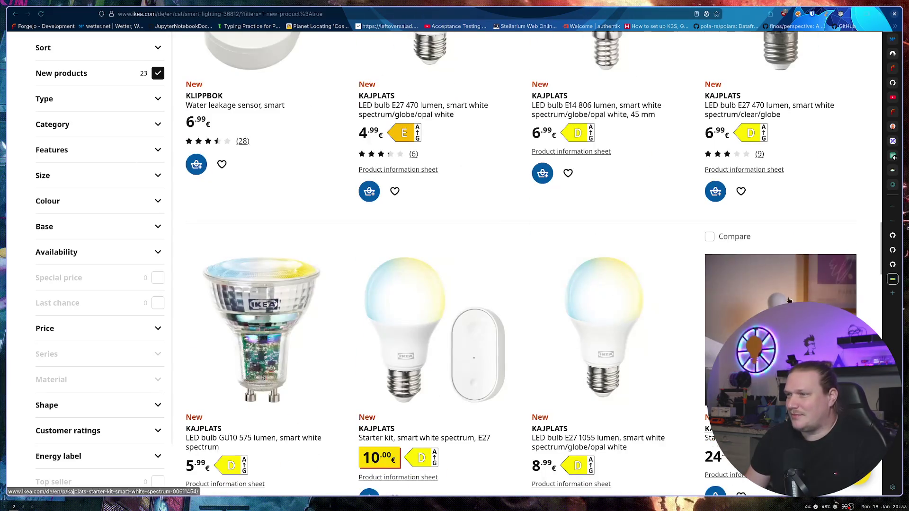
pyautogui.scroll(-4, 812, 283)
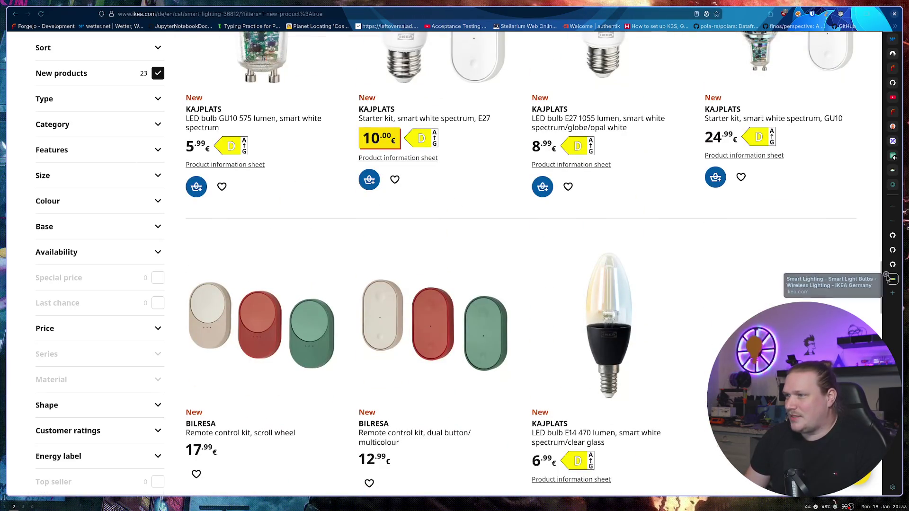
pyautogui.click(886, 275)
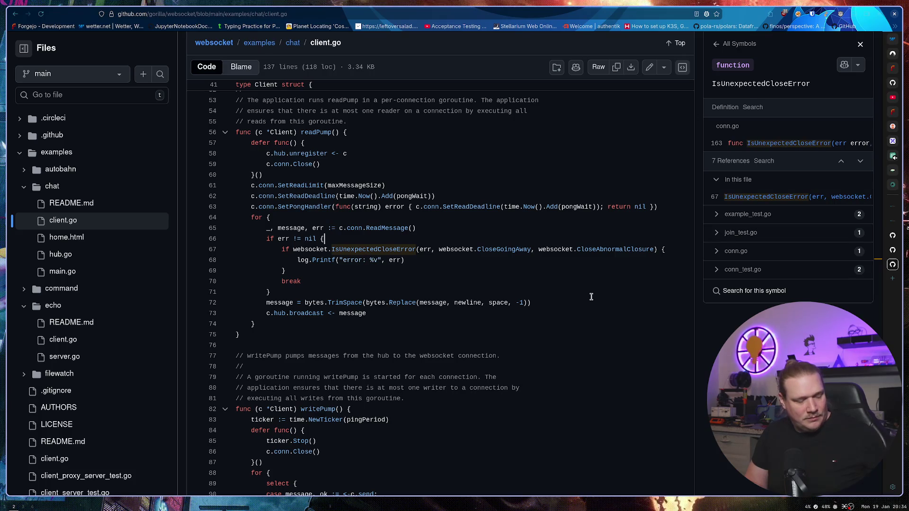
# Step: Show the message constant's definitions and 10 references, then set the cursor after readPump's closing brace
pyautogui.click(644, 313)
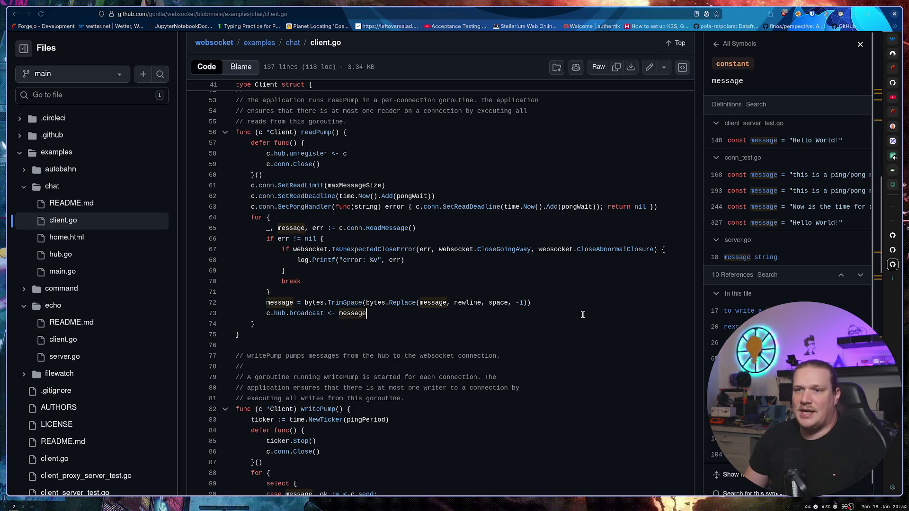
pyautogui.click(581, 333)
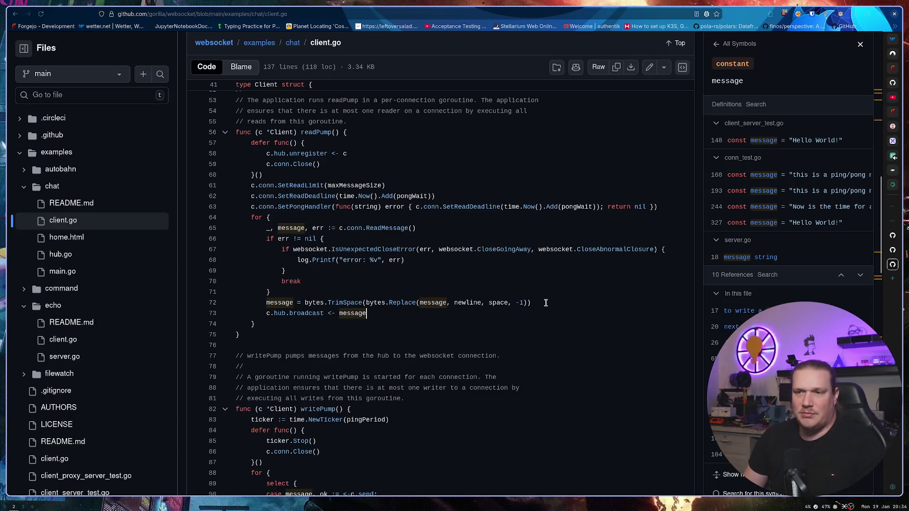
pyautogui.click(549, 331)
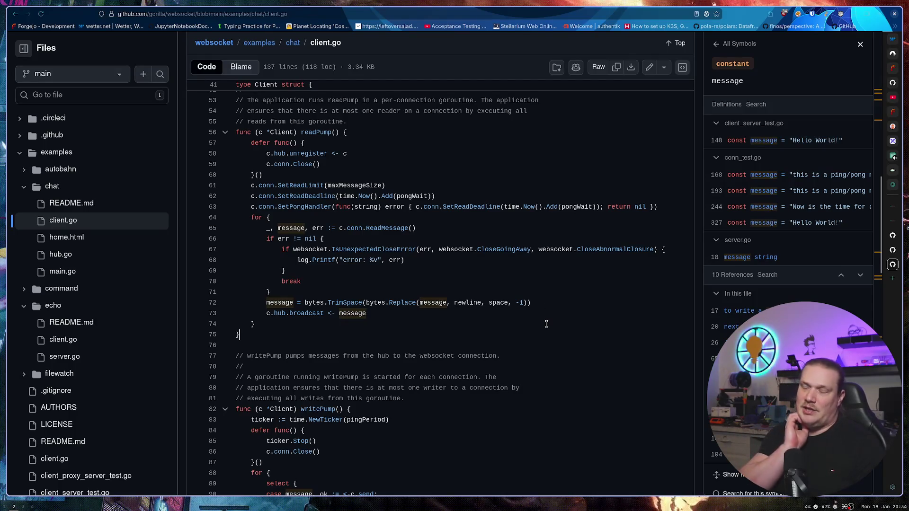
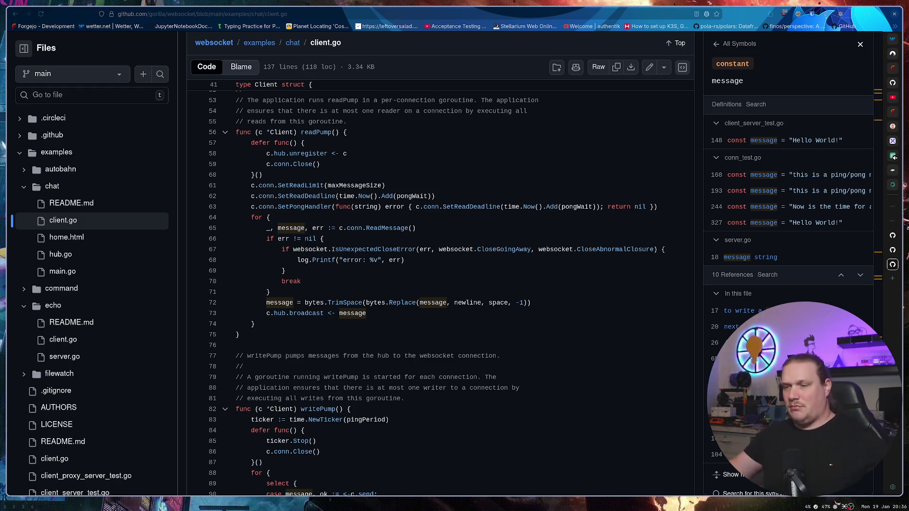
# Step: Put the caret at the end of readPump in GitHub's client.go, then return to GoLand
pyautogui.click(262, 334)
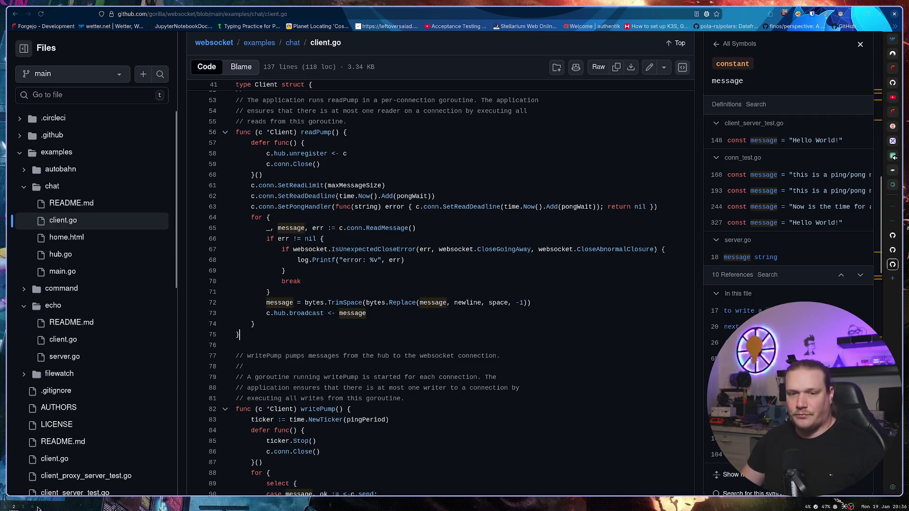
pyautogui.press('super+1')
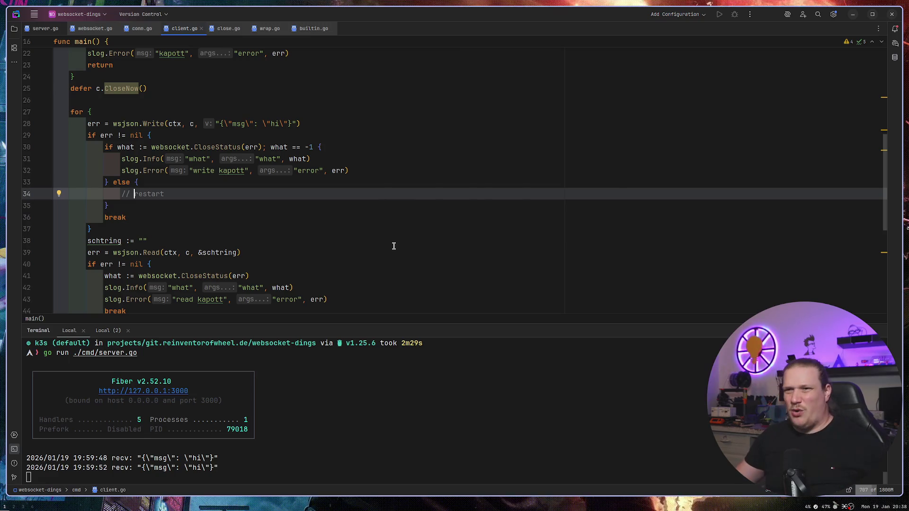
# Step: Search for 'zoneminder' in a new Firefox tab and open the ZoneMinder - Home result
pyautogui.press('super+2')
pyautogui.hotkey('ctrl', 't')
pyautogui.write('zo')
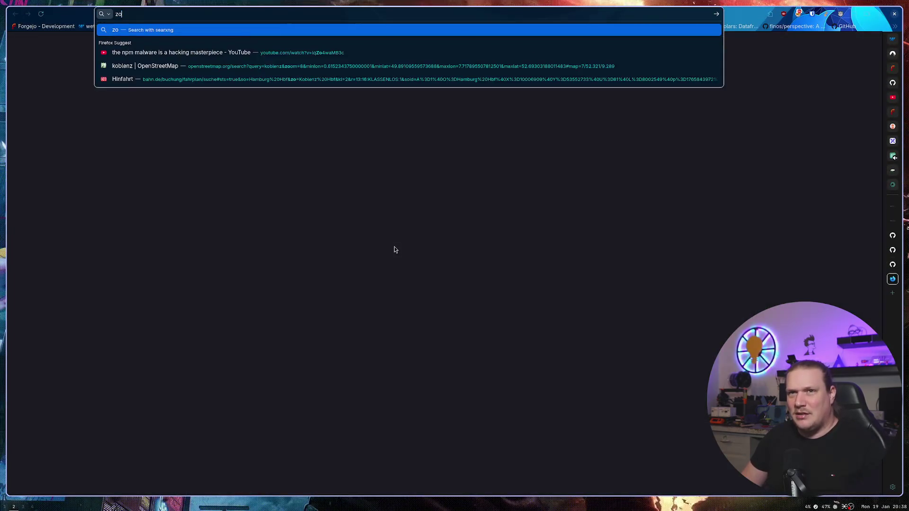
pyautogui.write('neminder')
pyautogui.press('Return')
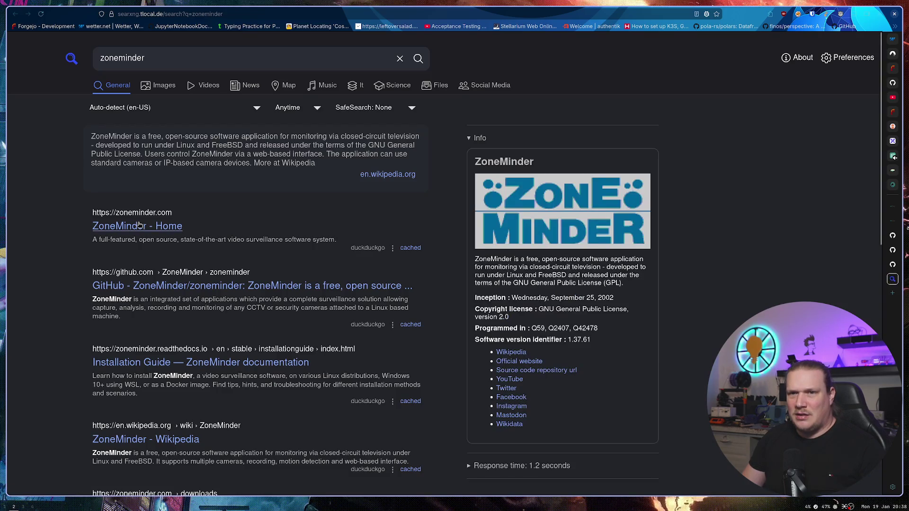
pyautogui.click(139, 225)
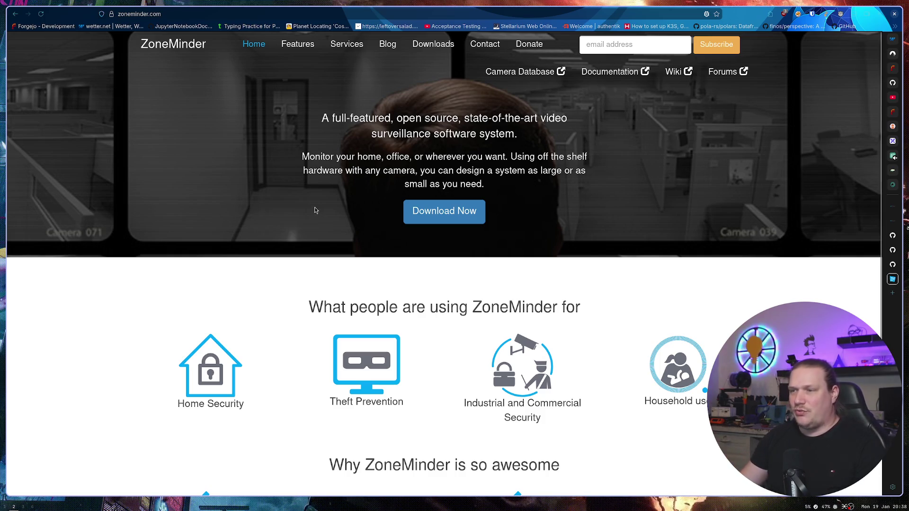
# Step: Look over the ZoneMinder home page, then go to its Features page
pyautogui.scroll(-2, 342, 202)
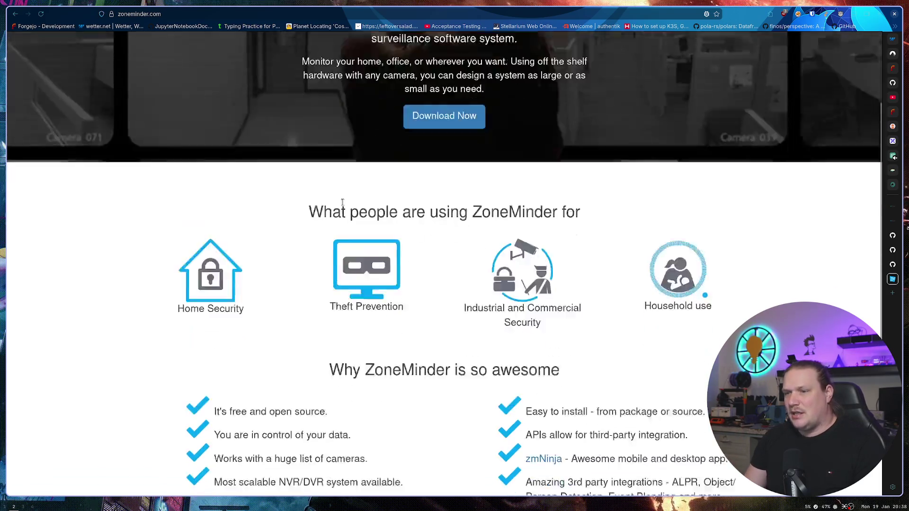
pyautogui.scroll(-2, 336, 208)
pyautogui.scroll(-1, 332, 208)
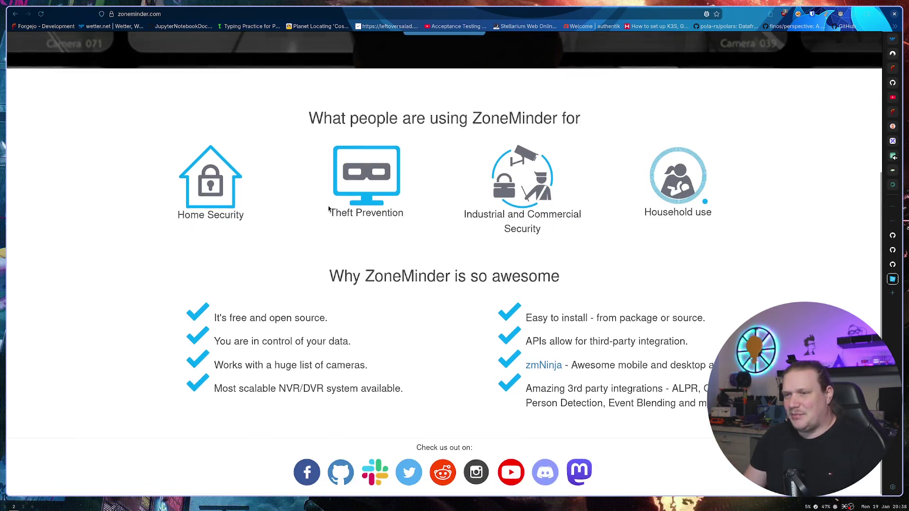
pyautogui.scroll(5, 393, 161)
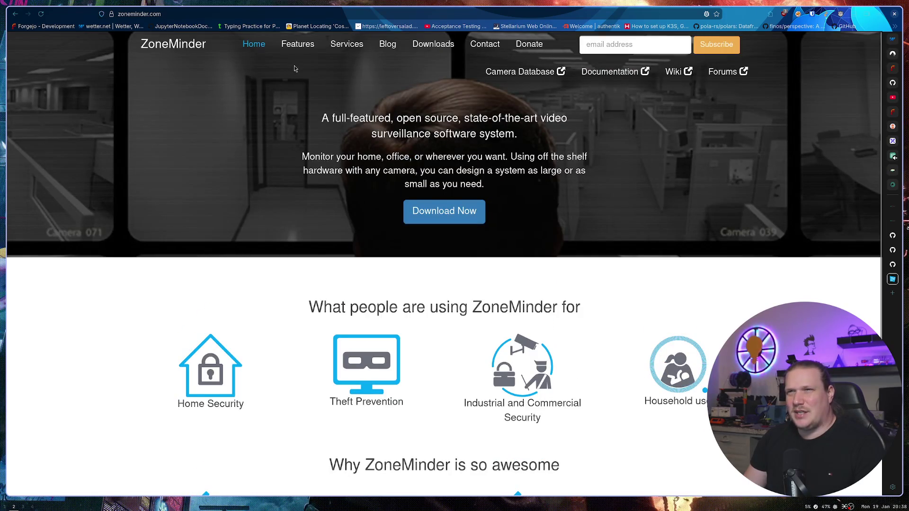
pyautogui.click(299, 43)
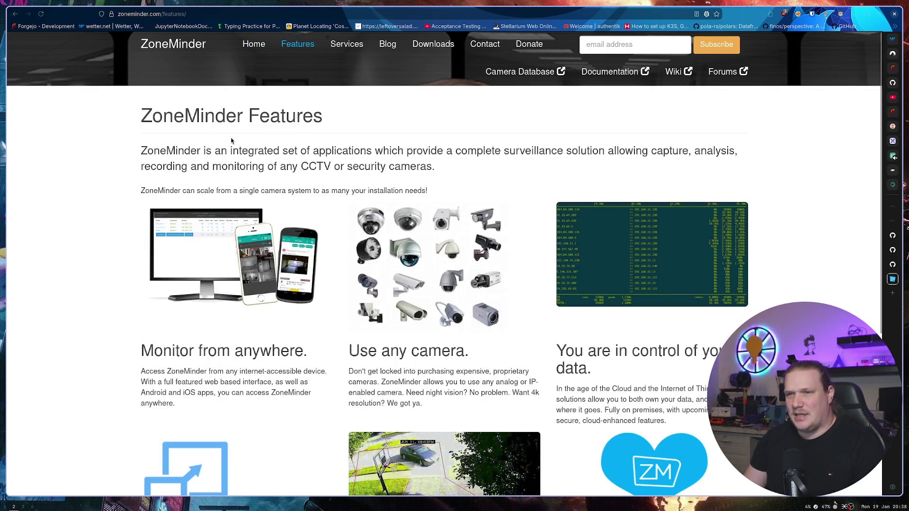
# Step: Read the ZoneMinder features, such as monitoring from anywhere and using any camera, then return to the top
pyautogui.scroll(-2, 231, 140)
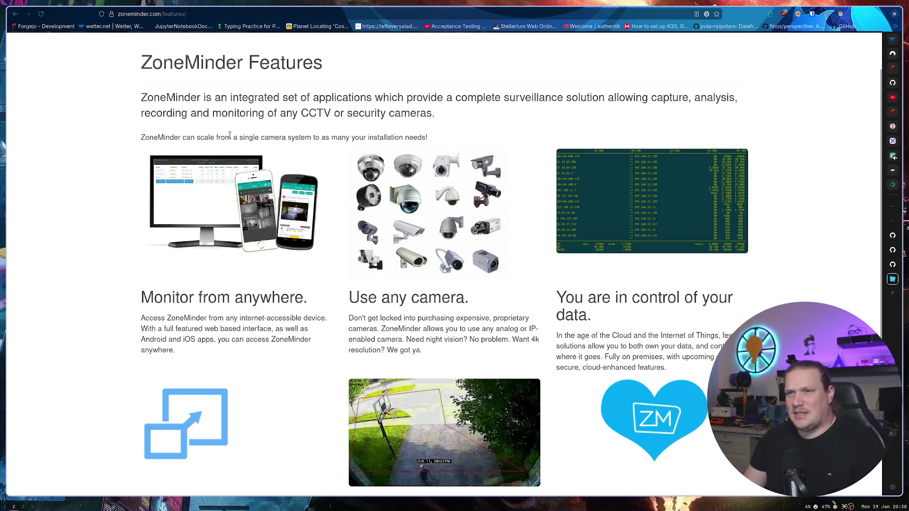
pyautogui.scroll(-2, 230, 136)
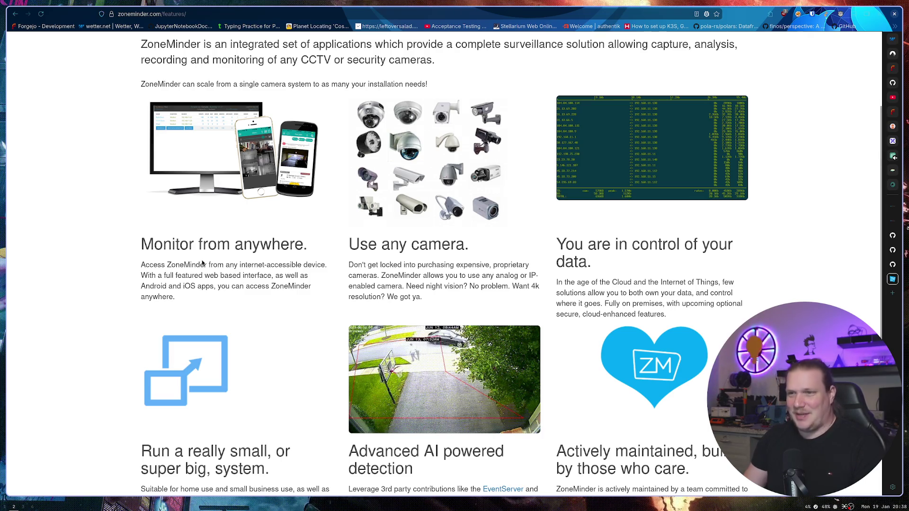
pyautogui.scroll(-4, 216, 273)
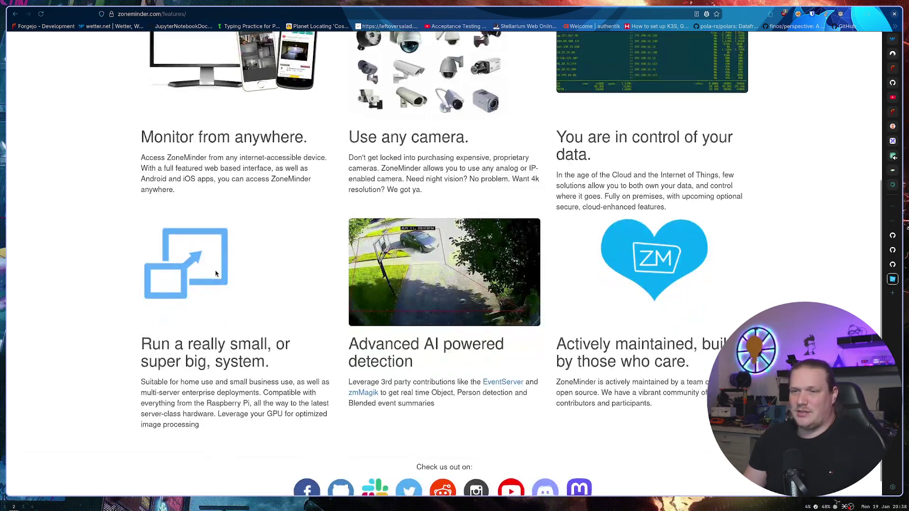
pyautogui.scroll(6, 215, 273)
pyautogui.moveTo(141, 371); pyautogui.dragTo(490, 364)
pyautogui.click(471, 386)
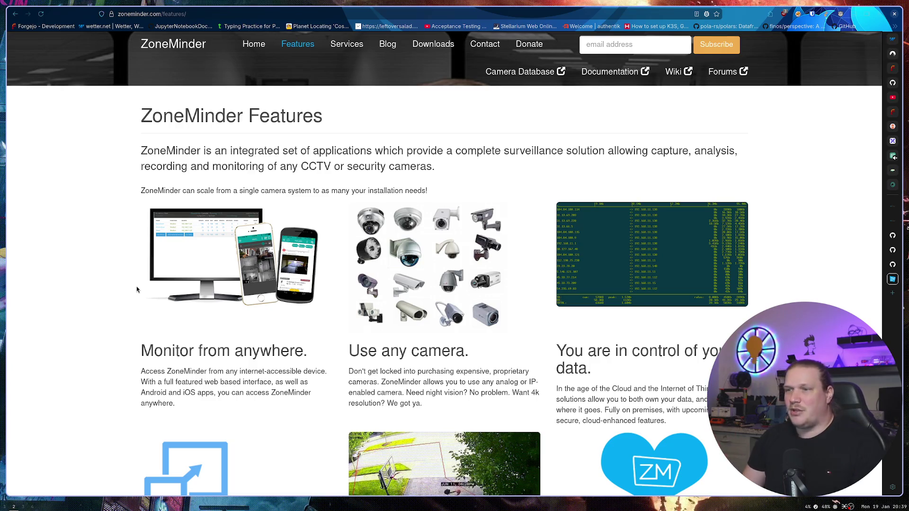
pyautogui.scroll(-1, 136, 288)
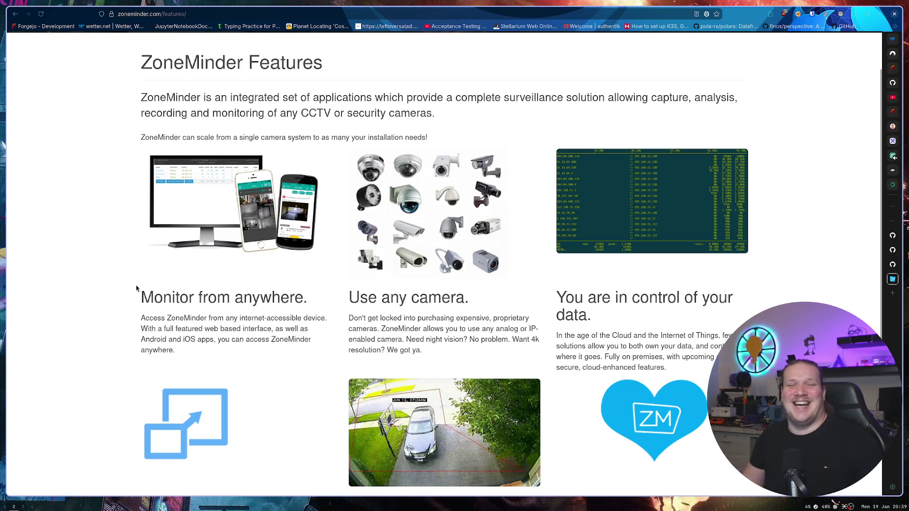
pyautogui.scroll(-2, 149, 272)
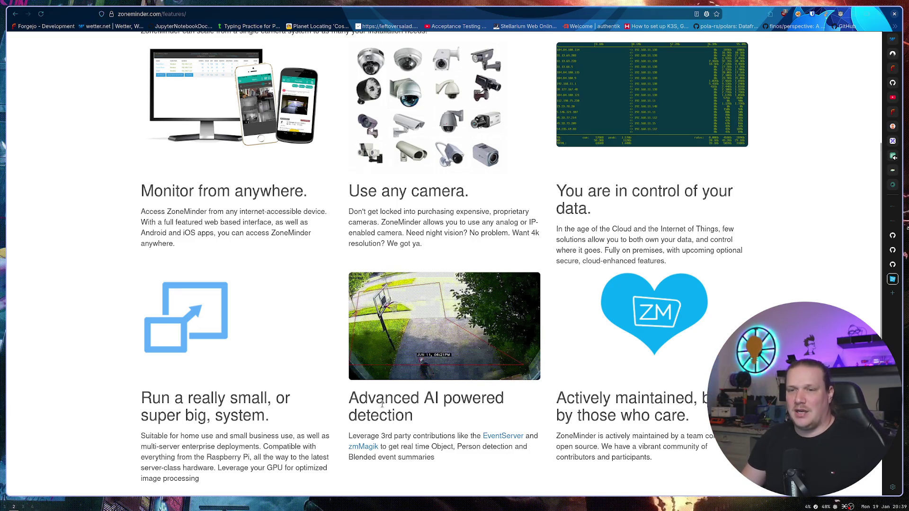
pyautogui.scroll(2, 114, 323)
pyautogui.scroll(2, 114, 322)
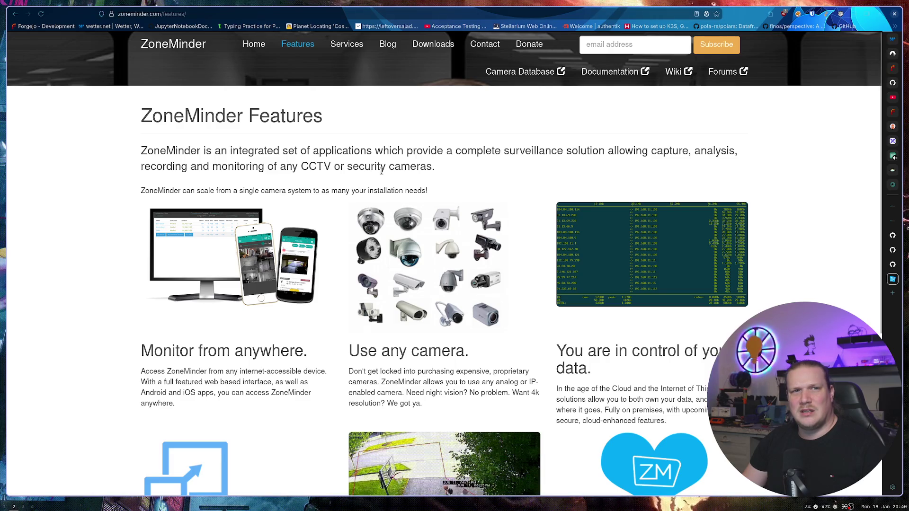
# Step: Load frigate.video in a new tab, dismissing the unwanted forgejo autocomplete
pyautogui.hotkey('ctrl', 't')
pyautogui.write('f')
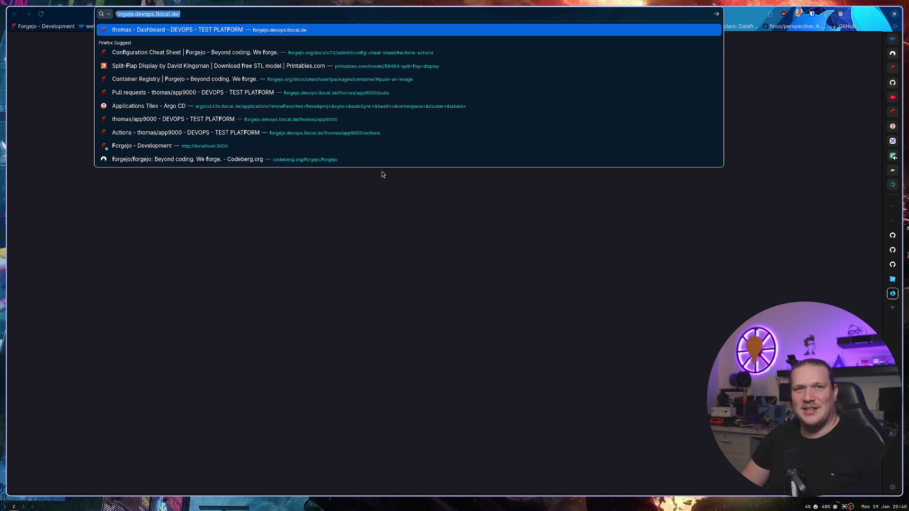
pyautogui.press('Escape')
pyautogui.press('Escape')
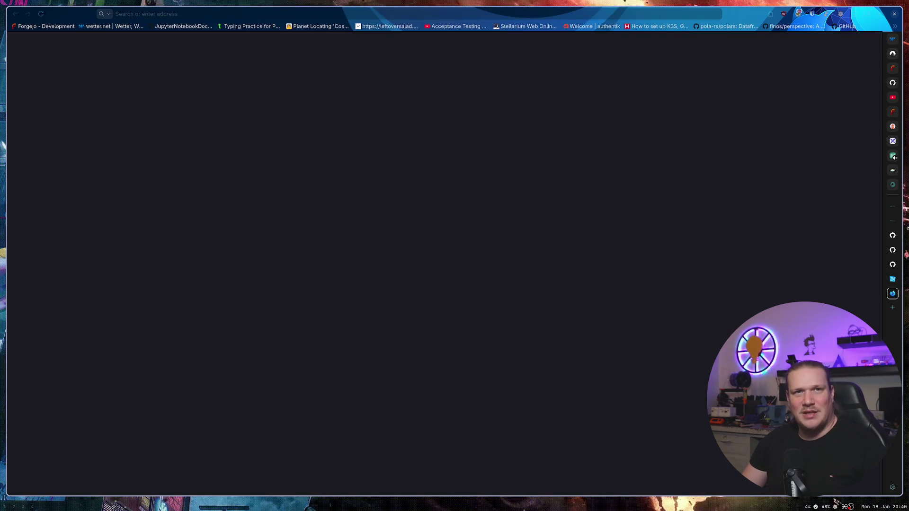
pyautogui.write('frigate.video/')
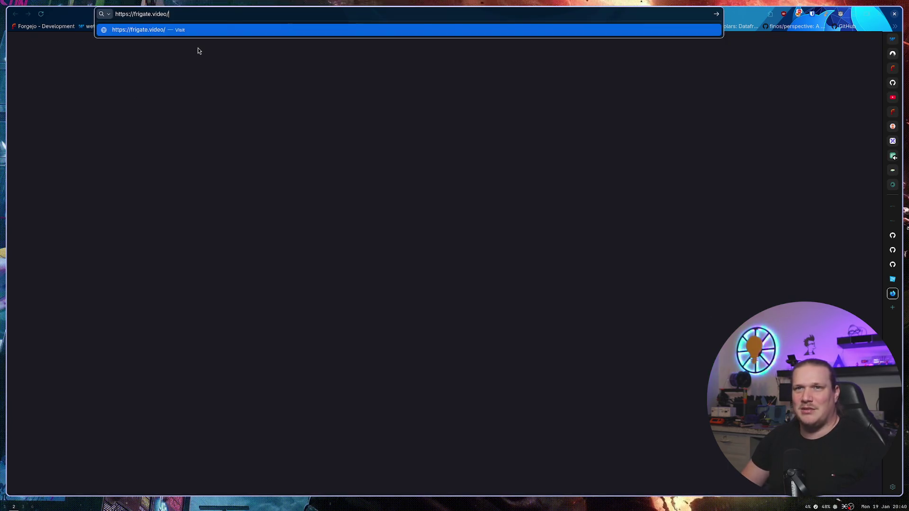
pyautogui.press('Return')
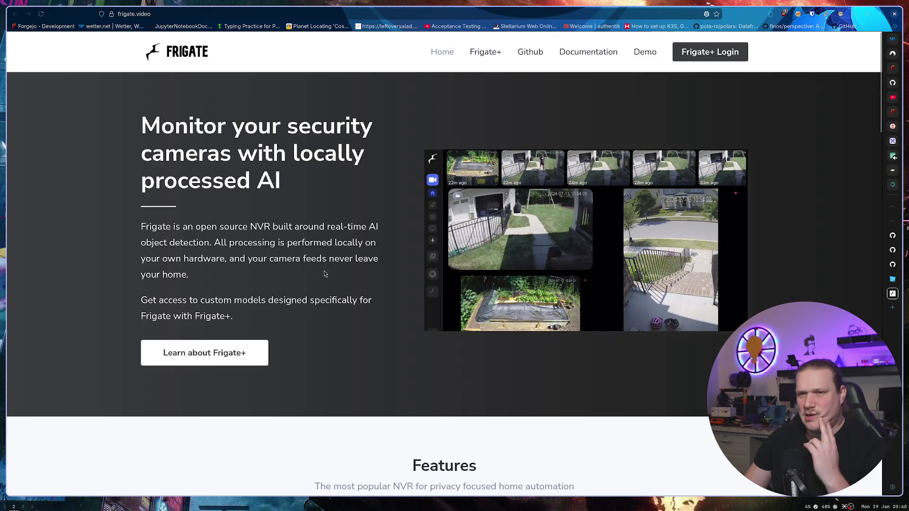
# Step: Look over the Frigate home page, peek at the Frigate+ sign-in page and come back
pyautogui.scroll(-5, 325, 270)
pyautogui.scroll(5, 324, 271)
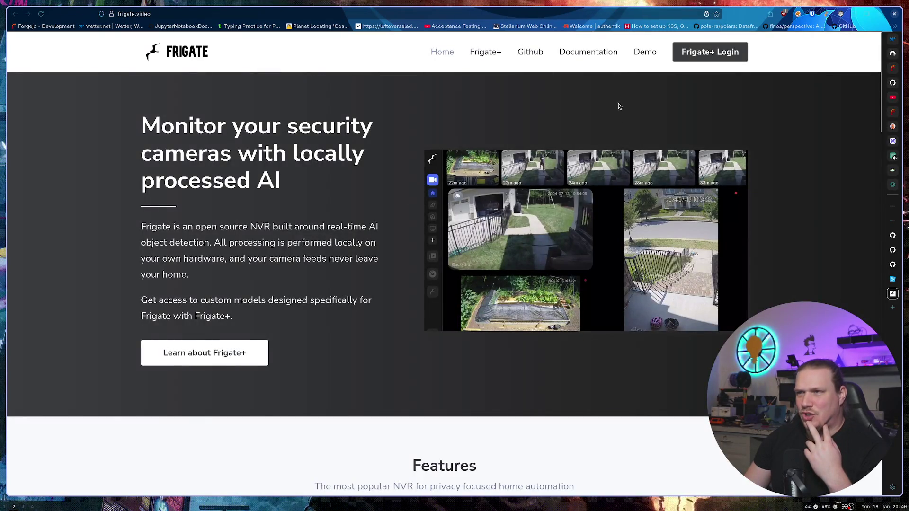
pyautogui.click(707, 57)
pyautogui.hotkey('alt', 'Left')
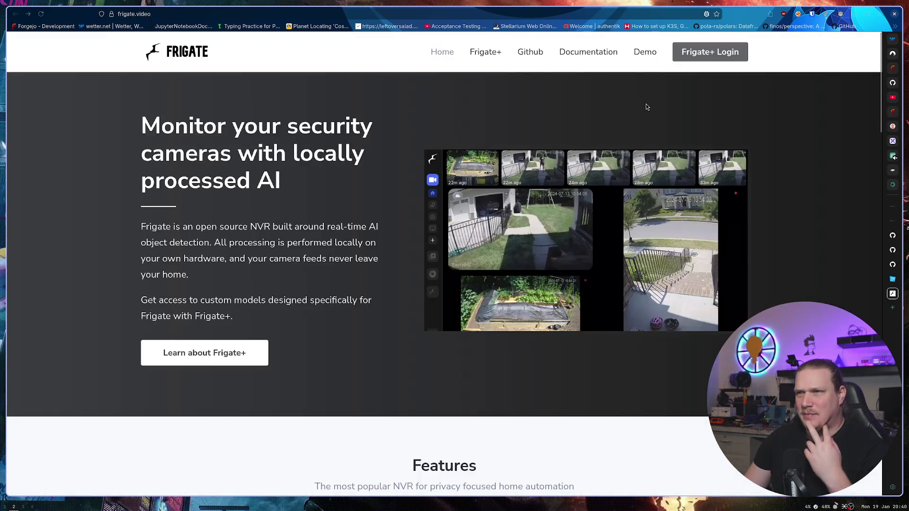
pyautogui.click(653, 55)
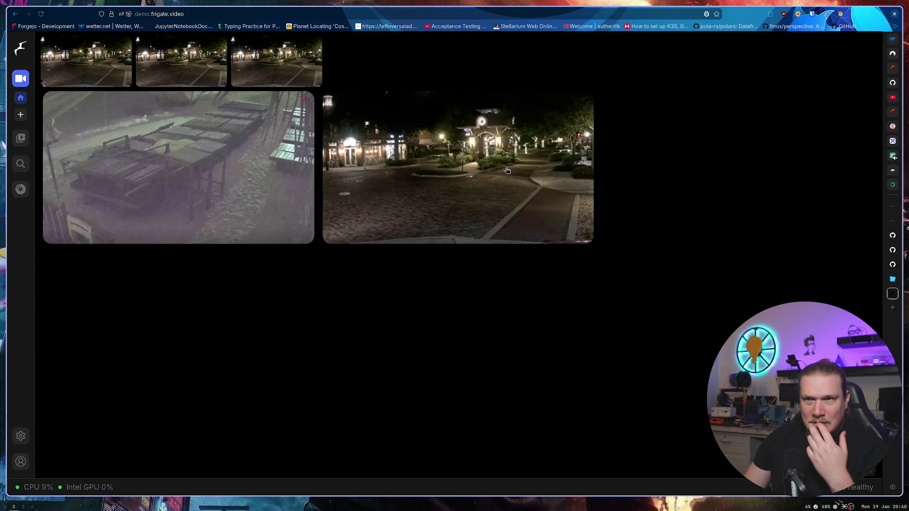
pyautogui.click(20, 139)
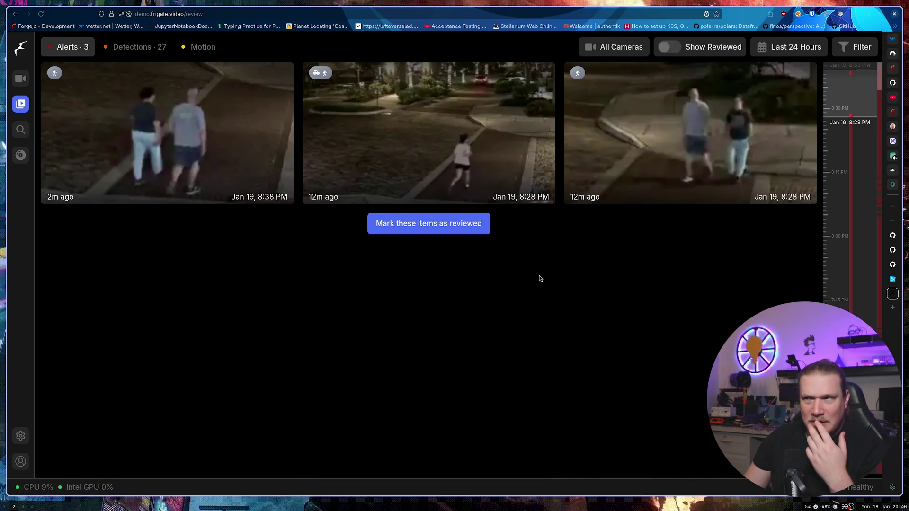
pyautogui.hotkey('alt', 'Left')
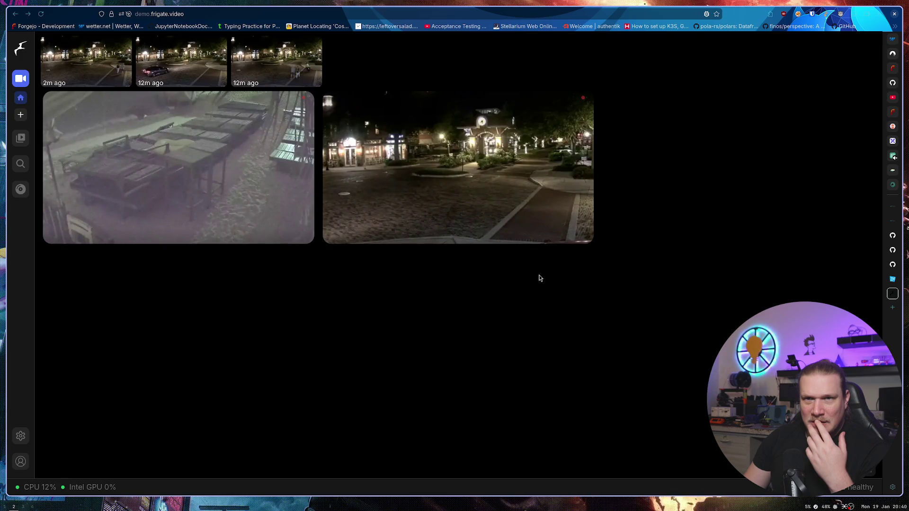
pyautogui.hotkey('alt', 'Left')
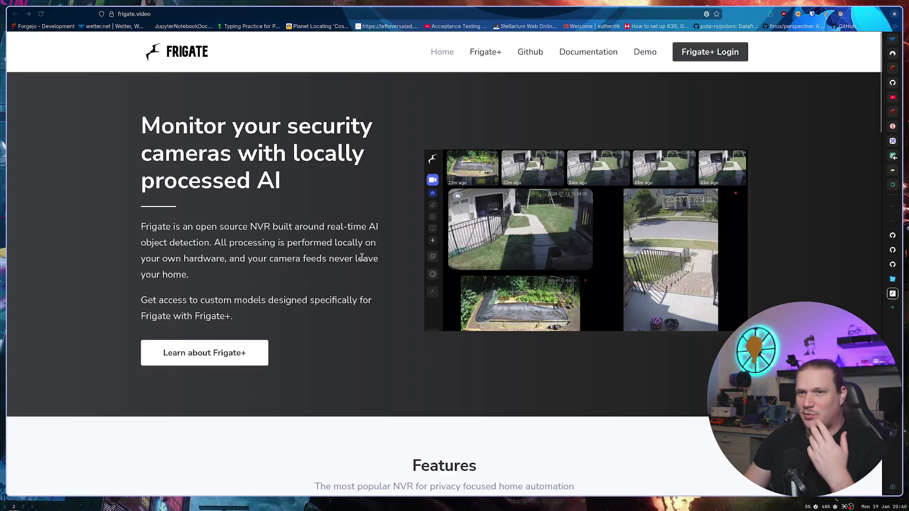
# Step: Open the Frigate+ models page and scroll down to its subscription card
pyautogui.click(485, 51)
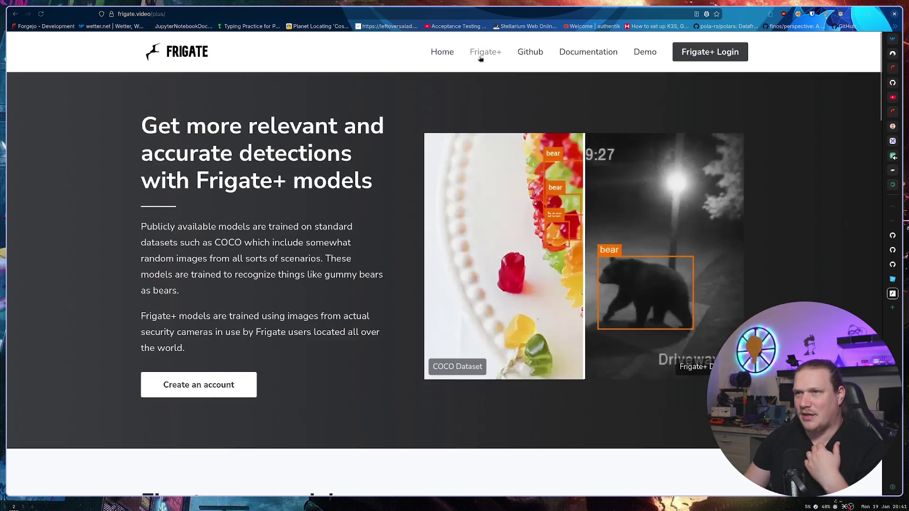
pyautogui.scroll(-1, 293, 177)
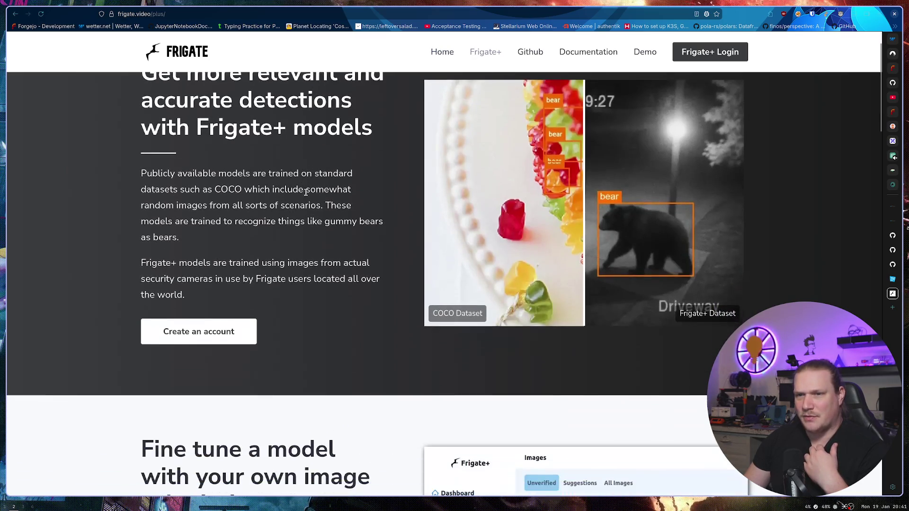
pyautogui.scroll(-3, 316, 208)
pyautogui.scroll(-10, 316, 208)
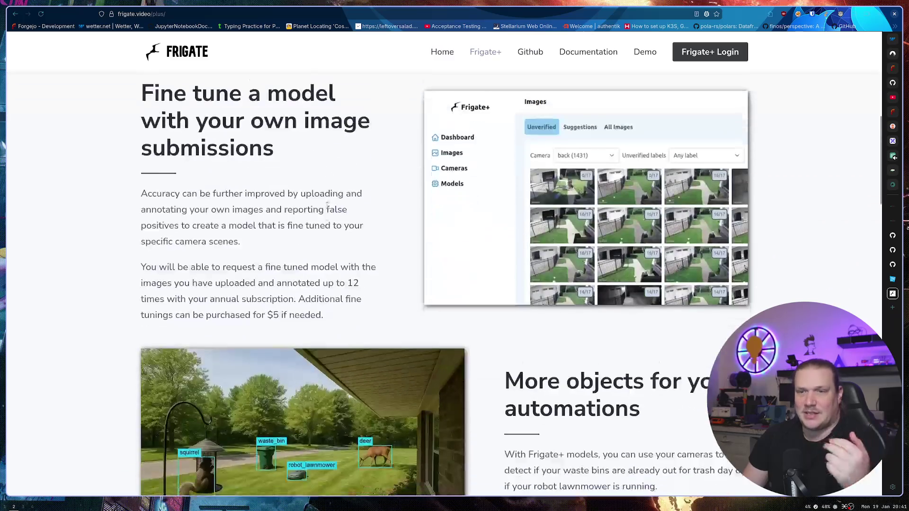
pyautogui.scroll(-3, 325, 208)
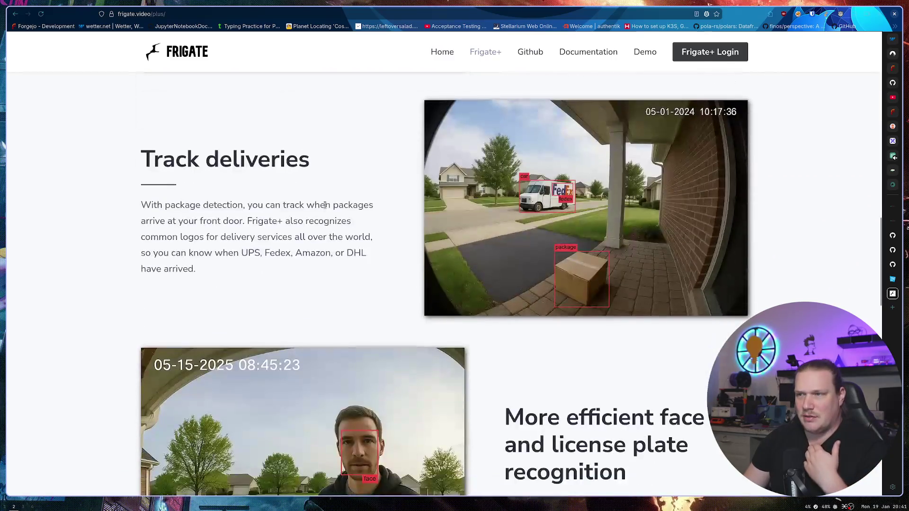
pyautogui.scroll(-6, 325, 205)
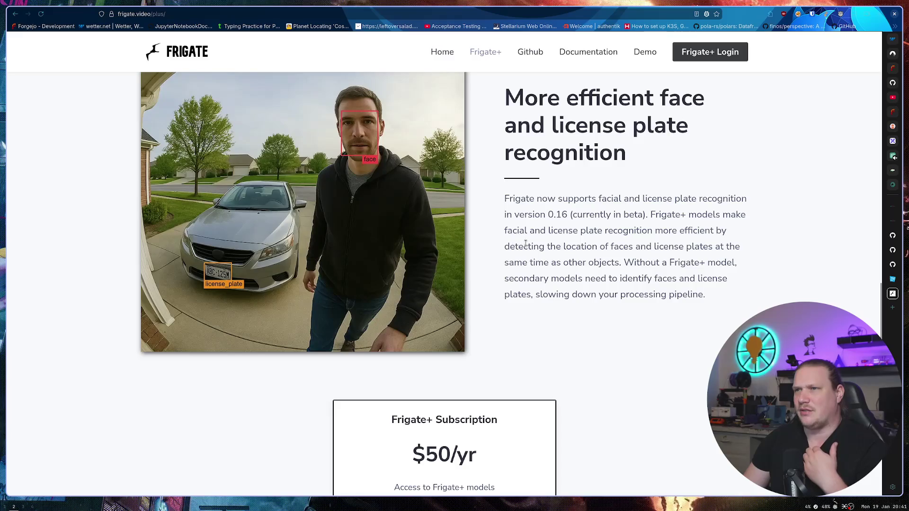
pyautogui.scroll(-4, 521, 244)
# Step: Highlight the $50/yr Frigate+ subscription price, then scroll back up and return to the ZoneMinder Features tab
pyautogui.moveTo(500, 251); pyautogui.dragTo(406, 240)
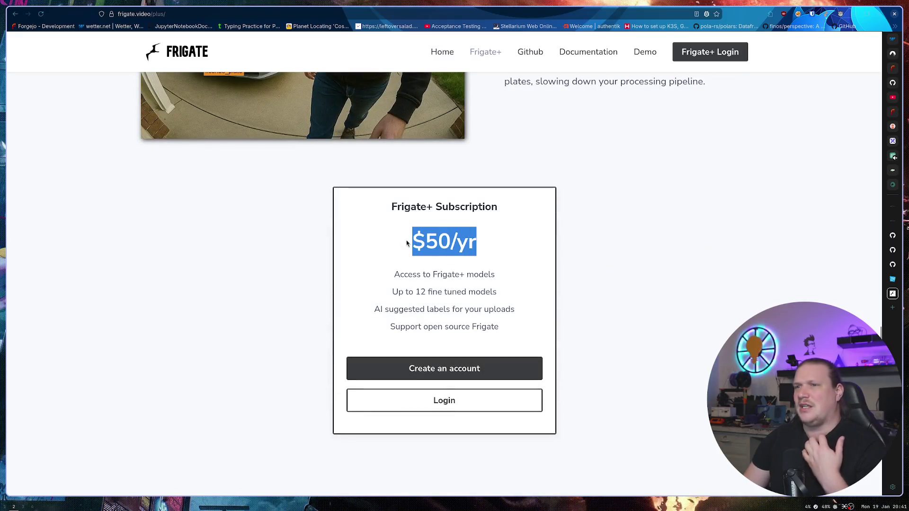
pyautogui.click(613, 225)
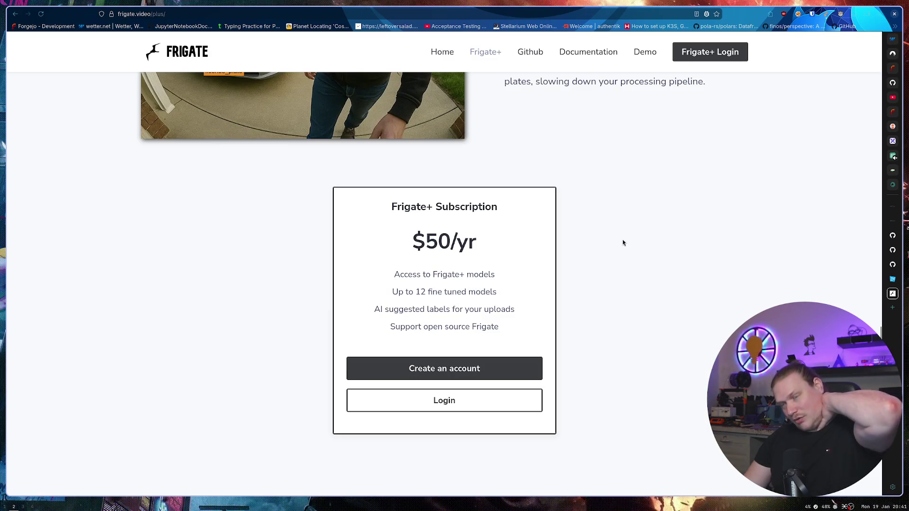
pyautogui.scroll(15, 613, 238)
pyautogui.scroll(5, 613, 237)
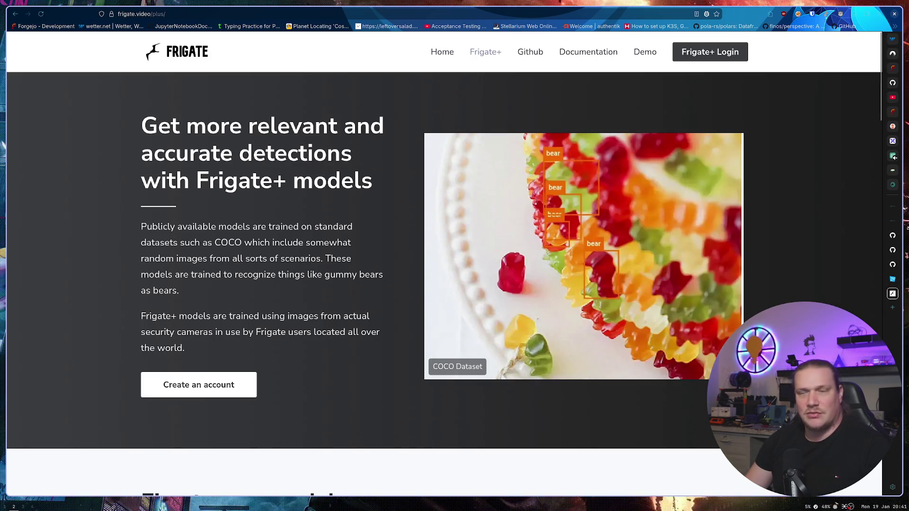
pyautogui.click(892, 280)
# Step: Glance over the ZoneMinder Features page, then move to the GitHub client.go tab
pyautogui.scroll(-5, 795, 299)
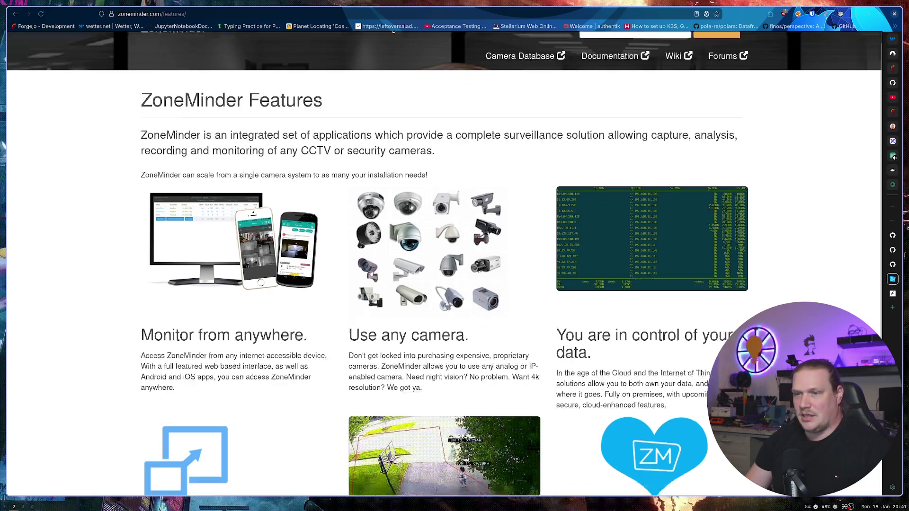
pyautogui.scroll(5, 779, 290)
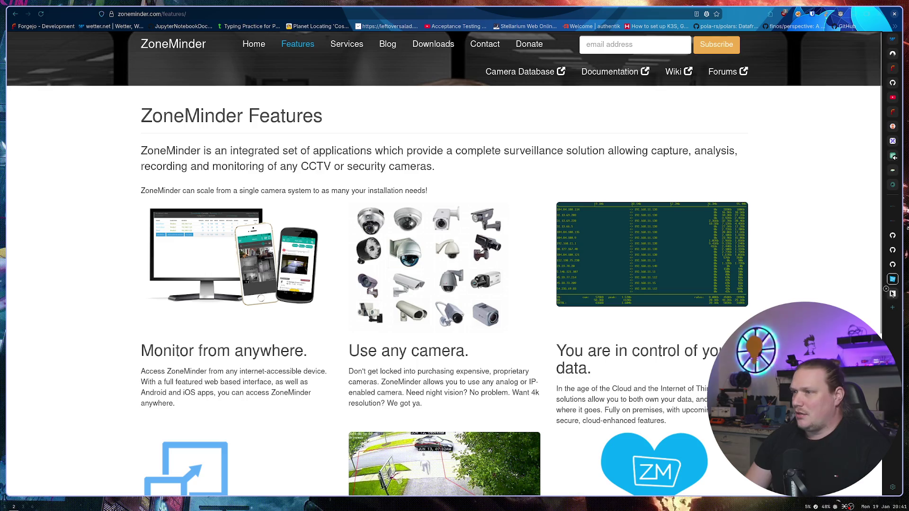
pyautogui.click(891, 265)
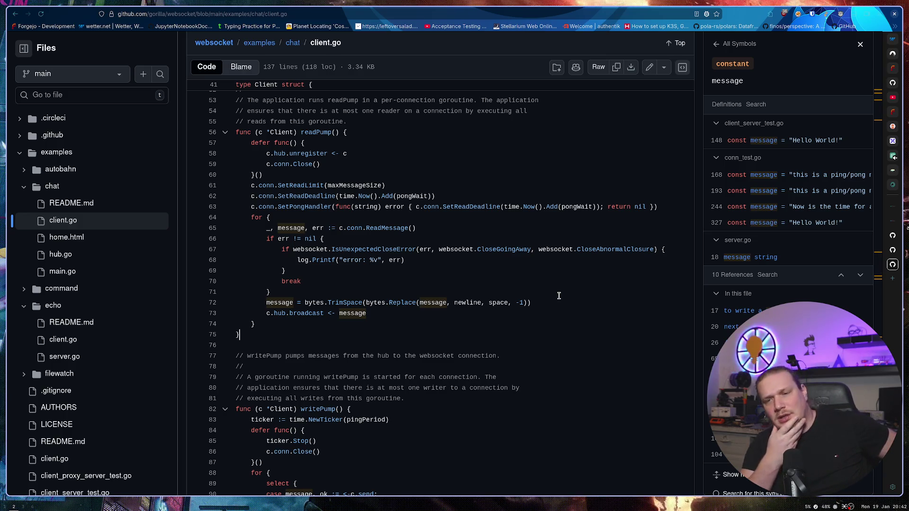
# Step: Search for 'reolink', open the official reolink.com site and scroll through its camera product cards
pyautogui.hotkey('ctrl', 't')
pyautogui.write('reolink')
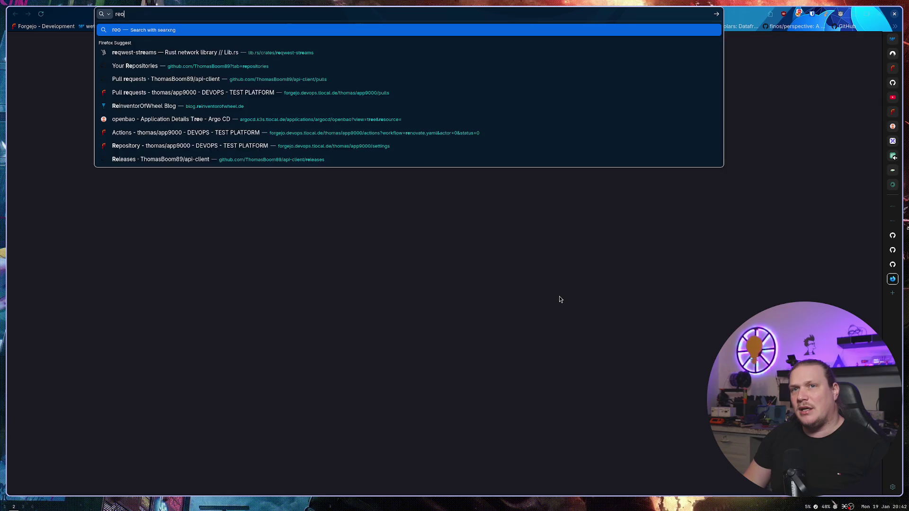
pyautogui.press('Return')
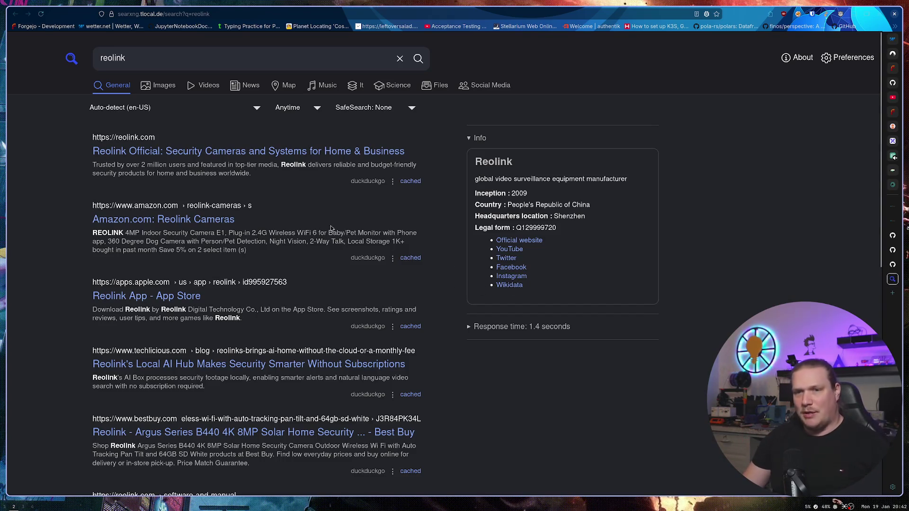
pyautogui.click(229, 151)
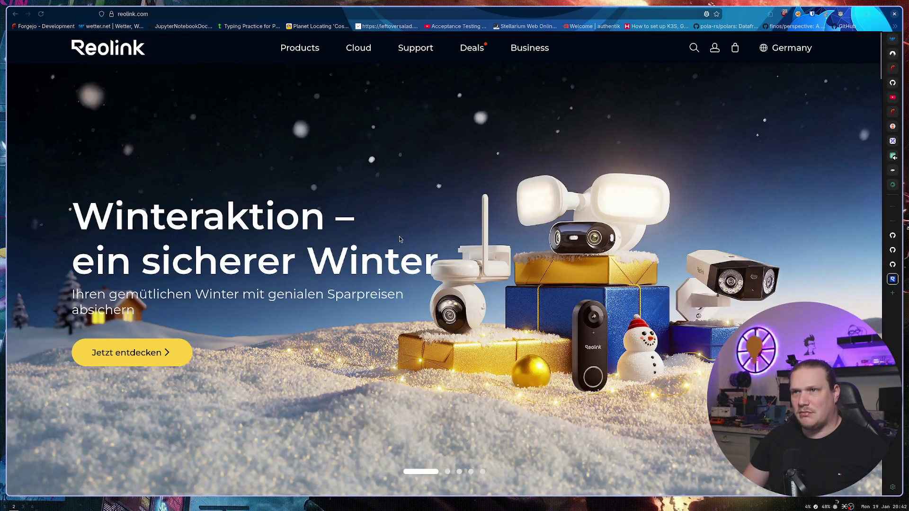
pyautogui.scroll(-8, 394, 230)
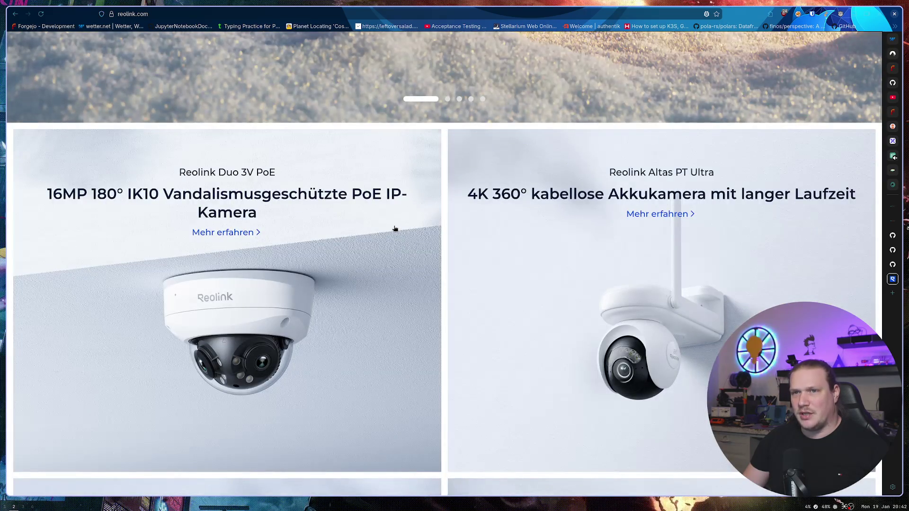
pyautogui.scroll(-7, 395, 228)
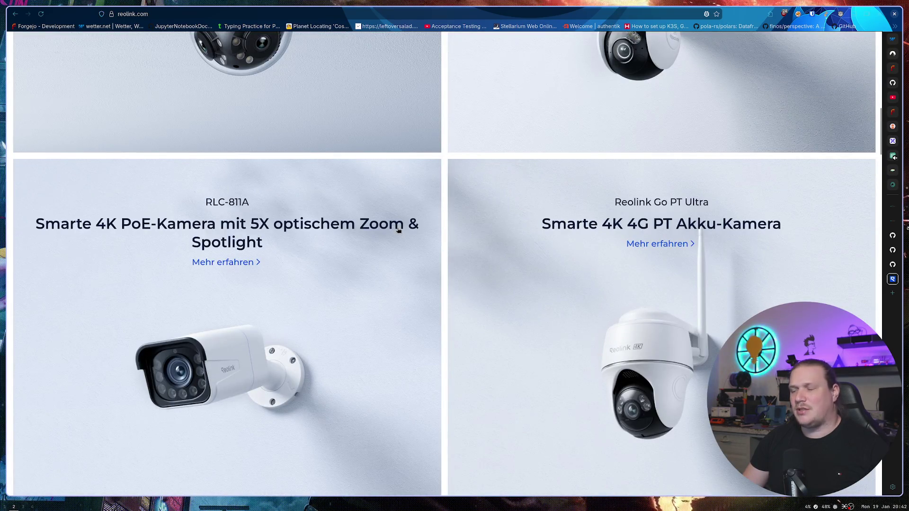
pyautogui.scroll(-15, 389, 230)
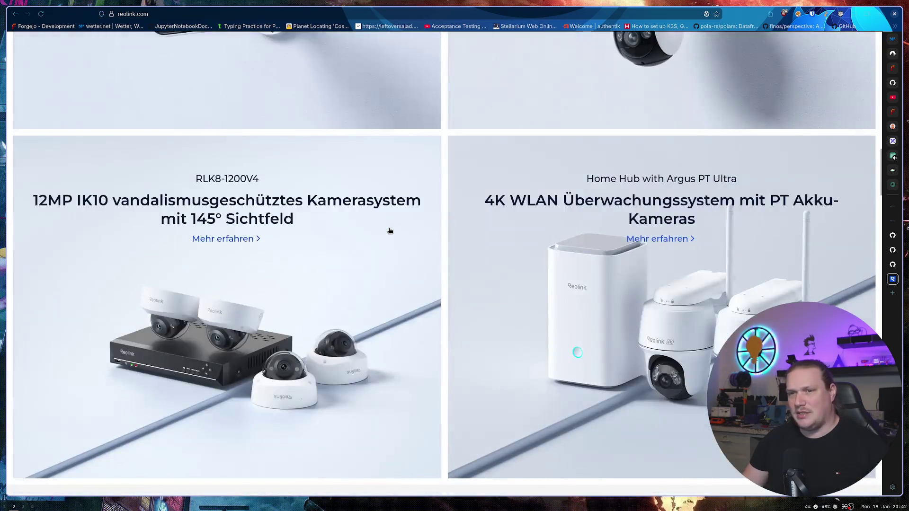
pyautogui.scroll(-5, 389, 230)
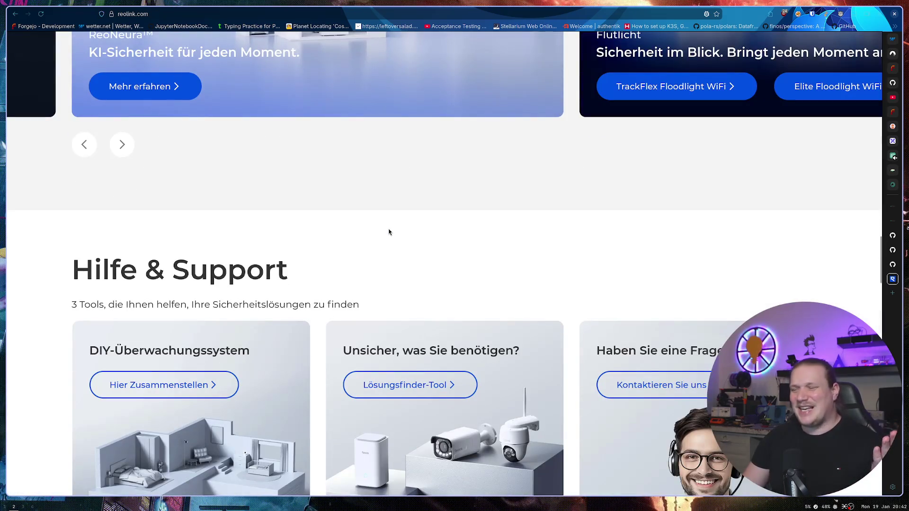
# Step: Scroll down the Reolink page through its camera systems and Hilfe & Support sections
pyautogui.scroll(-4, 388, 228)
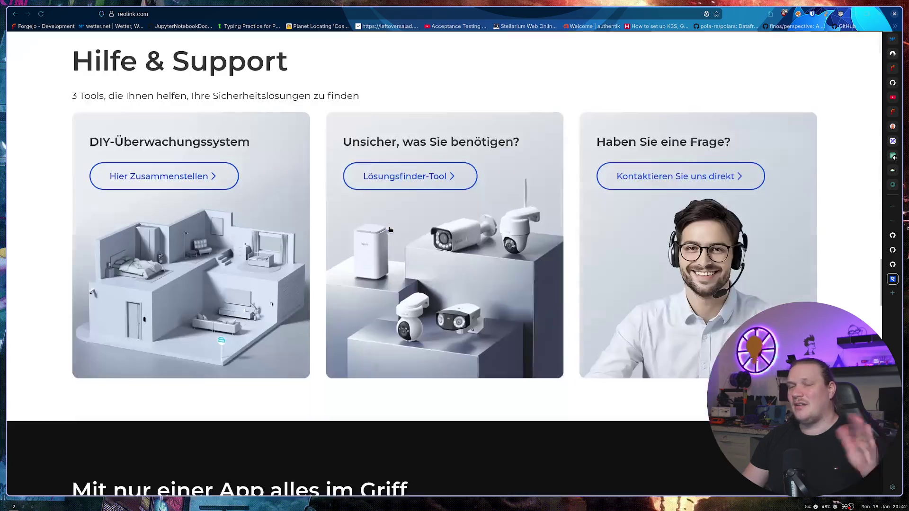
pyautogui.scroll(-5, 367, 244)
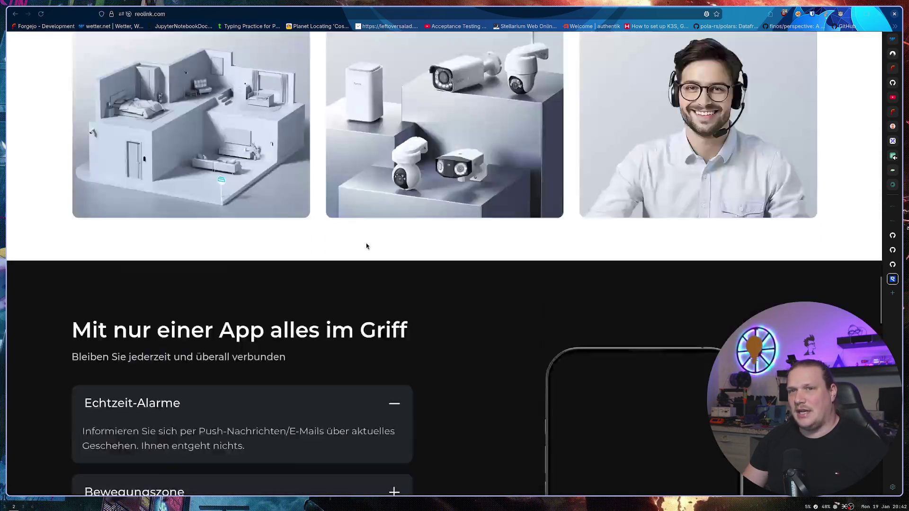
pyautogui.scroll(-2, 366, 245)
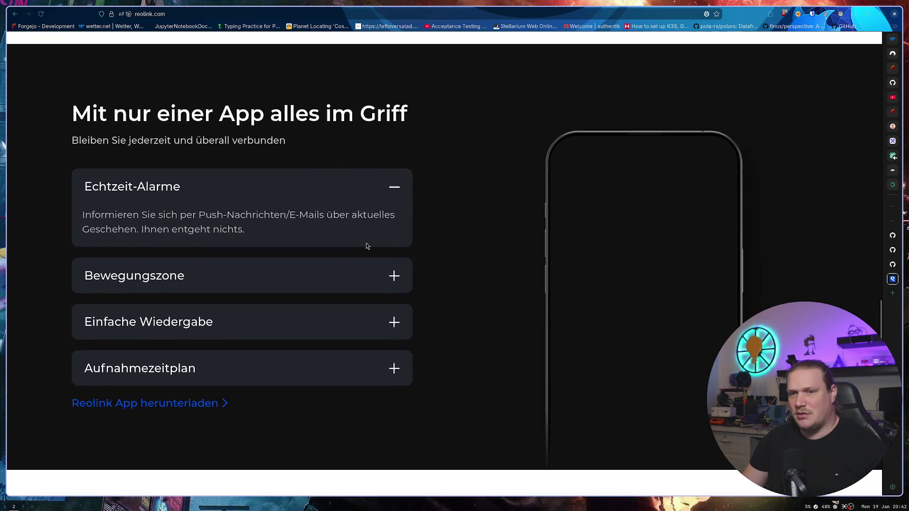
pyautogui.scroll(-5, 466, 255)
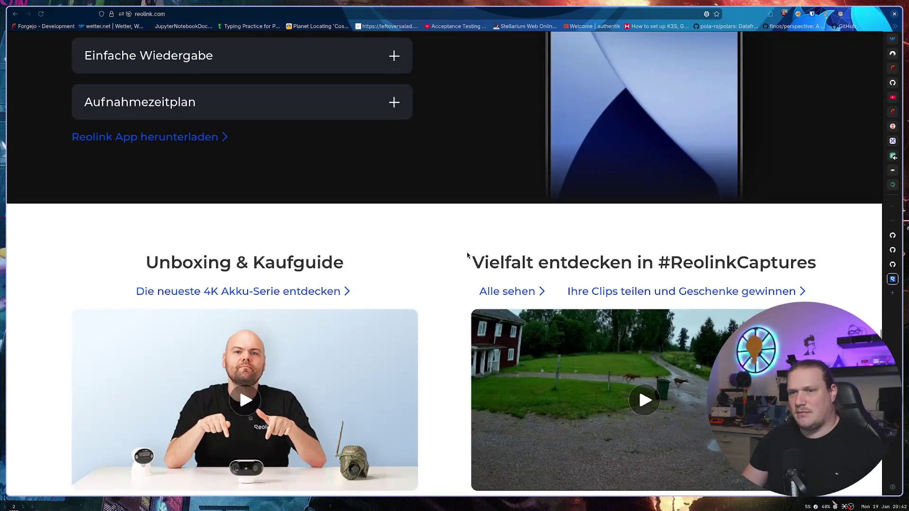
pyautogui.scroll(-2, 434, 250)
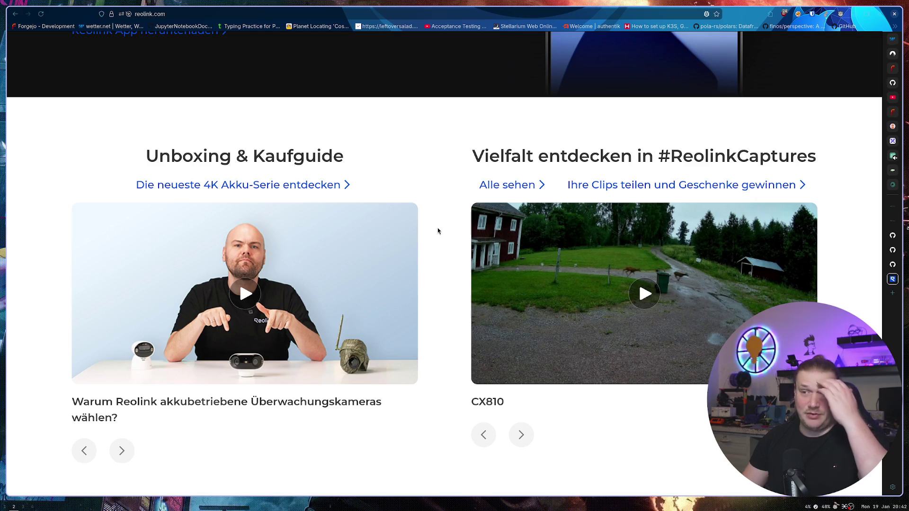
pyautogui.scroll(-7, 437, 230)
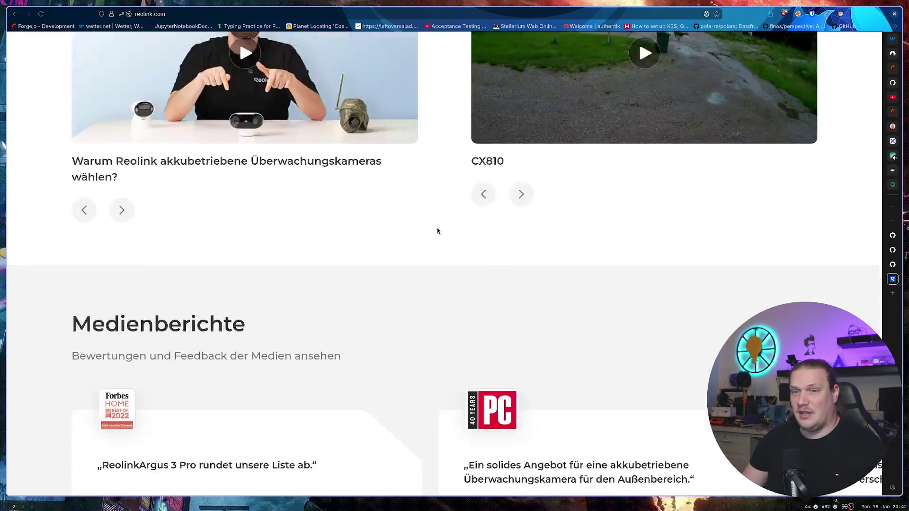
pyautogui.scroll(20, 436, 231)
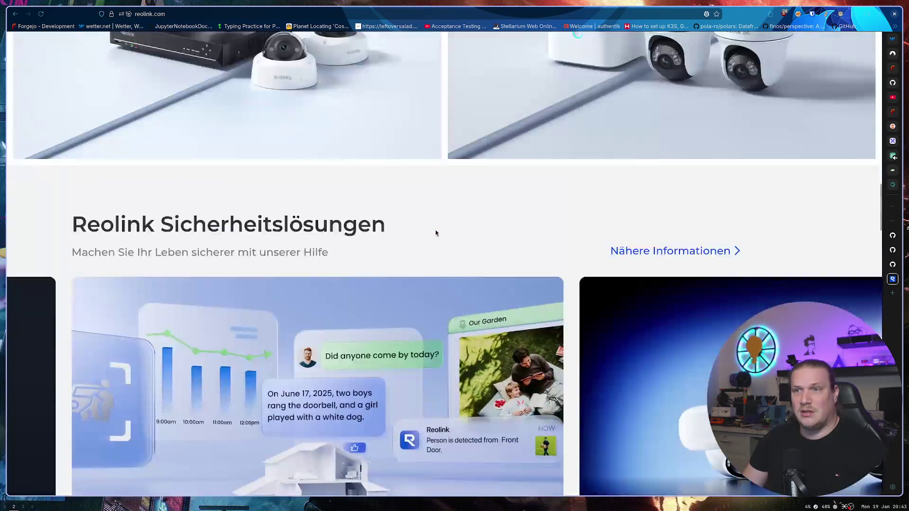
pyautogui.scroll(15, 435, 233)
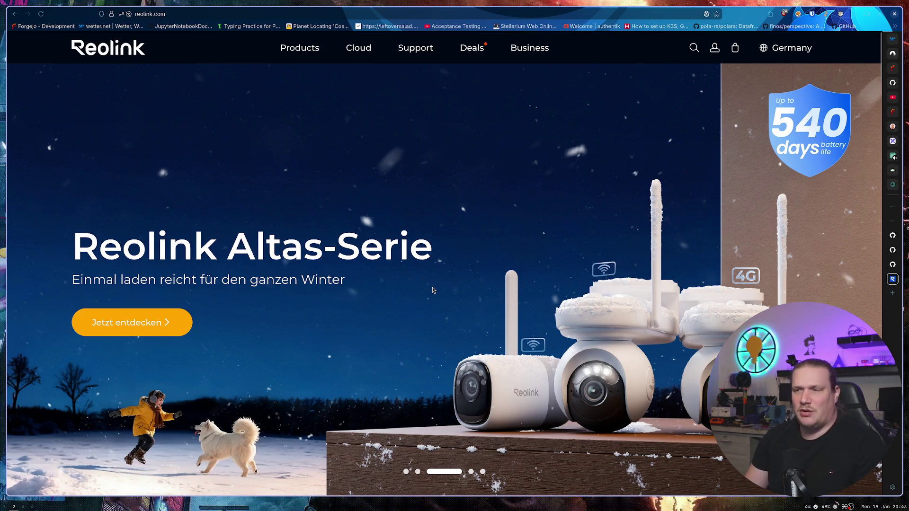
# Step: Continue down to the 'Mit nur einer App alles im Griff' section, then return to GitHub's client.go
pyautogui.scroll(-5, 468, 297)
pyautogui.scroll(-3, 426, 270)
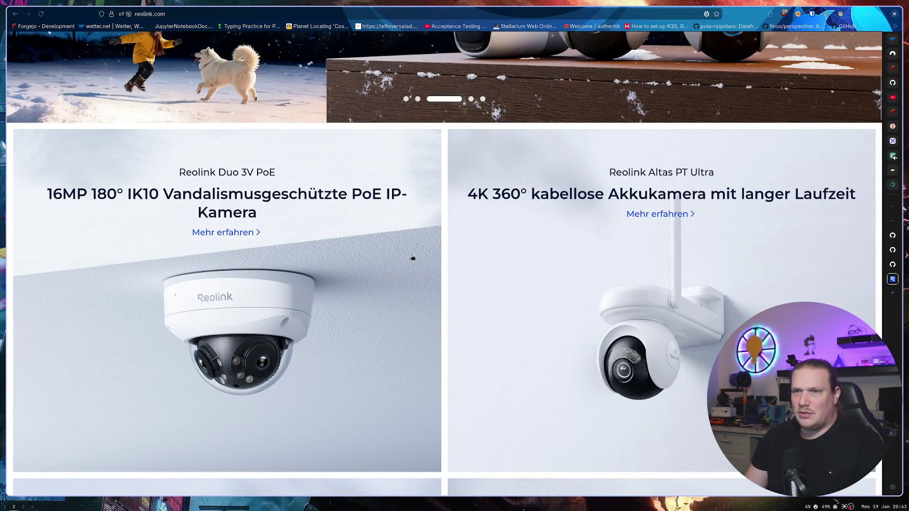
pyautogui.scroll(-3, 410, 258)
pyautogui.scroll(-4, 409, 255)
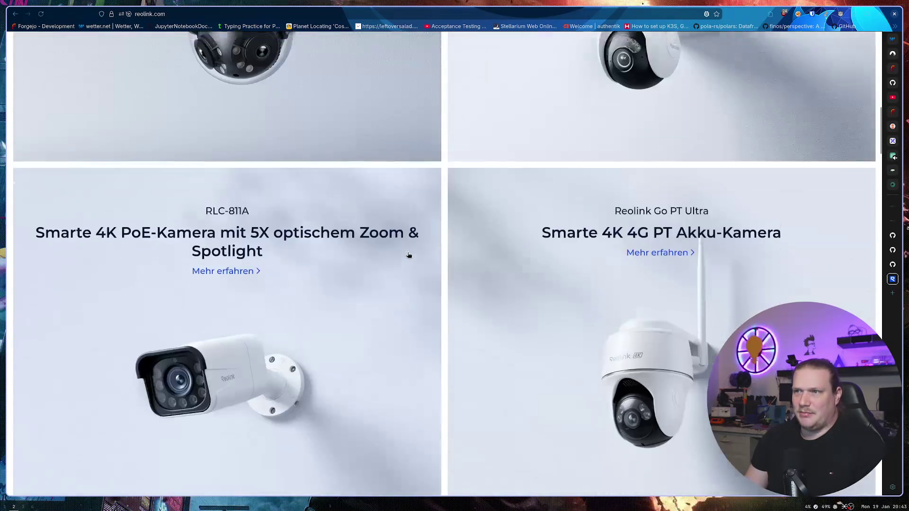
pyautogui.scroll(-5, 408, 256)
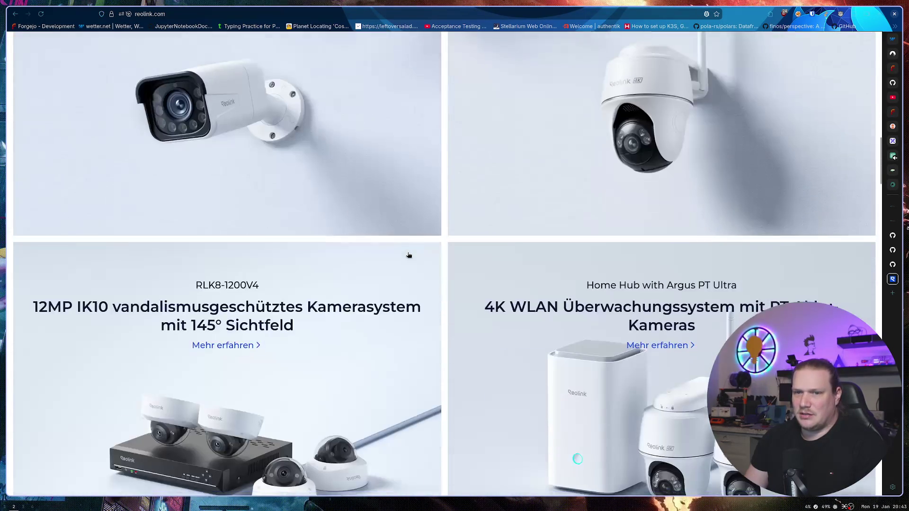
pyautogui.scroll(-2, 409, 256)
pyautogui.scroll(-1, 409, 256)
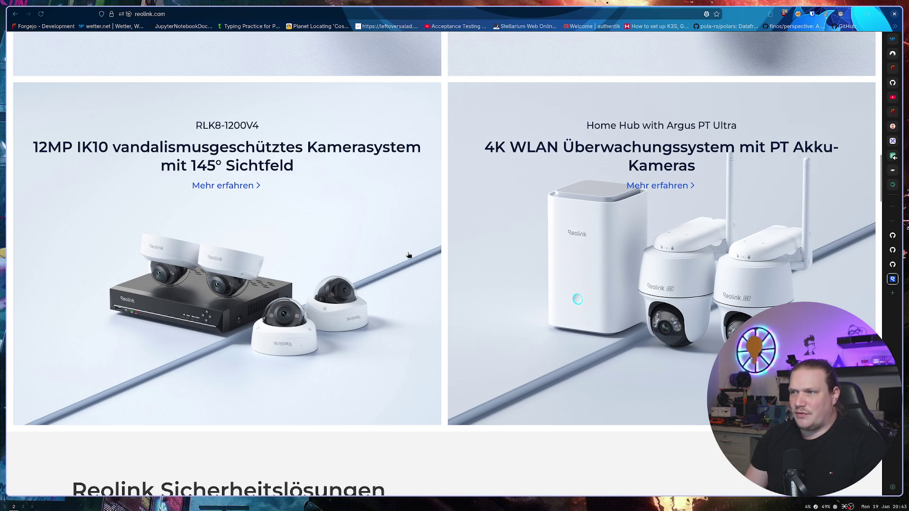
pyautogui.scroll(-5, 409, 255)
pyautogui.scroll(-4, 408, 255)
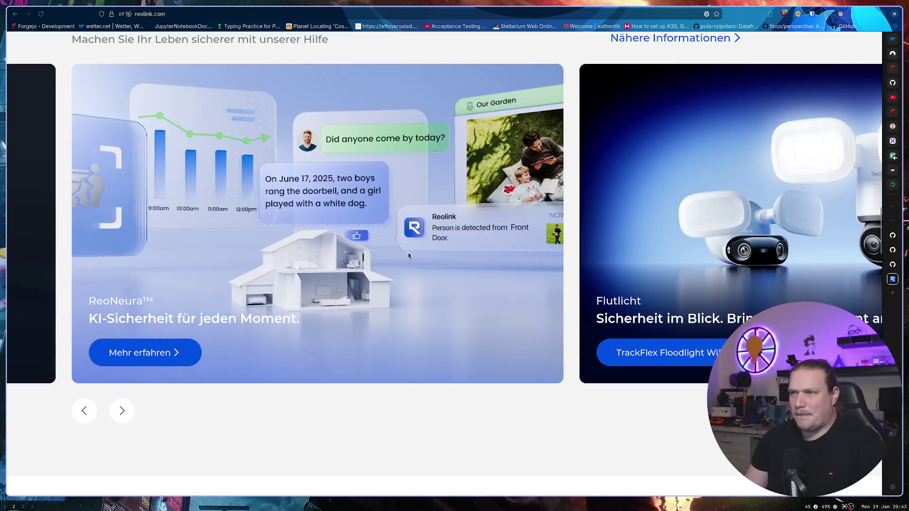
pyautogui.scroll(-6, 408, 255)
pyautogui.scroll(-3, 408, 255)
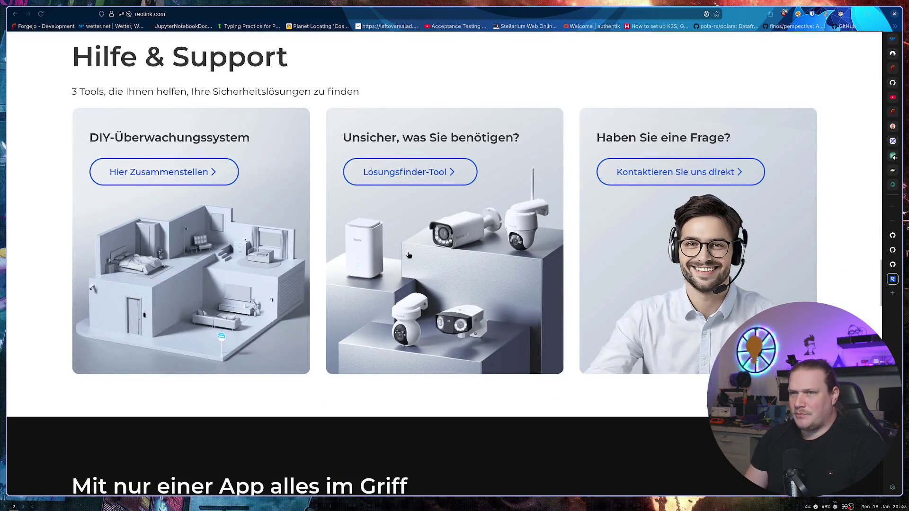
pyautogui.scroll(-5, 408, 256)
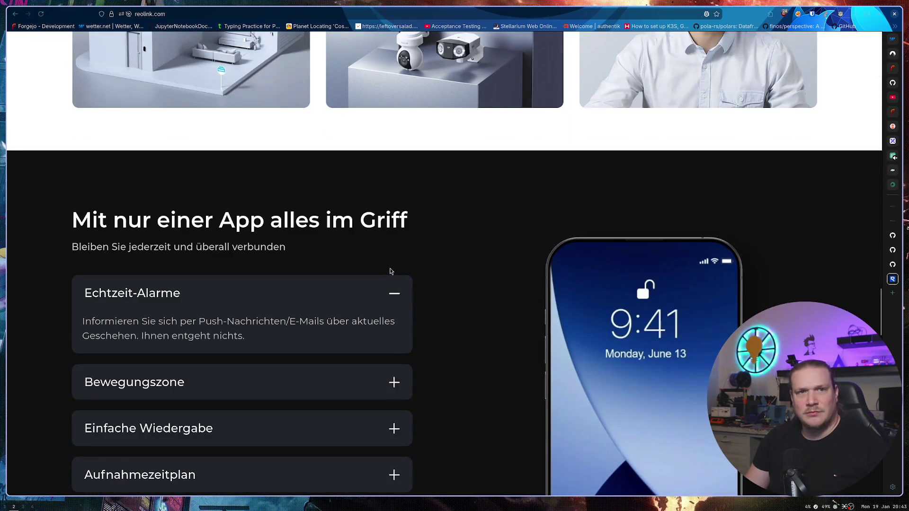
pyautogui.hotkey('ctrl', 'pageup')
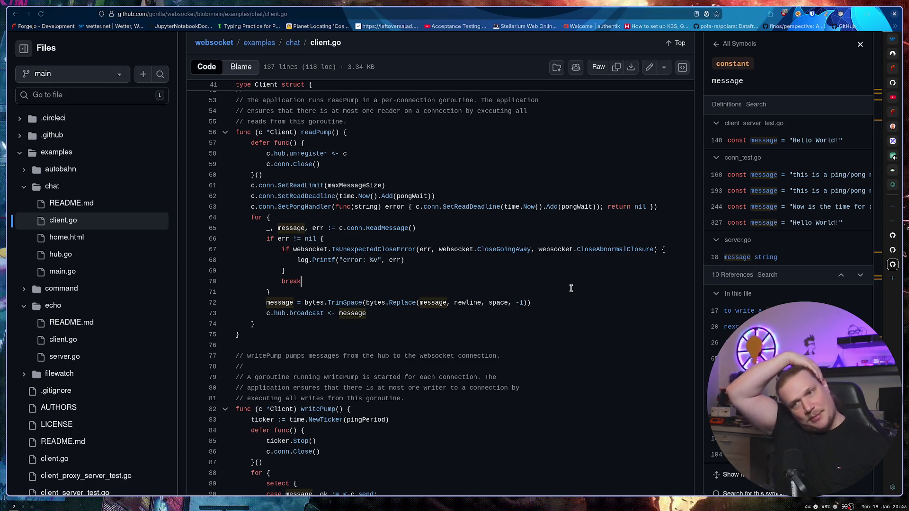
# Step: Back in GoLand, scroll client.go and place the caret after the '// restart' comment
pyautogui.press('super+1')
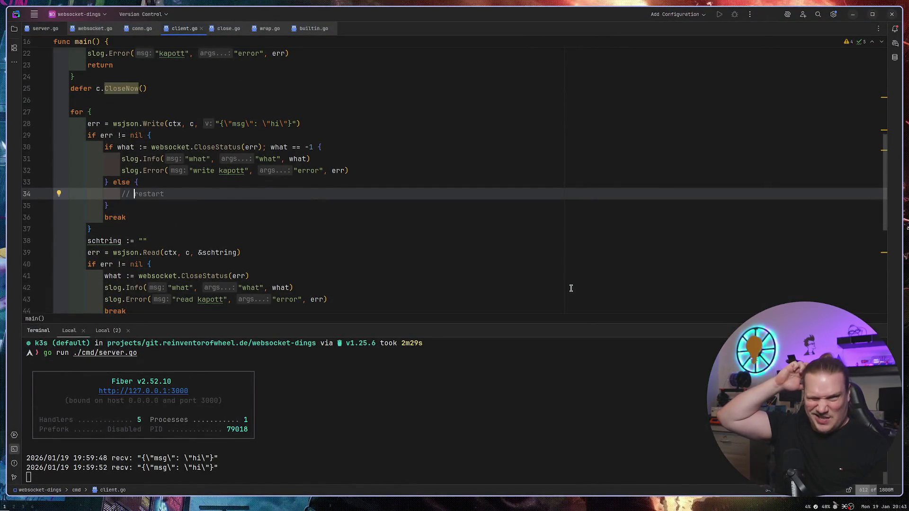
pyautogui.scroll(1, 506, 264)
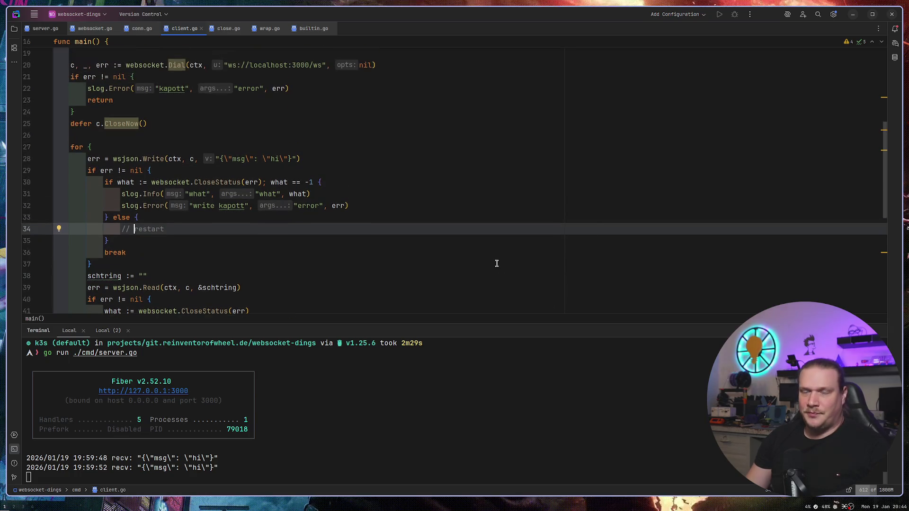
pyautogui.scroll(1, 448, 267)
pyautogui.scroll(1, 445, 263)
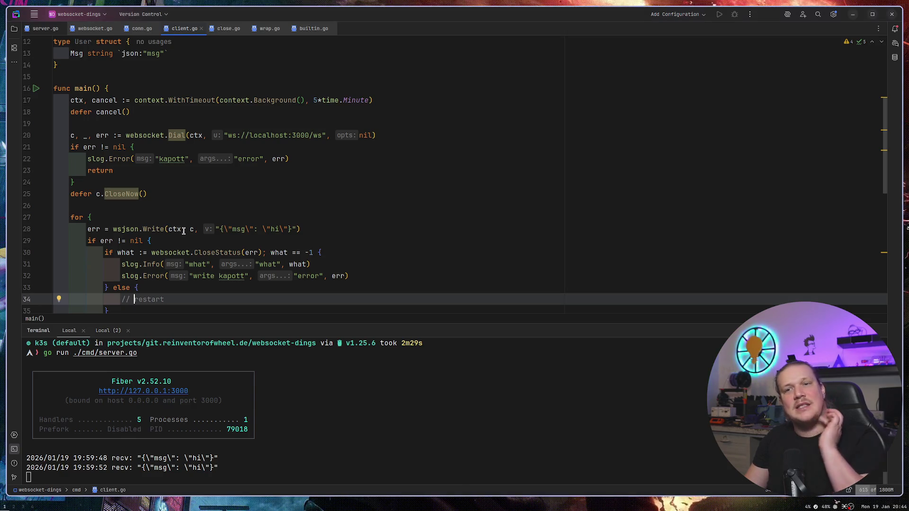
pyautogui.click(213, 301)
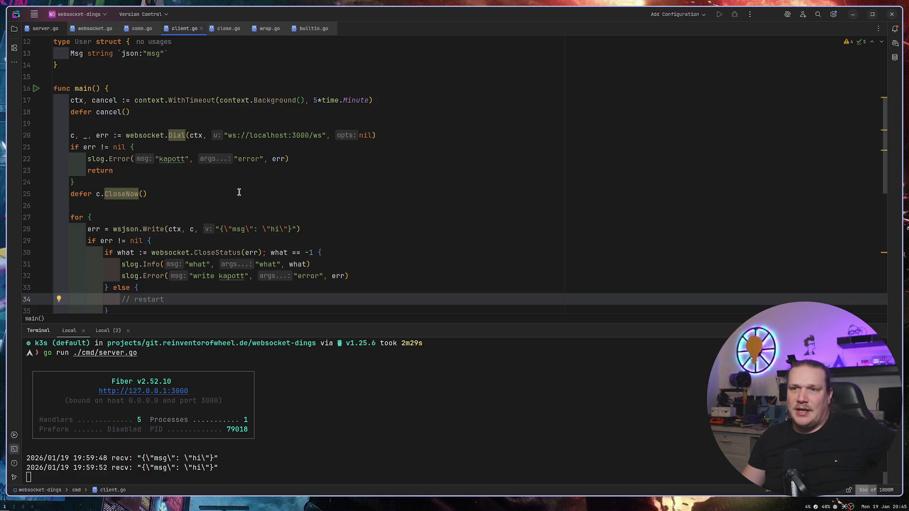
pyautogui.scroll(-1, 246, 202)
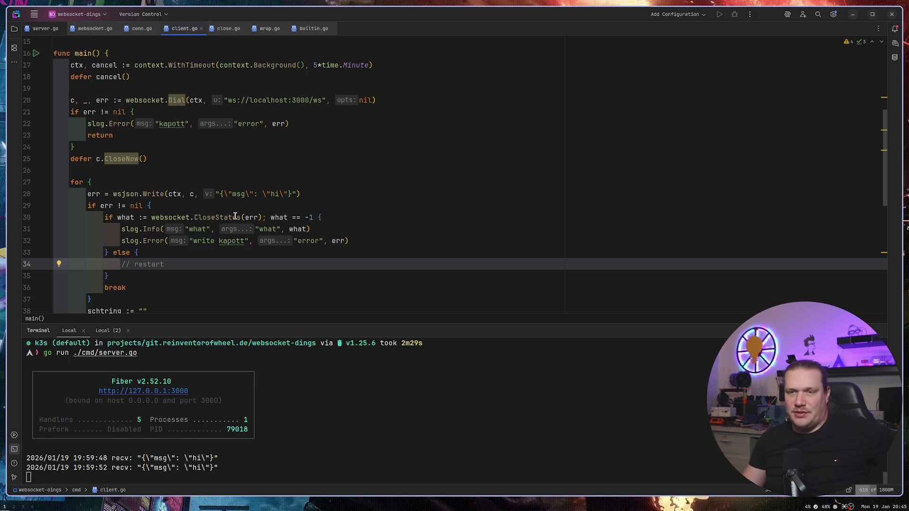
pyautogui.scroll(-2, 250, 213)
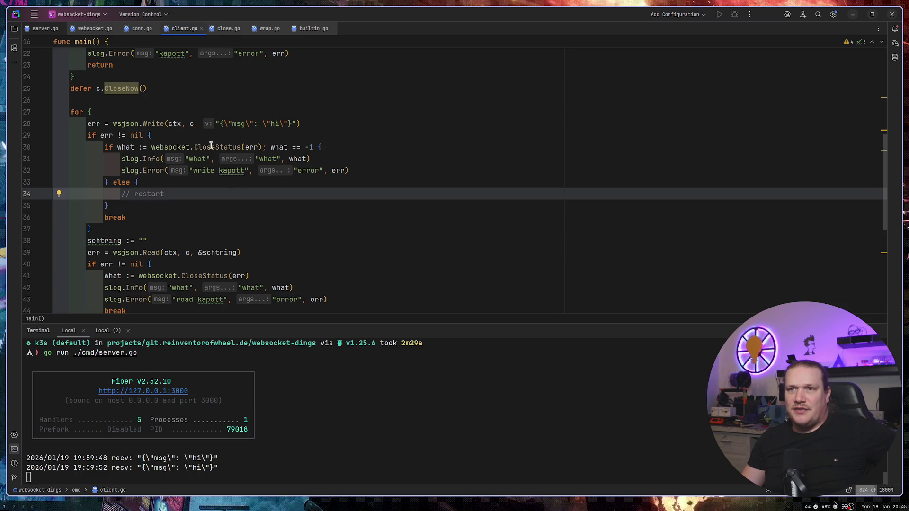
pyautogui.moveTo(211, 147); pyautogui.dragTo(259, 147)
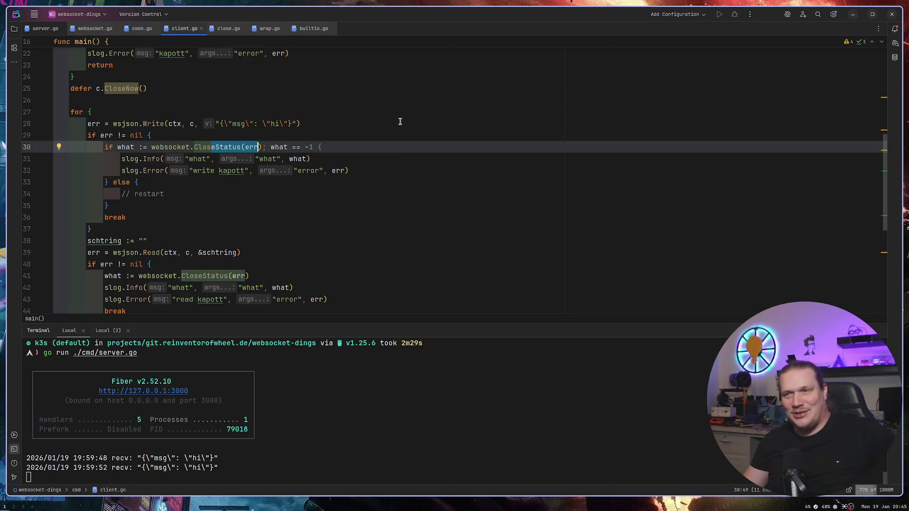
pyautogui.click(396, 105)
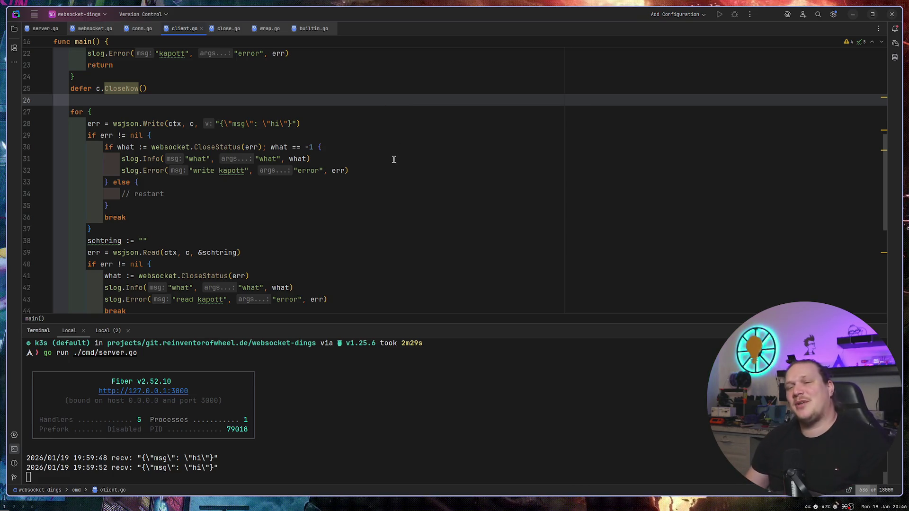
pyautogui.moveTo(119, 193); pyautogui.dragTo(207, 193)
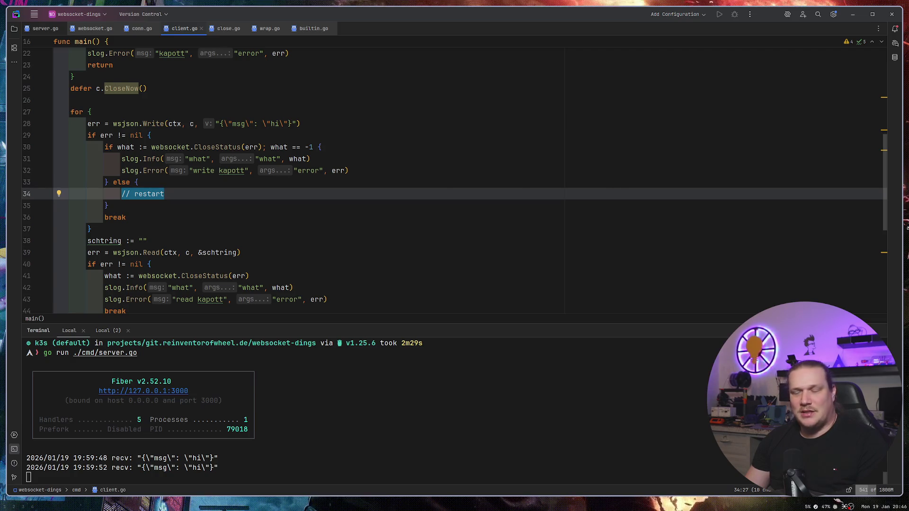
pyautogui.click(462, 173)
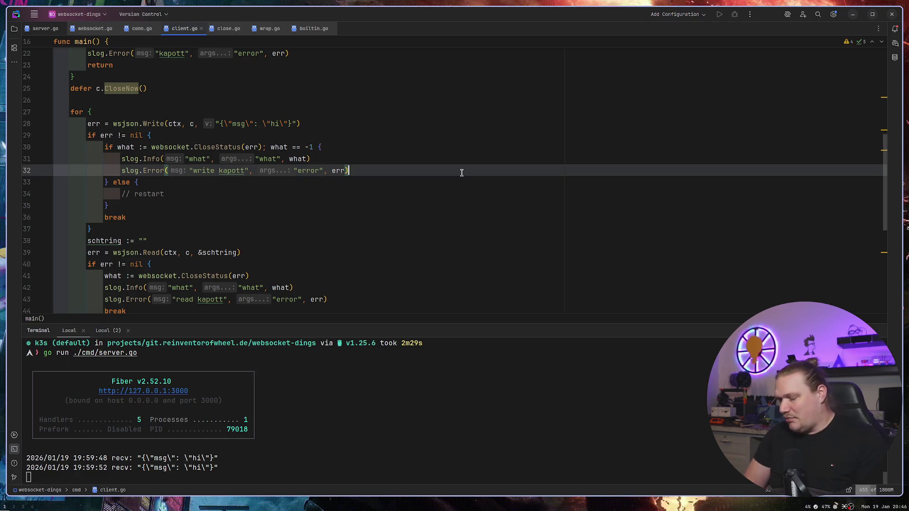
# Step: Search for 'sonoff zigbee dongle' and open the SONOFF ZBDongle-E product page priced €23,90
pyautogui.press('super+2')
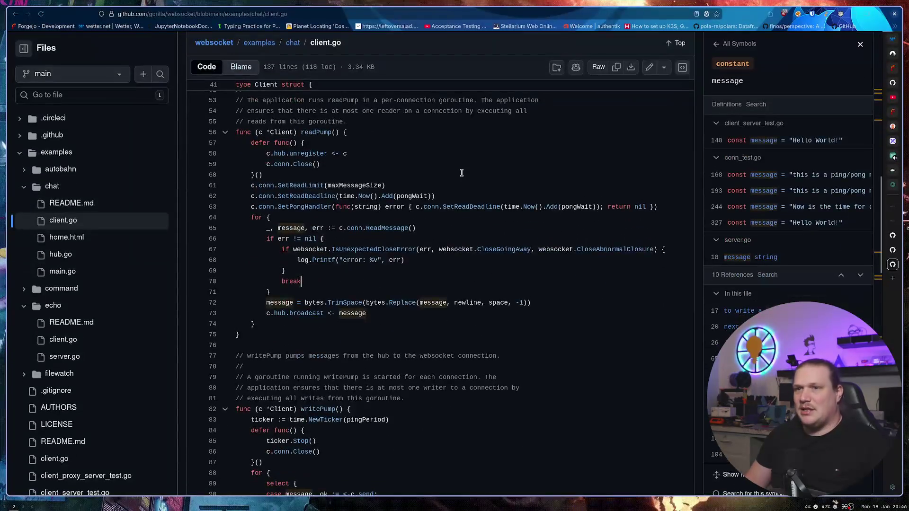
pyautogui.hotkey('ctrl', 't')
pyautogui.write('sonoff')
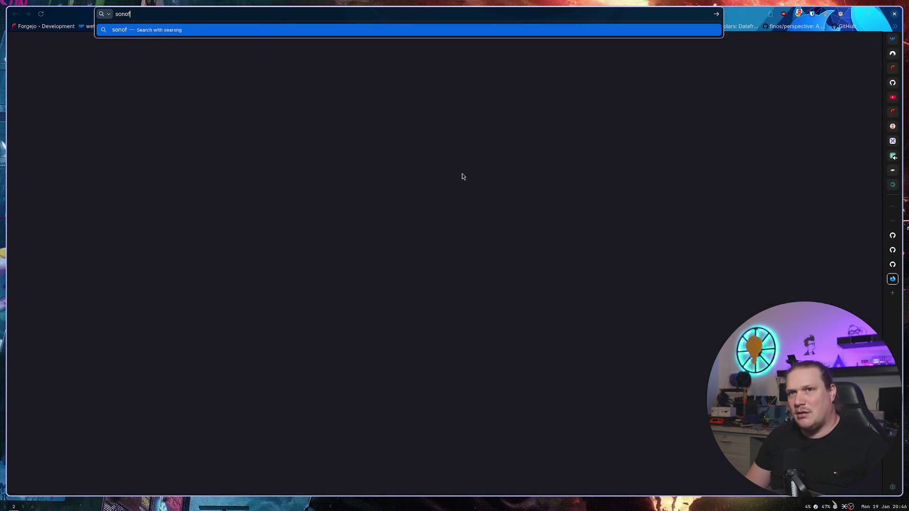
pyautogui.press('BackSpace')
pyautogui.write('ff z')
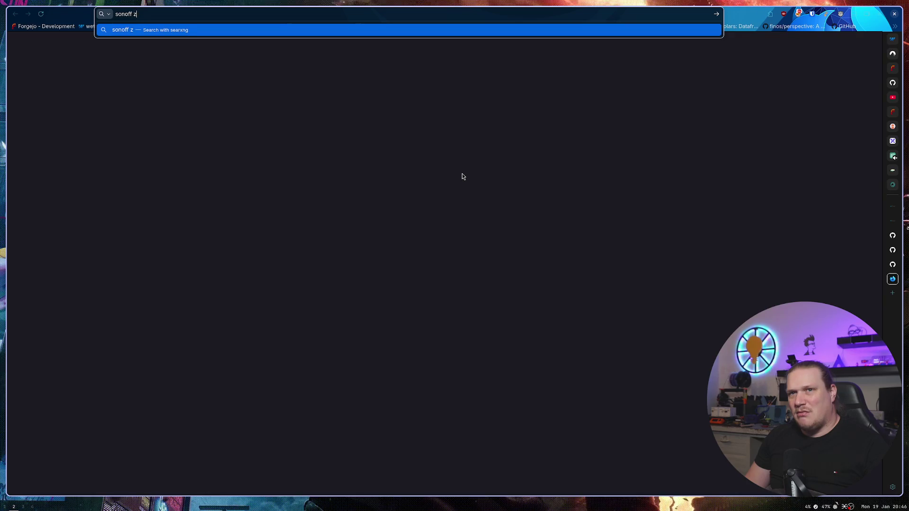
pyautogui.write('igbee dongle')
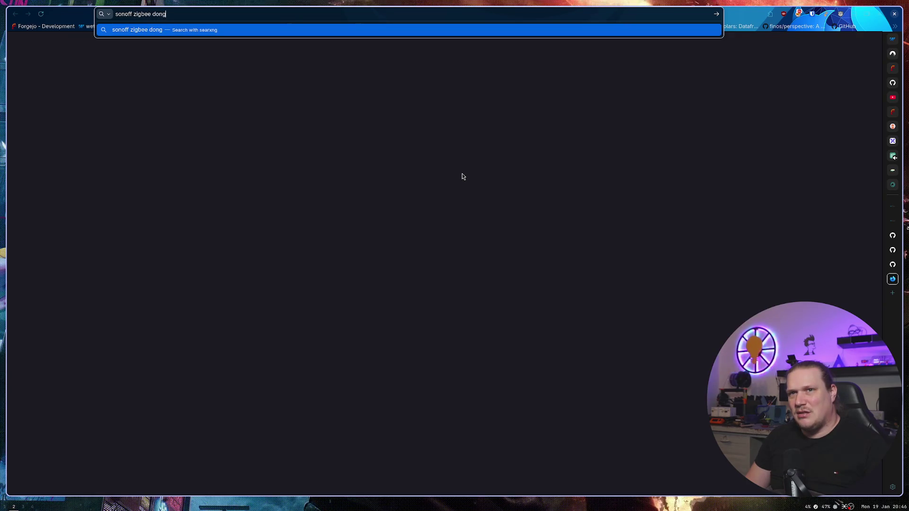
pyautogui.press('Return')
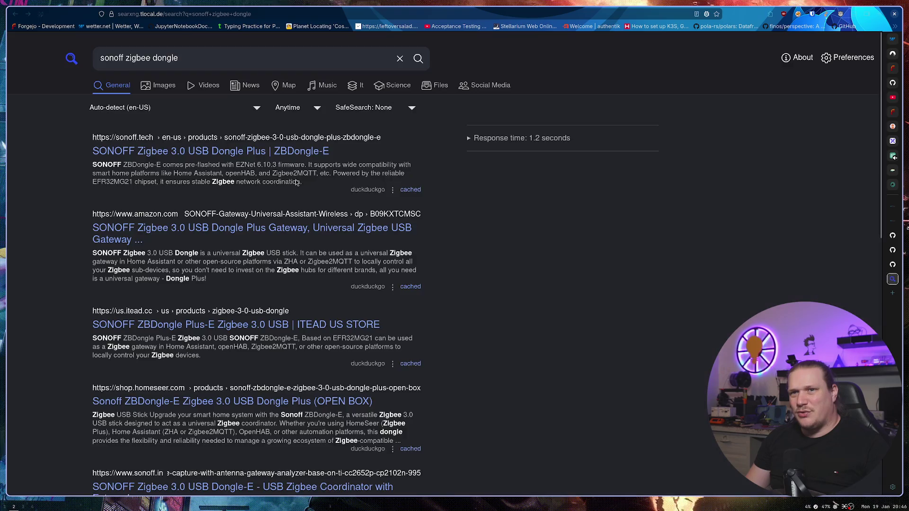
pyautogui.click(203, 152)
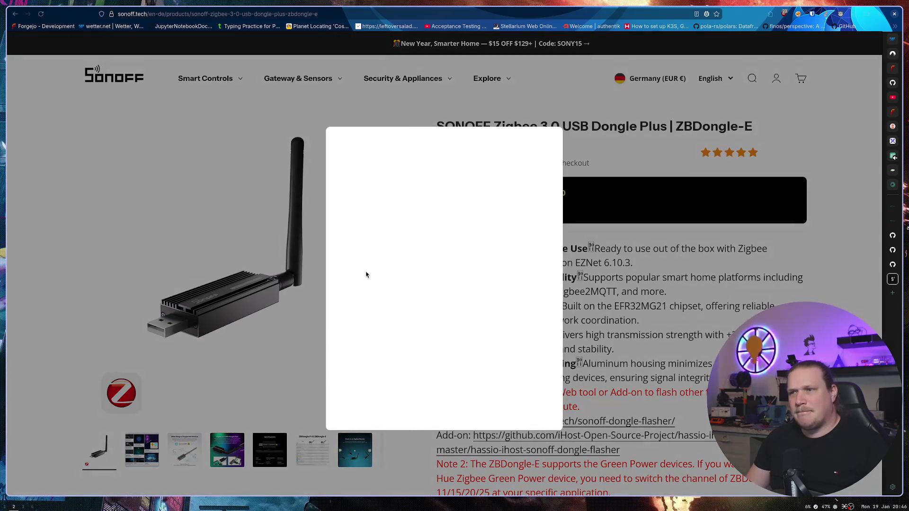
# Step: Close the subscription popup and read down the dongle description, highlighting its Zigbee 3.0 mention
pyautogui.click(548, 147)
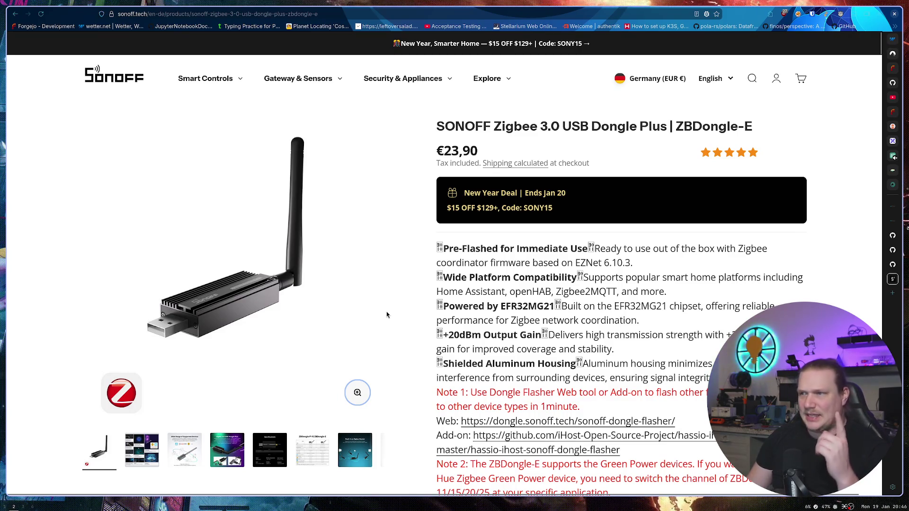
pyautogui.scroll(-3, 386, 311)
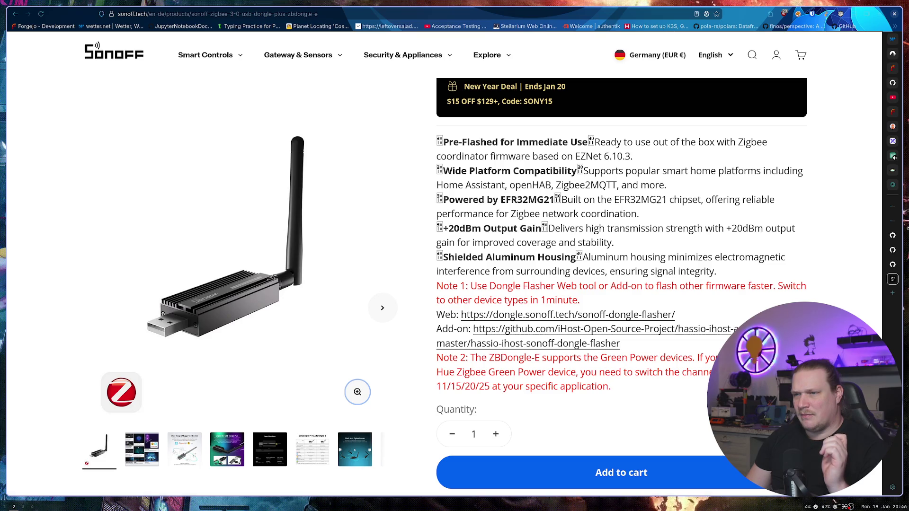
pyautogui.scroll(-10, 621, 284)
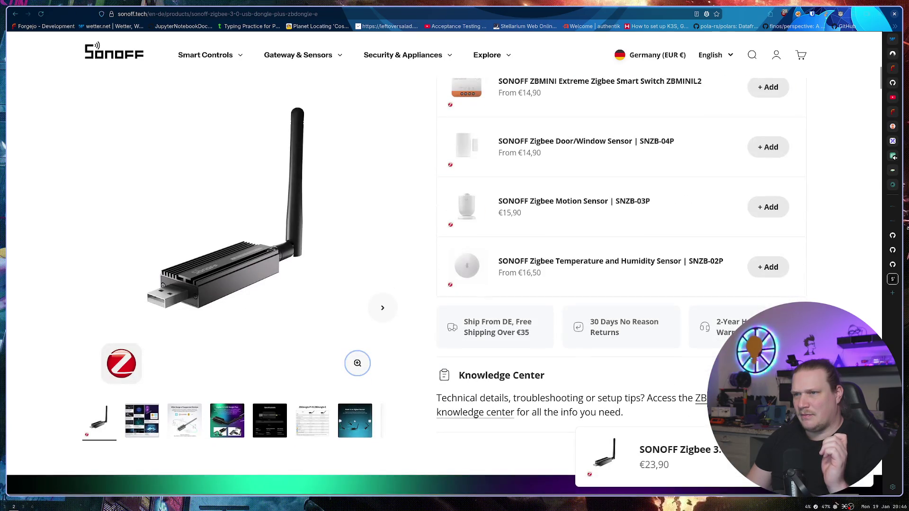
pyautogui.scroll(-9, 389, 364)
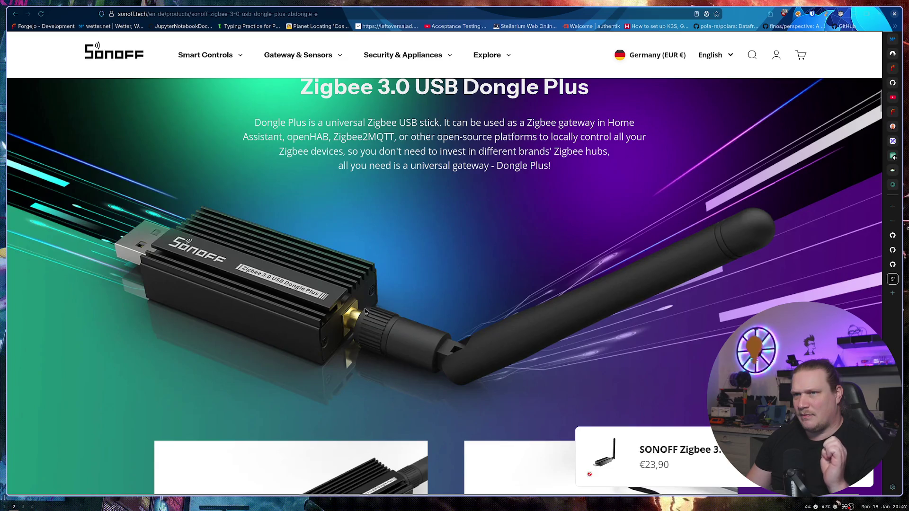
pyautogui.scroll(-5, 347, 269)
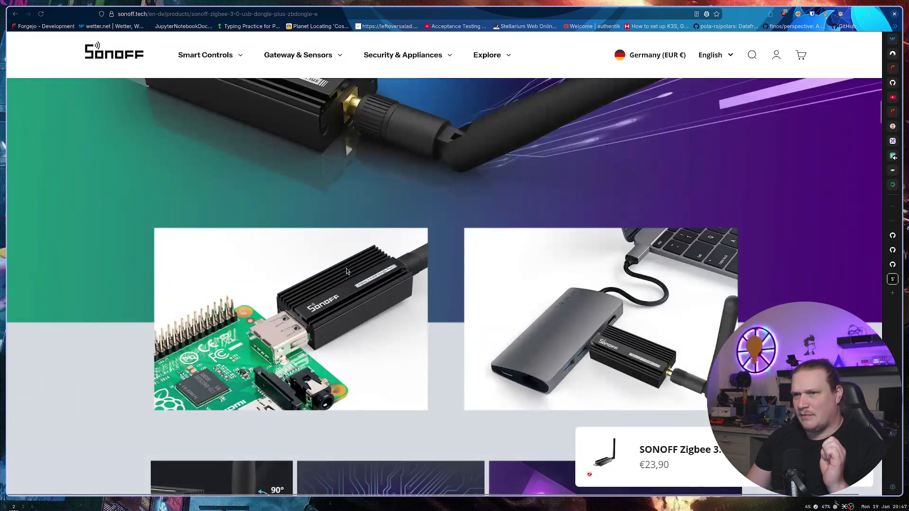
pyautogui.scroll(-5, 345, 270)
pyautogui.scroll(-4, 346, 270)
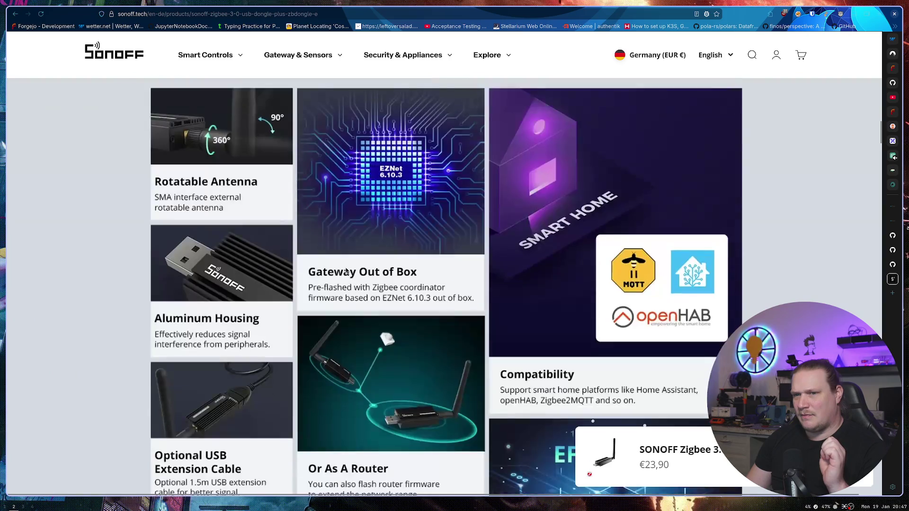
pyautogui.scroll(-5, 345, 271)
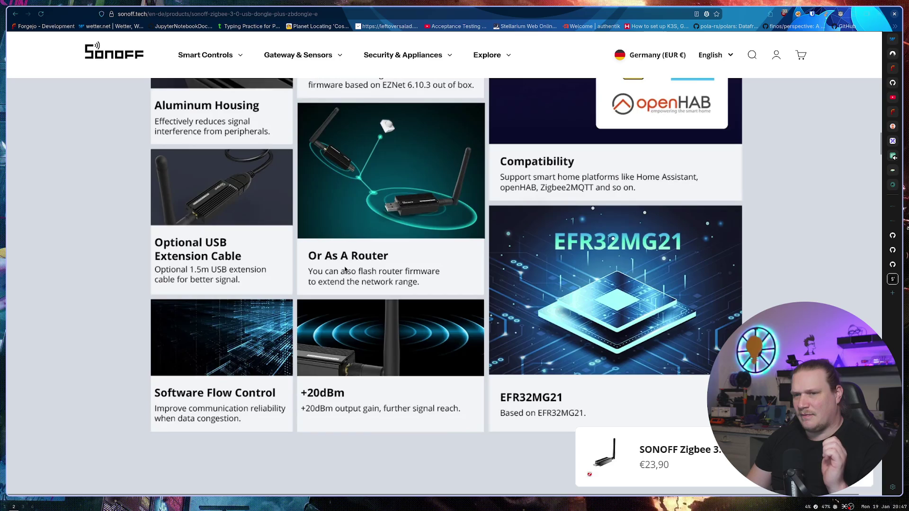
pyautogui.scroll(-5, 345, 270)
pyautogui.scroll(-5, 344, 267)
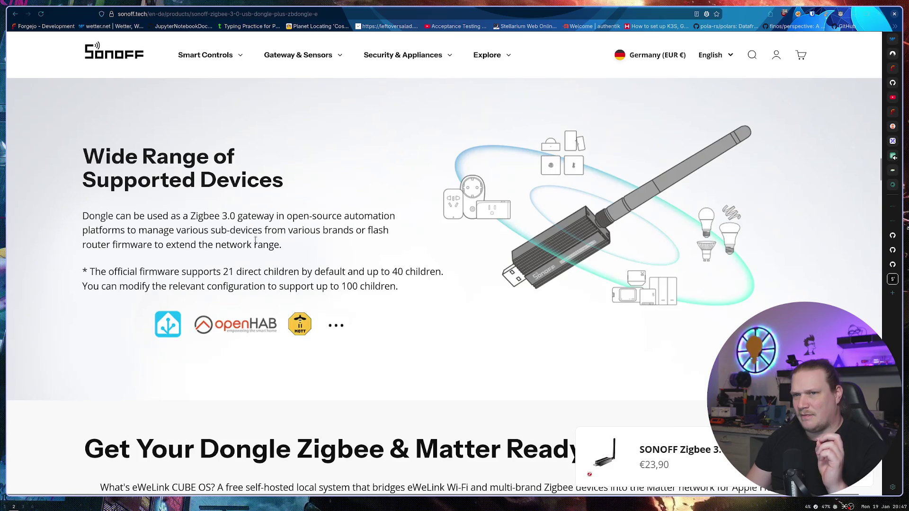
pyautogui.moveTo(189, 217); pyautogui.dragTo(230, 217)
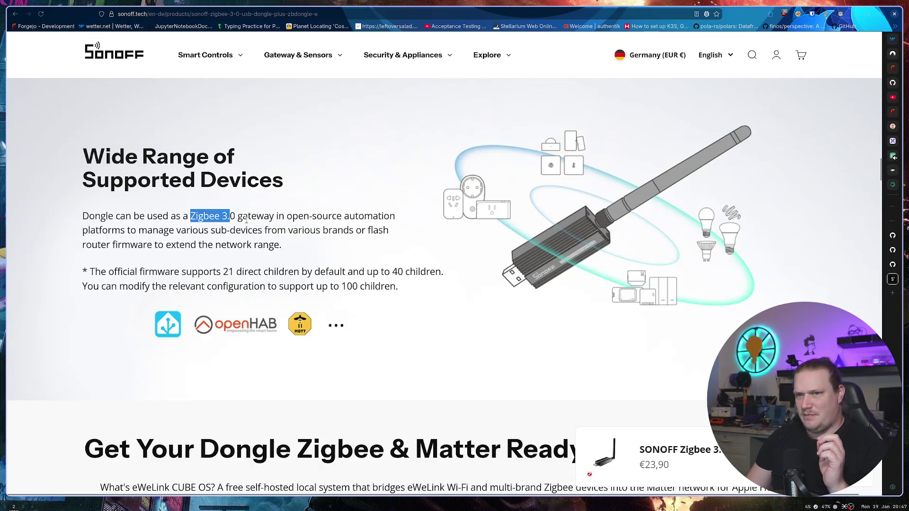
# Step: Continue past the eWeLink CUBE, router and firmware sections to the dongle comparison cards
pyautogui.scroll(-3, 335, 231)
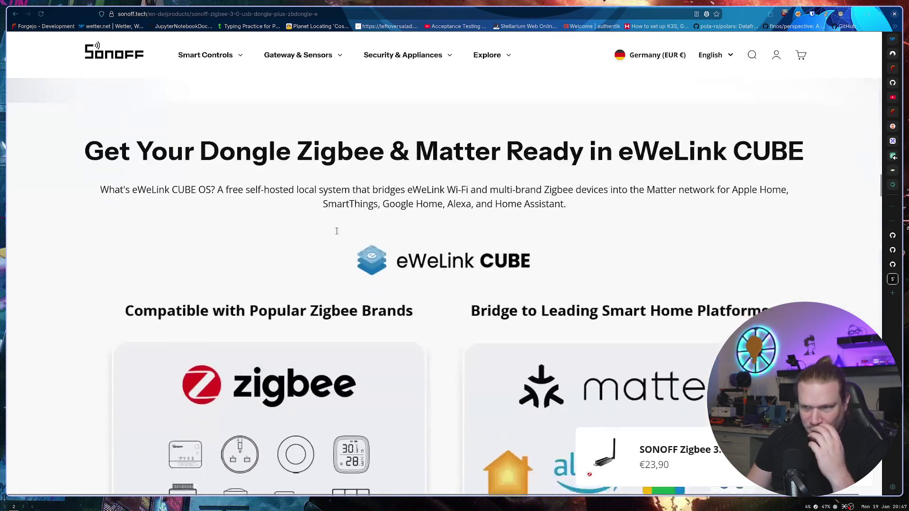
pyautogui.scroll(-3, 337, 234)
pyautogui.scroll(-3, 336, 234)
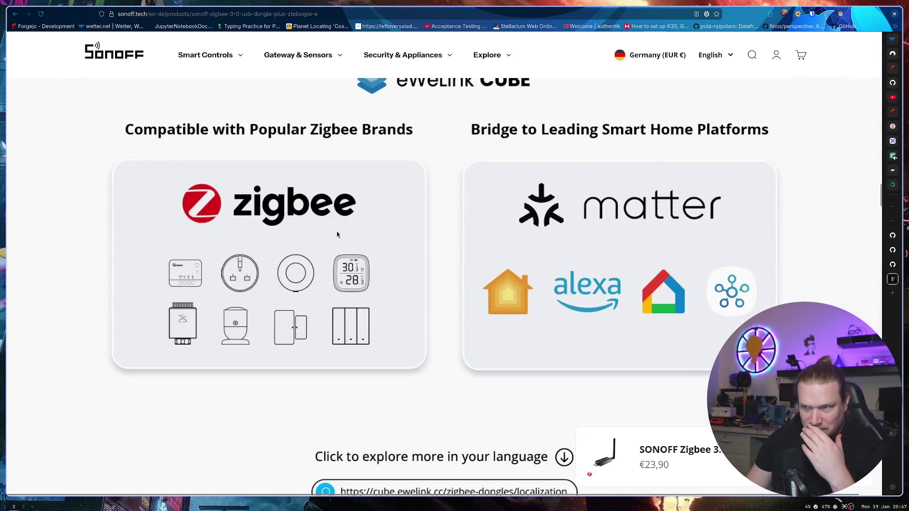
pyautogui.scroll(1, 337, 234)
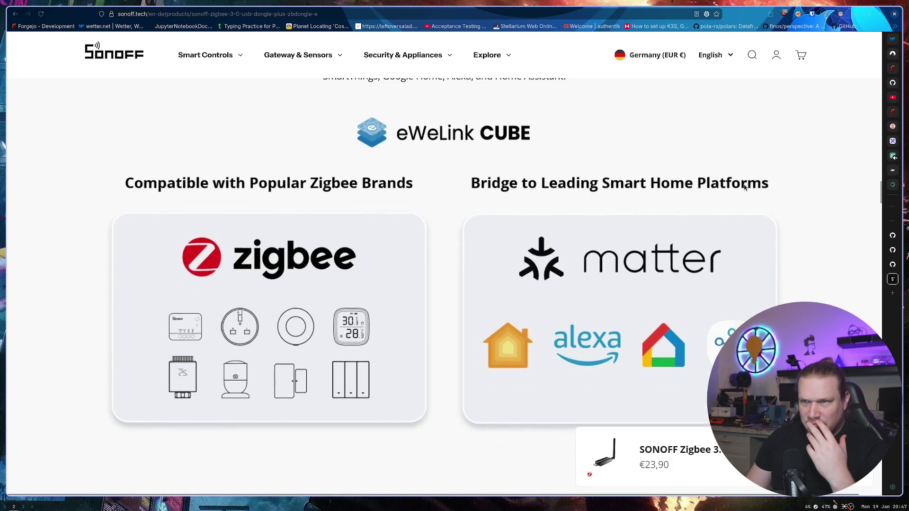
pyautogui.scroll(3, 744, 187)
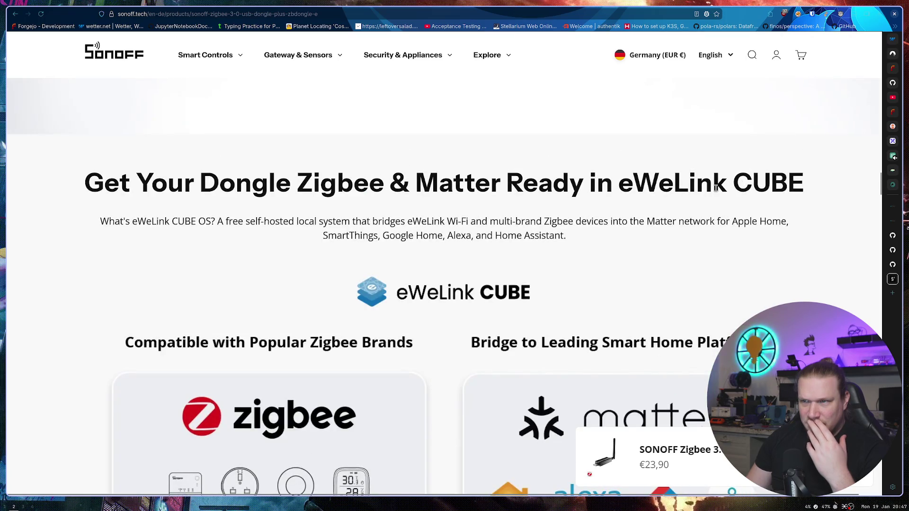
pyautogui.scroll(-2, 715, 187)
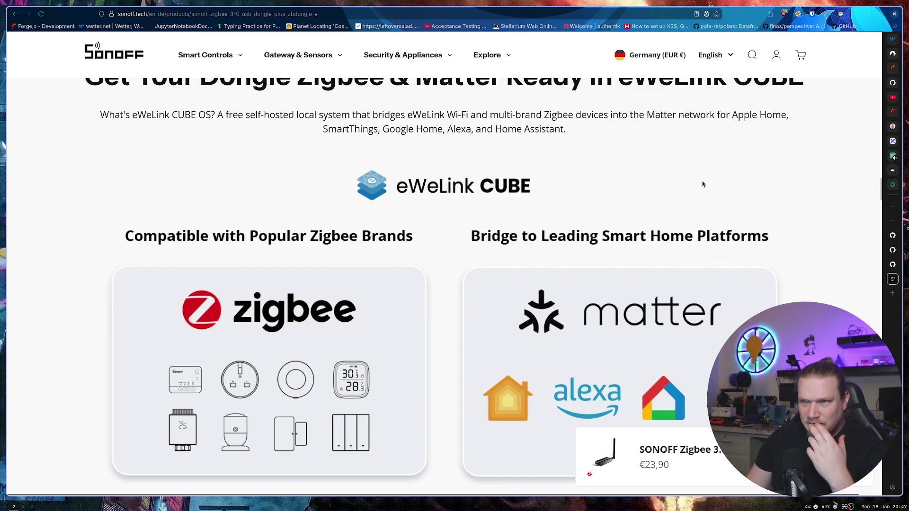
pyautogui.scroll(-6, 698, 183)
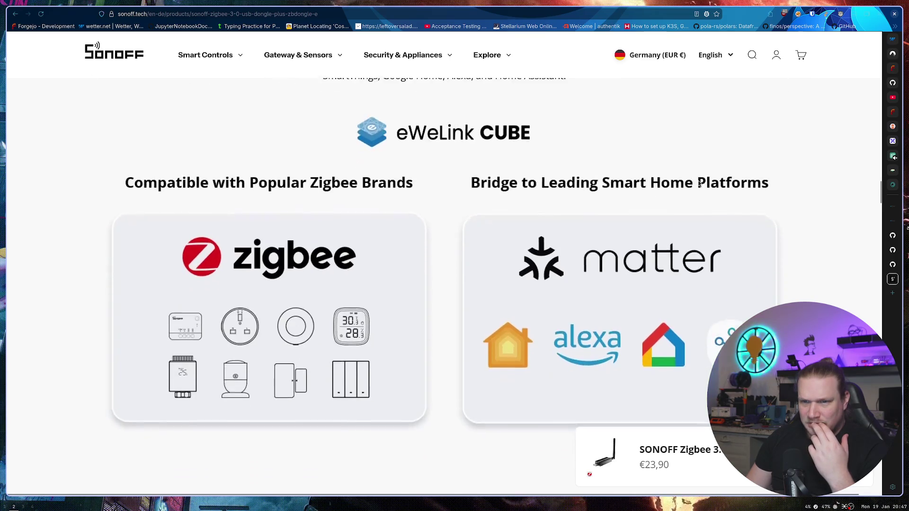
pyautogui.scroll(-3, 696, 184)
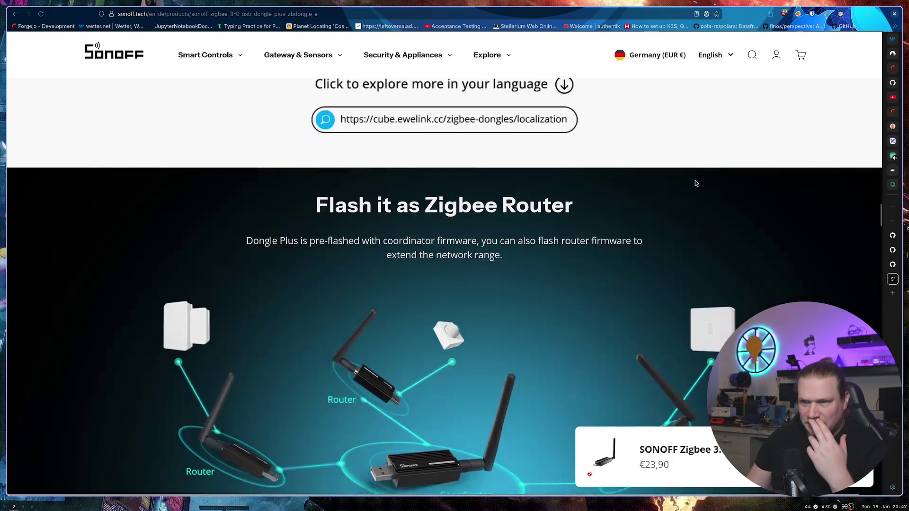
pyautogui.scroll(-2, 694, 183)
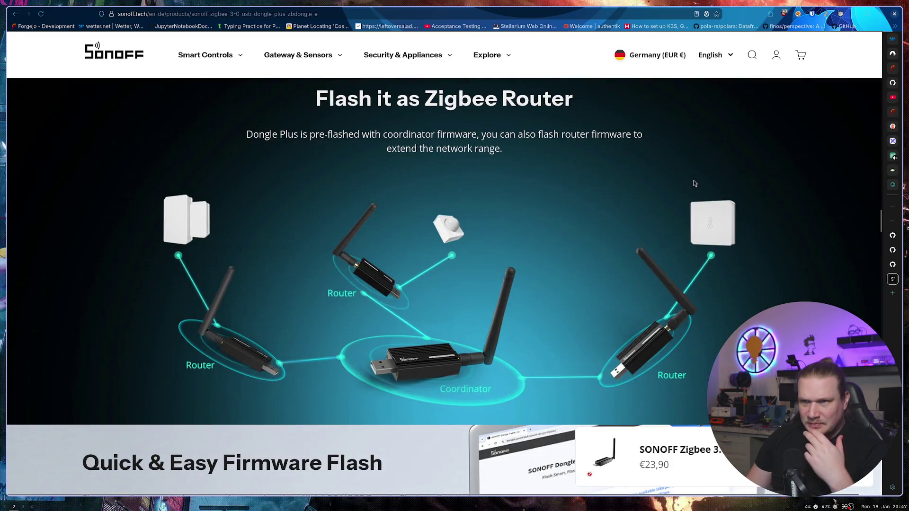
pyautogui.scroll(-3, 686, 180)
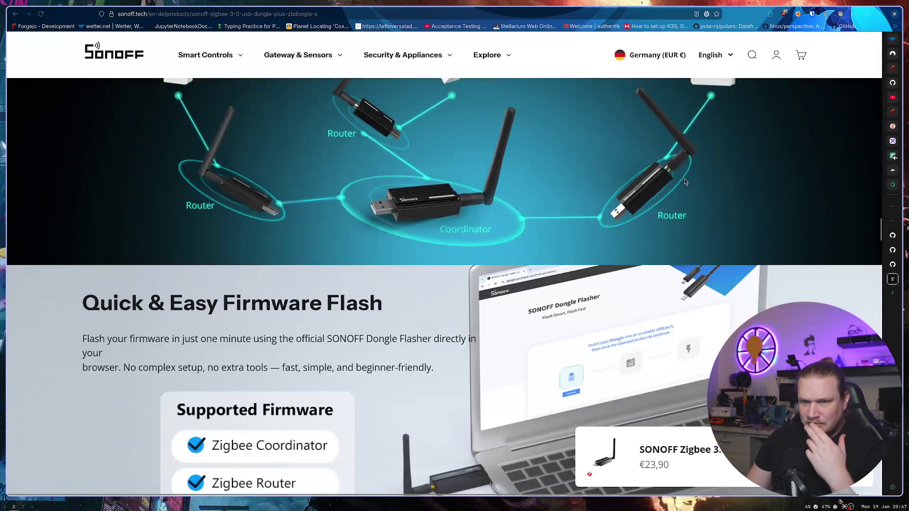
pyautogui.scroll(-3, 615, 180)
pyautogui.scroll(-3, 413, 265)
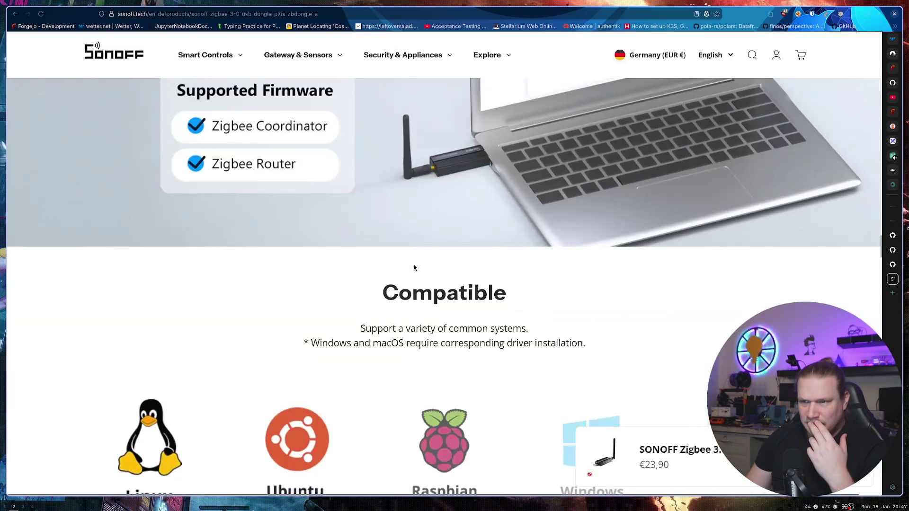
pyautogui.scroll(-4, 414, 268)
pyautogui.scroll(-4, 413, 268)
pyautogui.scroll(-2, 413, 268)
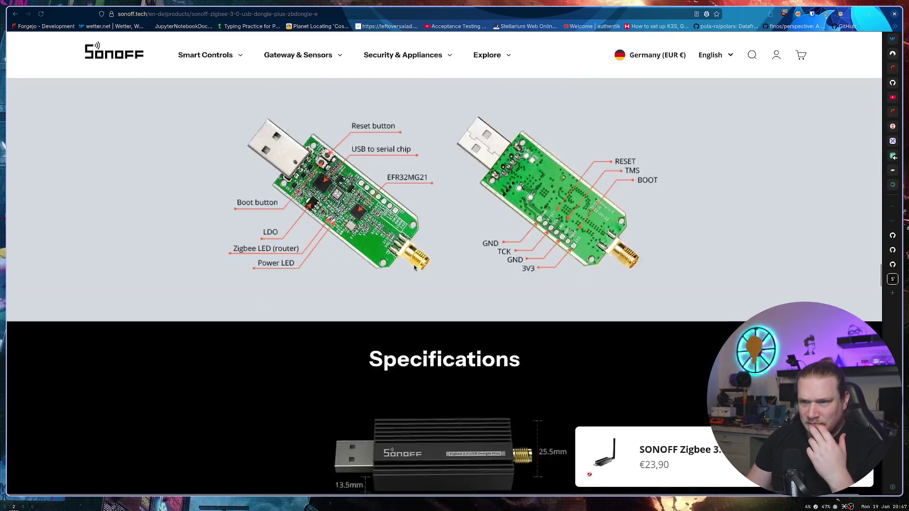
pyautogui.scroll(-15, 413, 265)
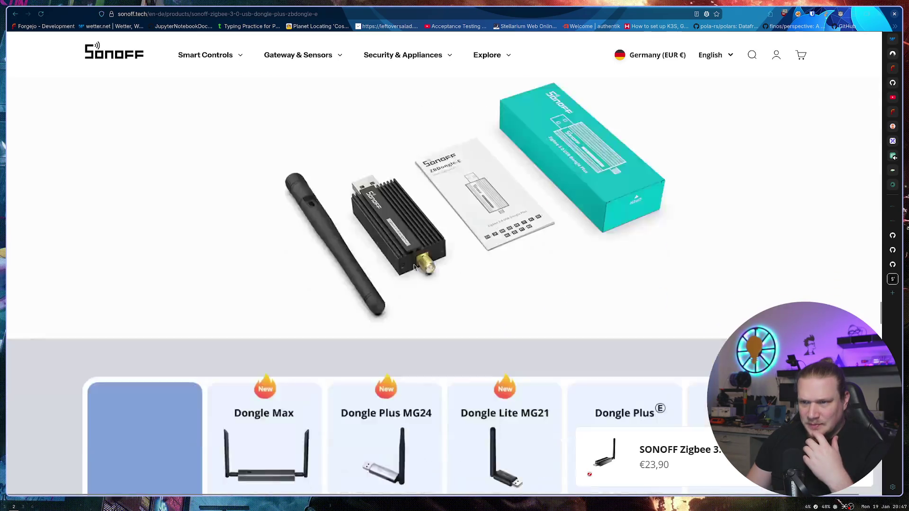
pyautogui.scroll(-3, 411, 263)
pyautogui.scroll(-4, 399, 256)
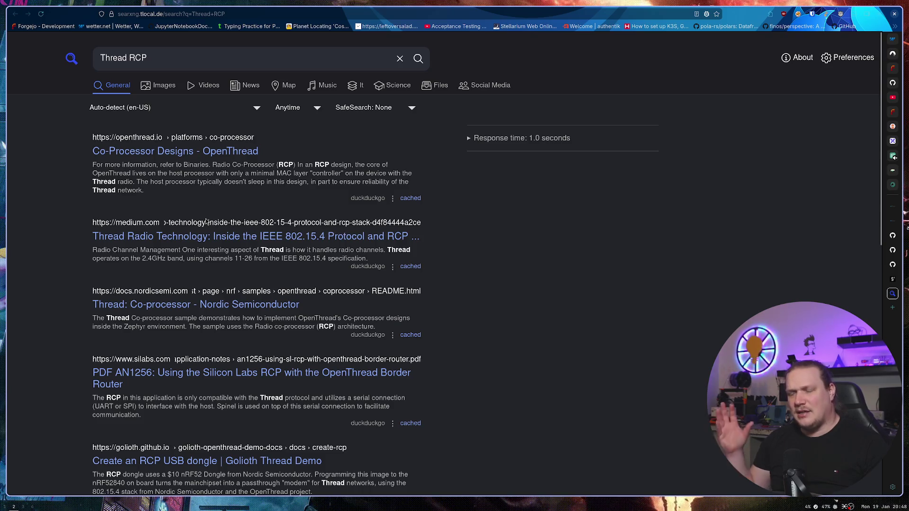
pyautogui.scroll(-3, 207, 221)
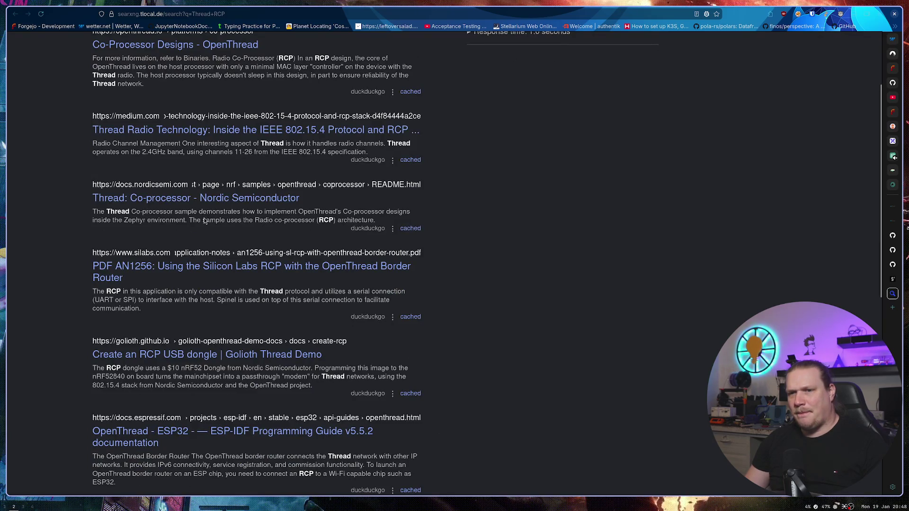
pyautogui.scroll(-3, 198, 216)
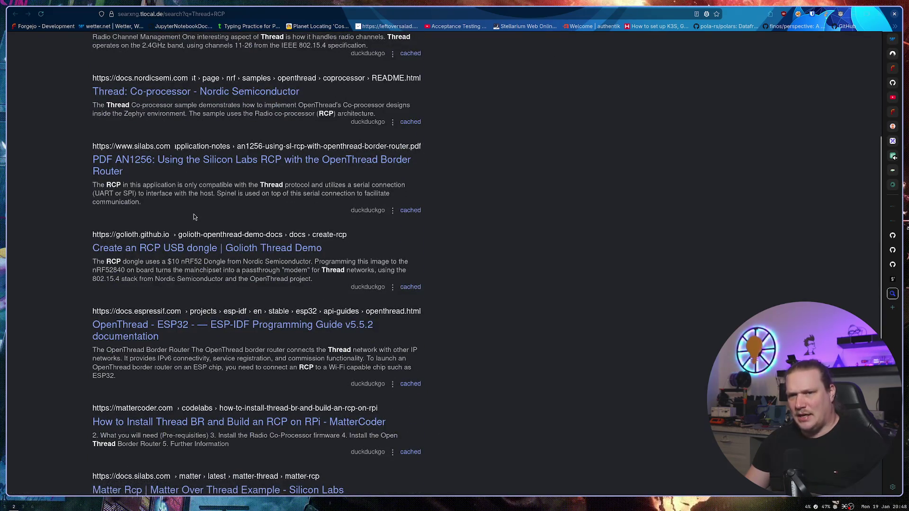
pyautogui.scroll(10, 194, 217)
pyautogui.scroll(-15, 190, 214)
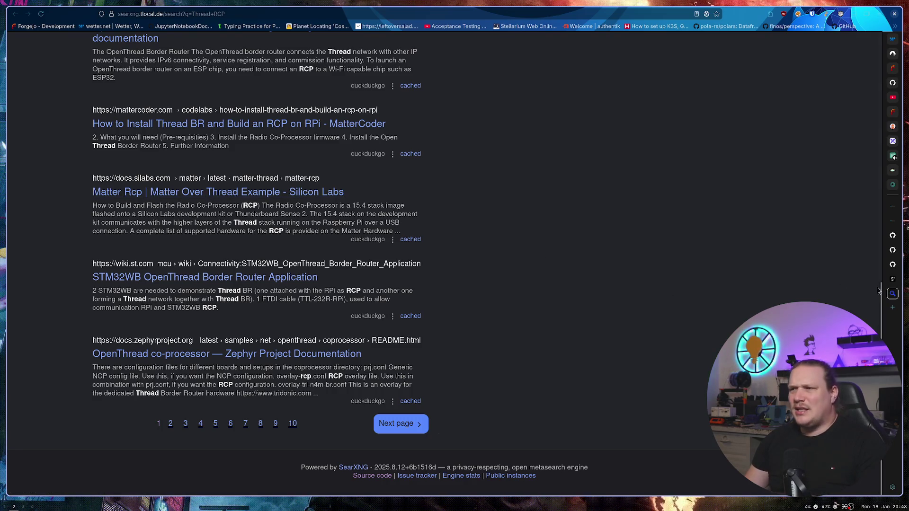
pyautogui.click(892, 280)
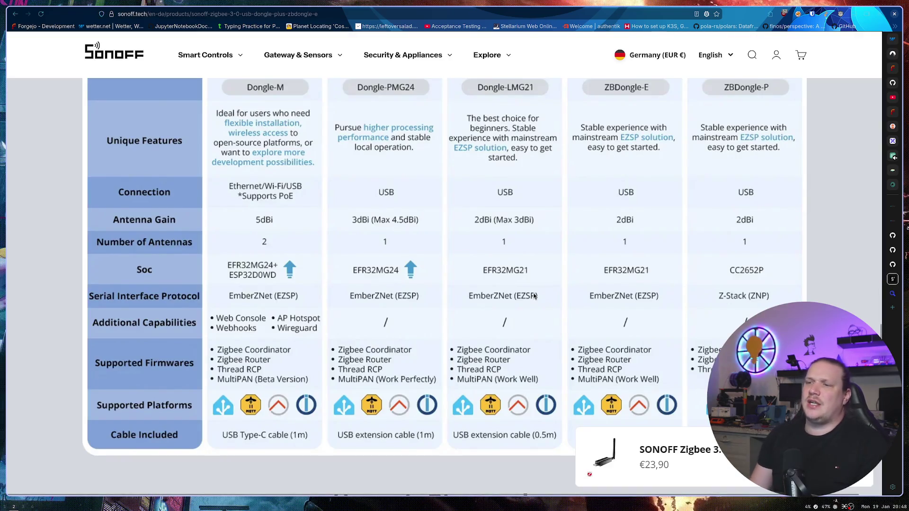
# Step: Scroll around the comparison table to see ZBDongle-E's supported firmwares, including Thread RCP and MultiPAN
pyautogui.scroll(-1, 545, 297)
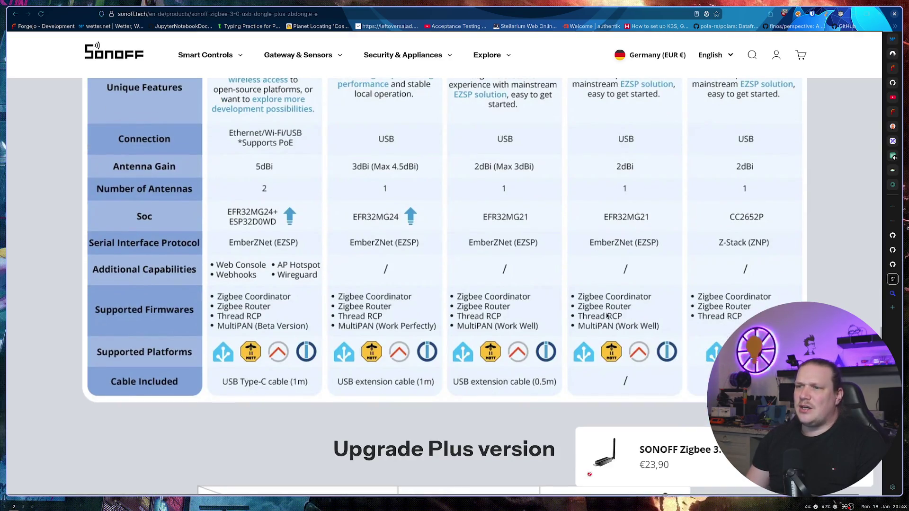
pyautogui.scroll(2, 579, 318)
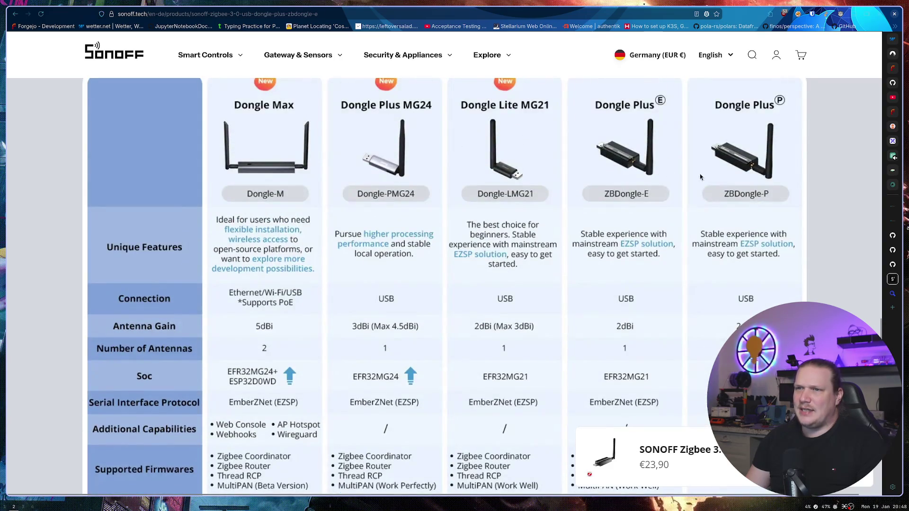
pyautogui.scroll(-1, 511, 232)
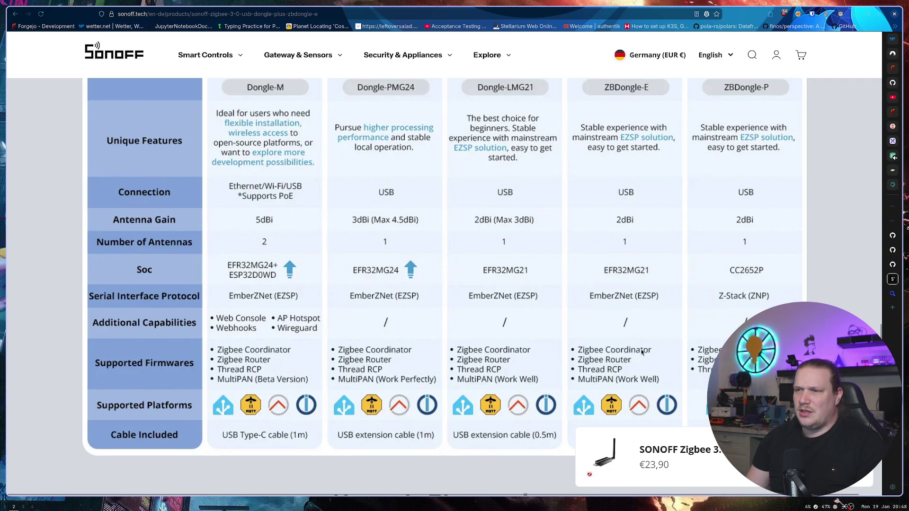
pyautogui.scroll(-1, 600, 350)
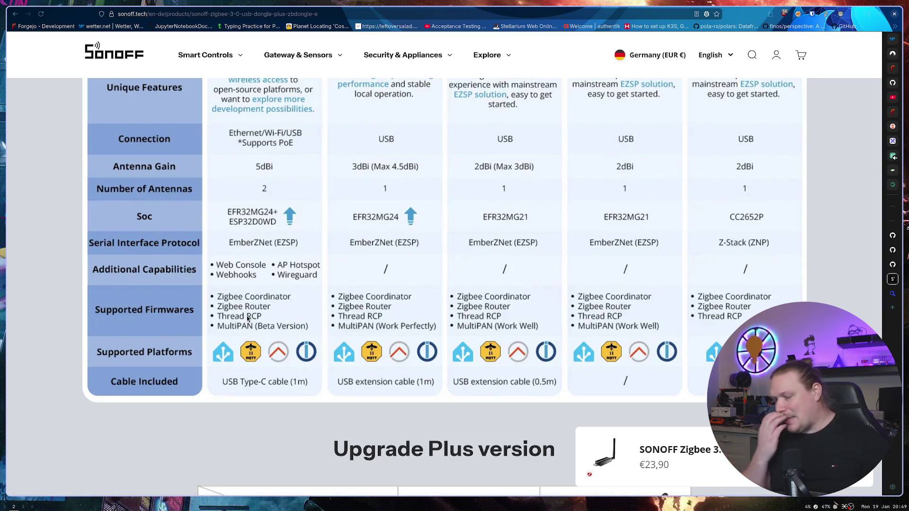
# Step: Search 'matter thread zigbee' in a new tab and open the Matter vs Thread vs Zigbee vs Z-Wave 2025 article
pyautogui.hotkey('ctrl', 't')
pyautogui.write('matte')
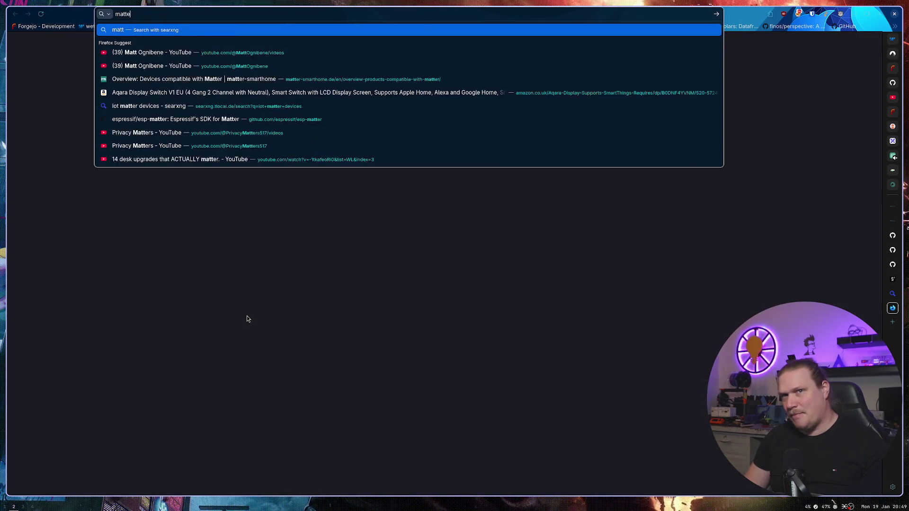
pyautogui.write('r thread ')
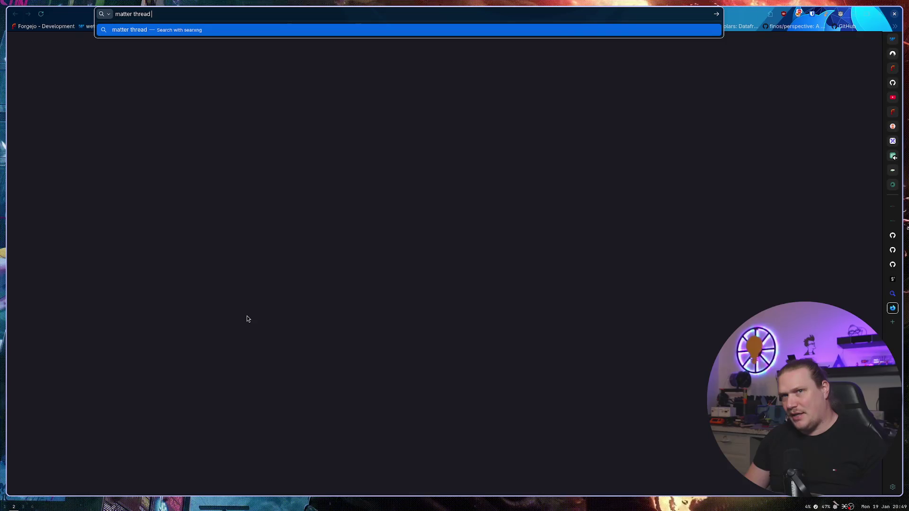
pyautogui.write('zigbee')
pyautogui.press('Return')
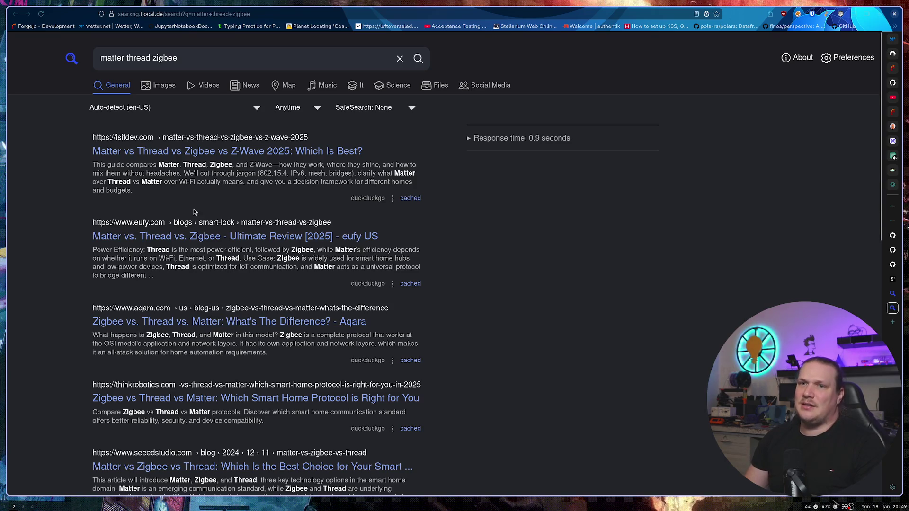
pyautogui.click(198, 152)
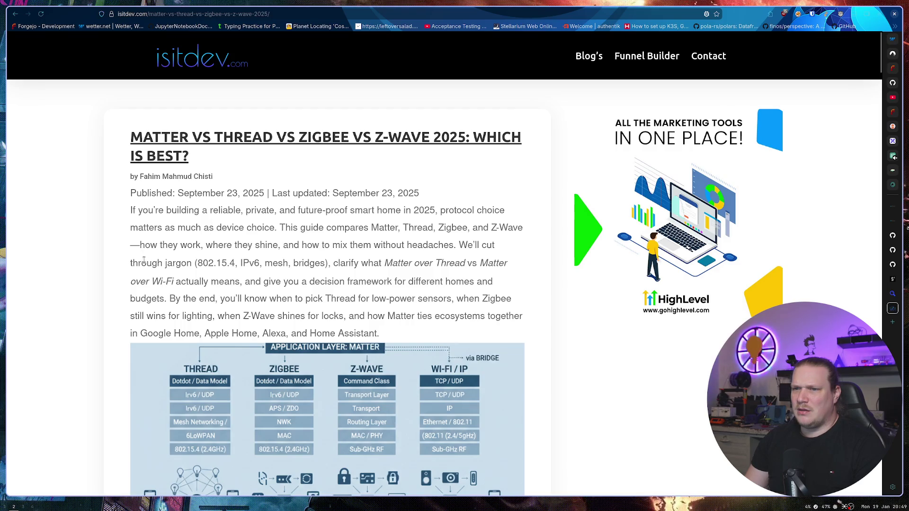
# Step: Read into the article and briefly highlight the 'Application layer over Thread' table text
pyautogui.scroll(-3, 99, 262)
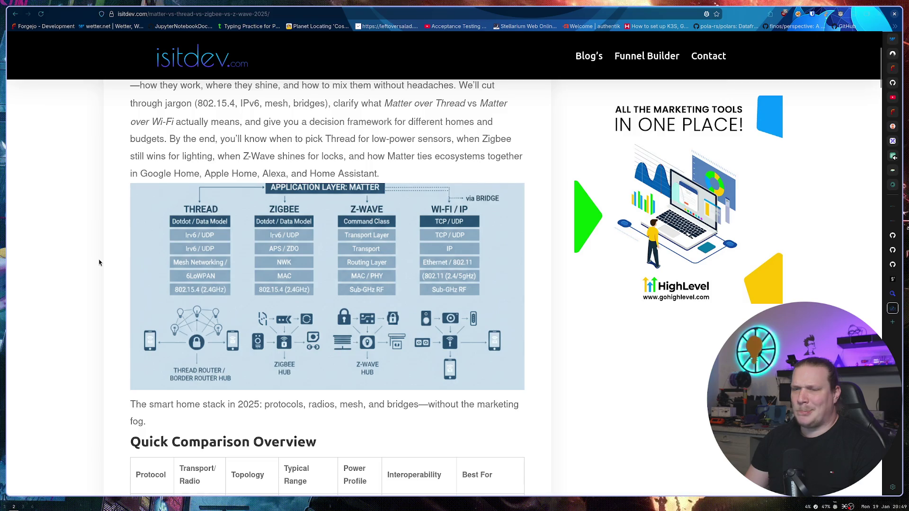
pyautogui.scroll(-4, 99, 262)
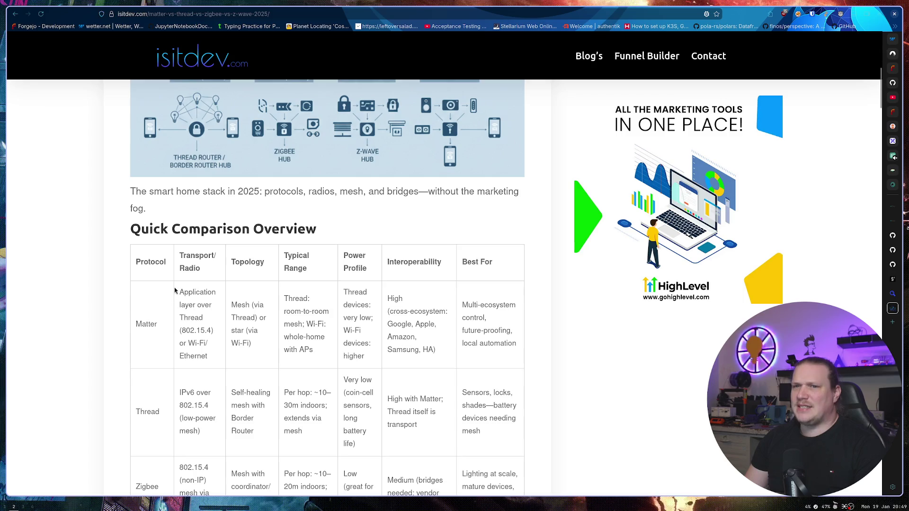
pyautogui.moveTo(179, 292); pyautogui.dragTo(208, 317)
pyautogui.click(209, 317)
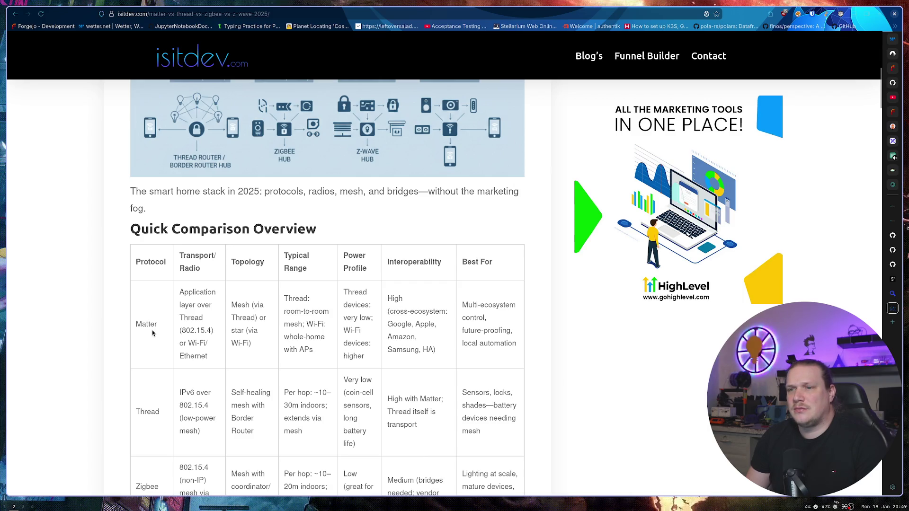
# Step: Read on from Power & Battery Life down to the Pricing Comparison section
pyautogui.scroll(-5, 85, 325)
pyautogui.scroll(-3, 81, 326)
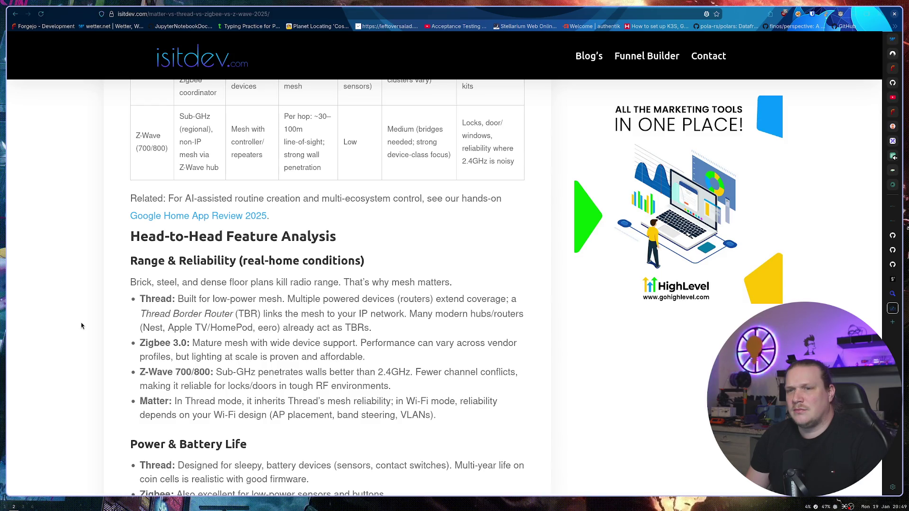
pyautogui.scroll(-2, 81, 326)
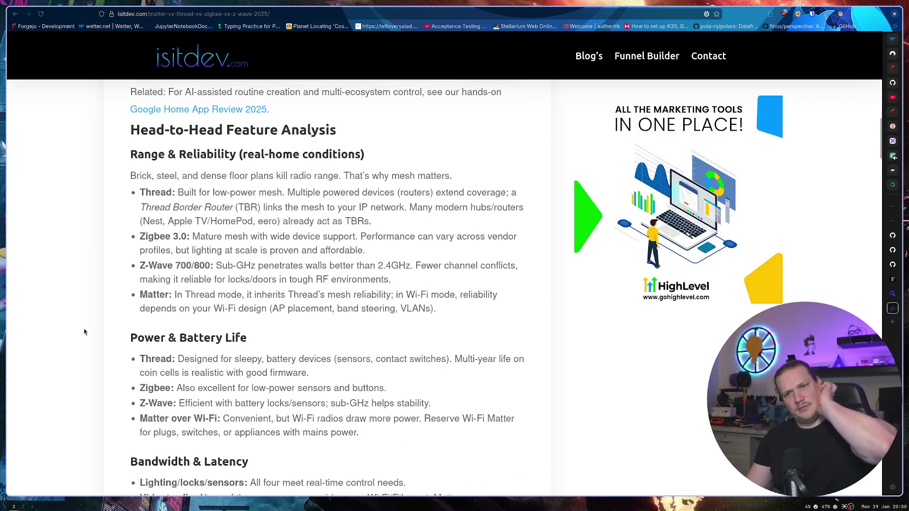
pyautogui.scroll(-3, 95, 290)
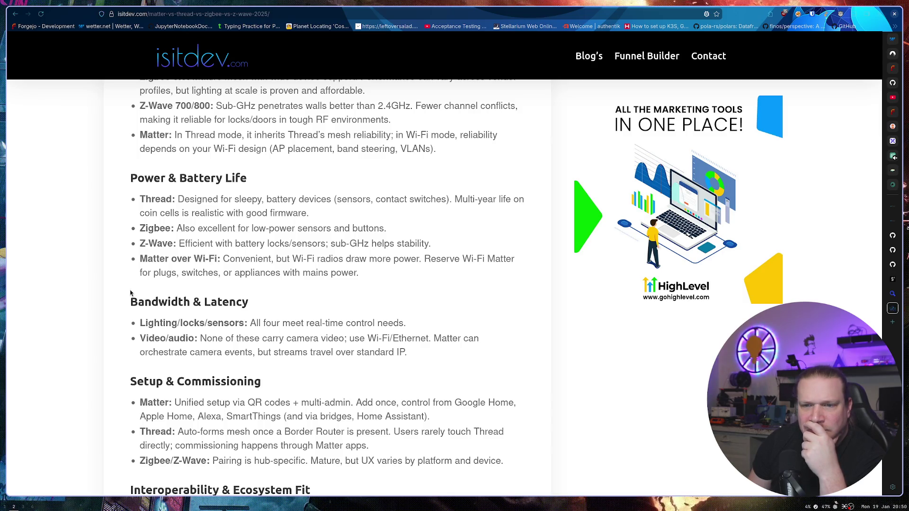
pyautogui.scroll(-2, 131, 293)
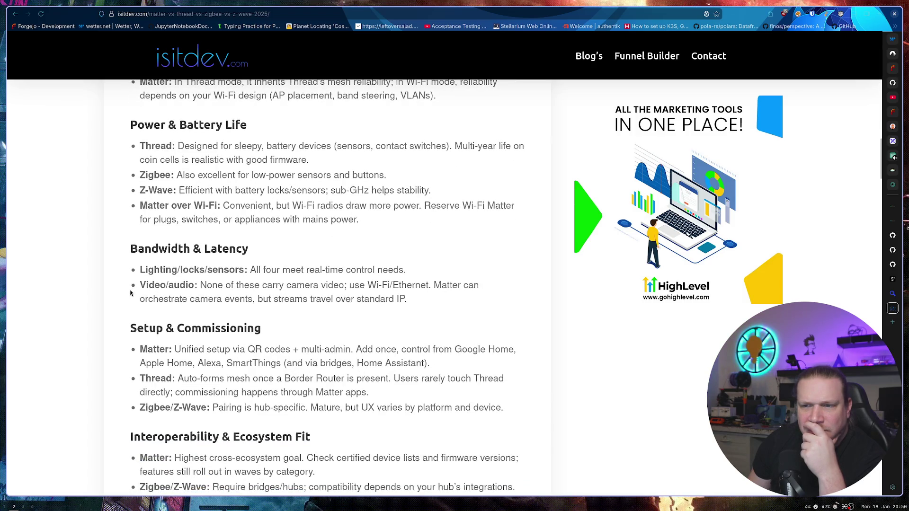
pyautogui.scroll(-4, 131, 292)
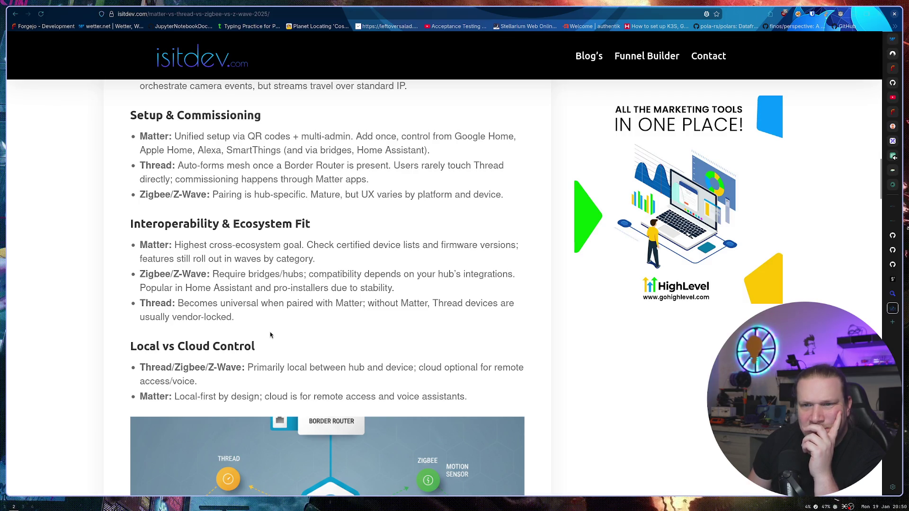
pyautogui.scroll(-5, 137, 325)
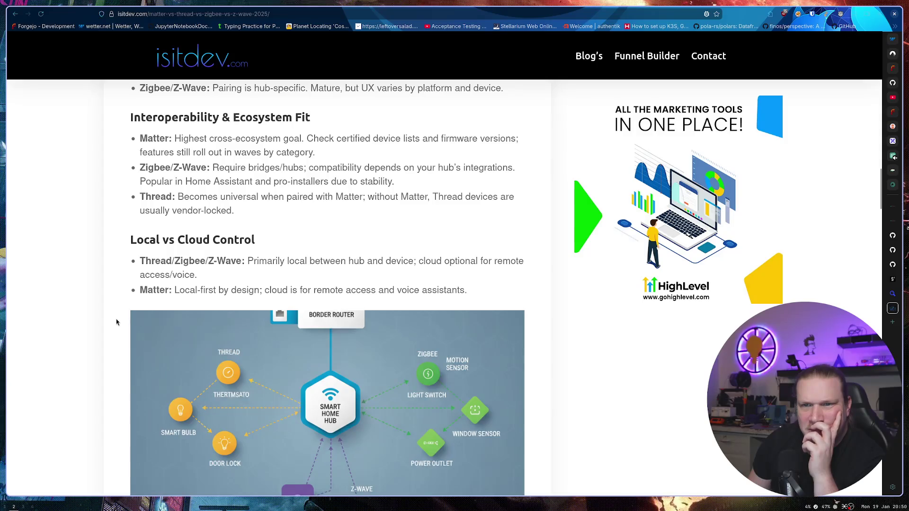
pyautogui.scroll(-2, 116, 322)
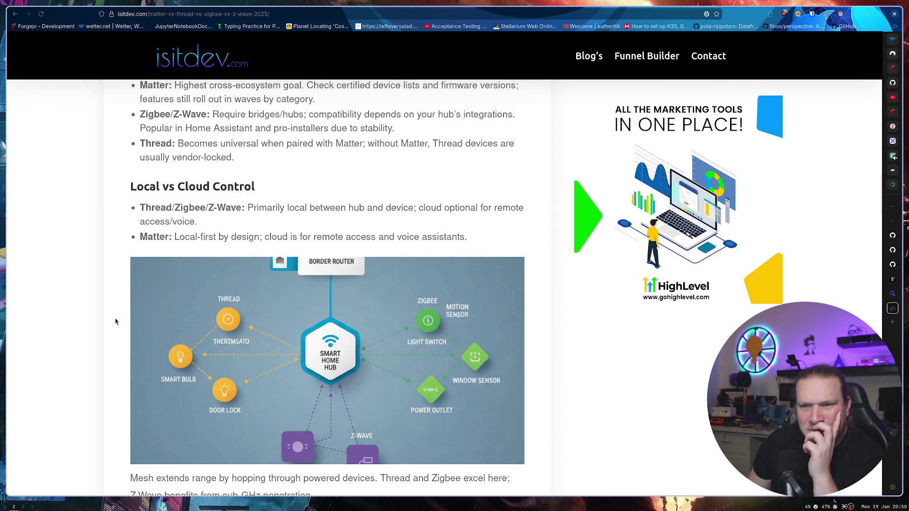
pyautogui.scroll(-10, 115, 322)
pyautogui.scroll(-20, 115, 321)
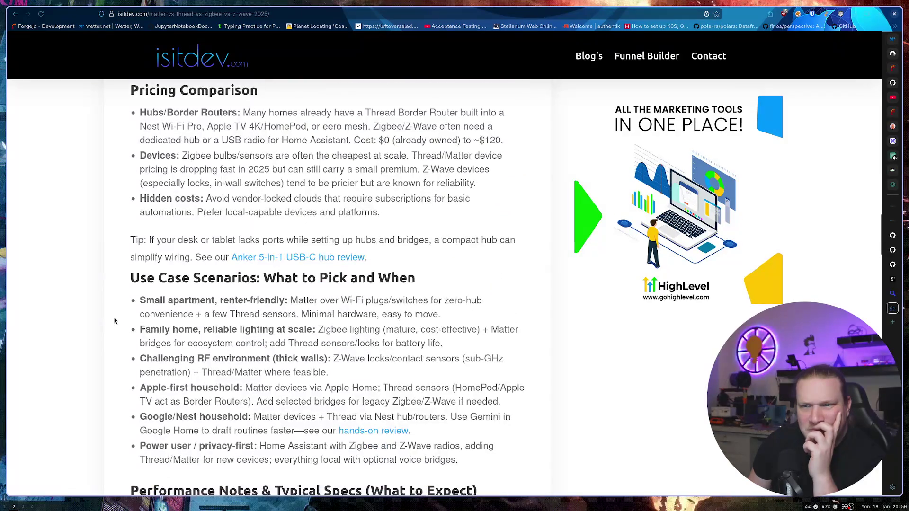
# Step: Read past Final Recommendation and Implementation Guide to the FAQ, highlighting the answer 'Only for Thread devices'
pyautogui.scroll(-5, 112, 318)
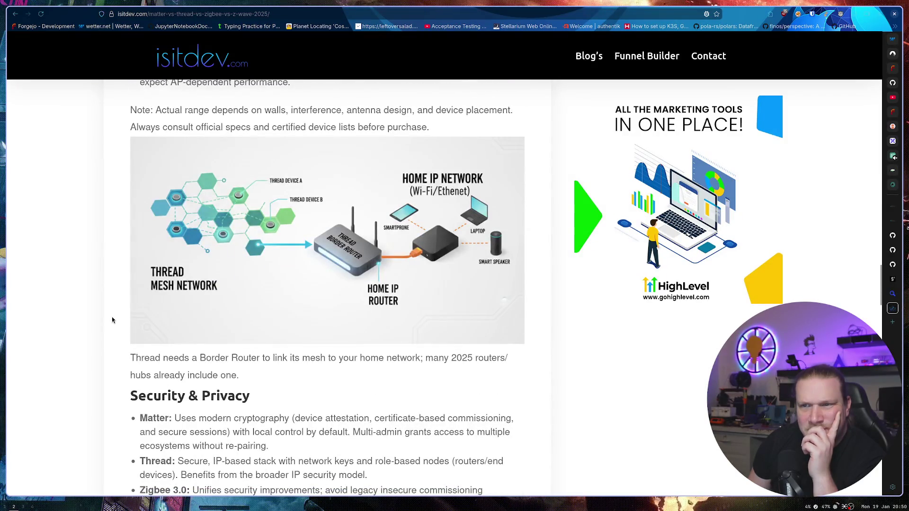
pyautogui.scroll(-6, 112, 315)
pyautogui.scroll(-12, 112, 316)
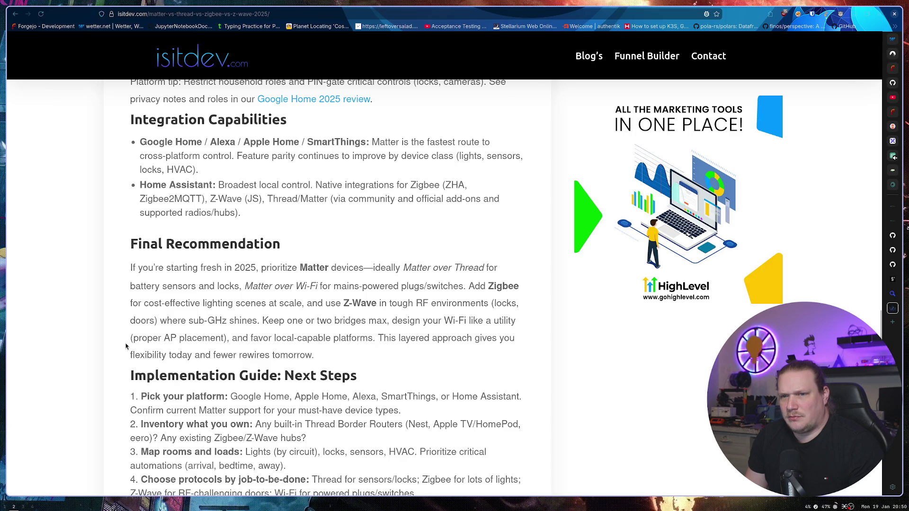
pyautogui.scroll(-3, 126, 346)
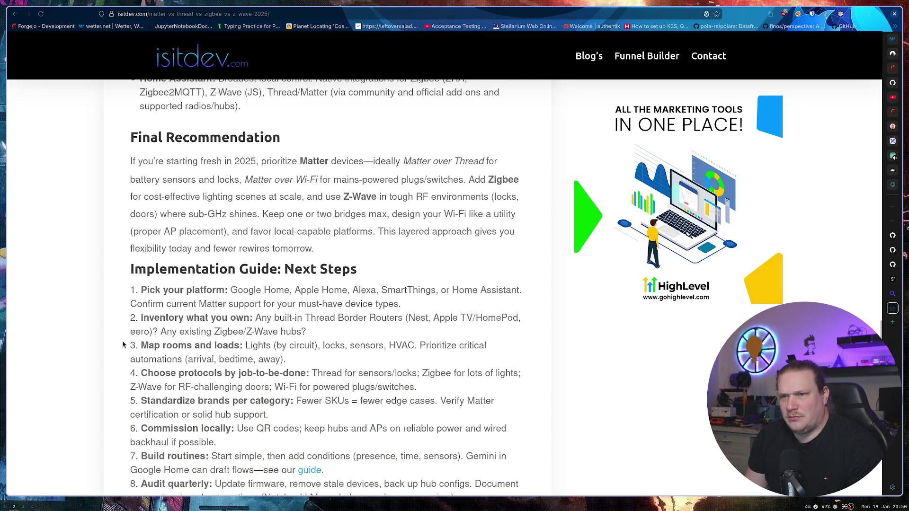
pyautogui.scroll(-2, 124, 346)
pyautogui.scroll(-6, 123, 345)
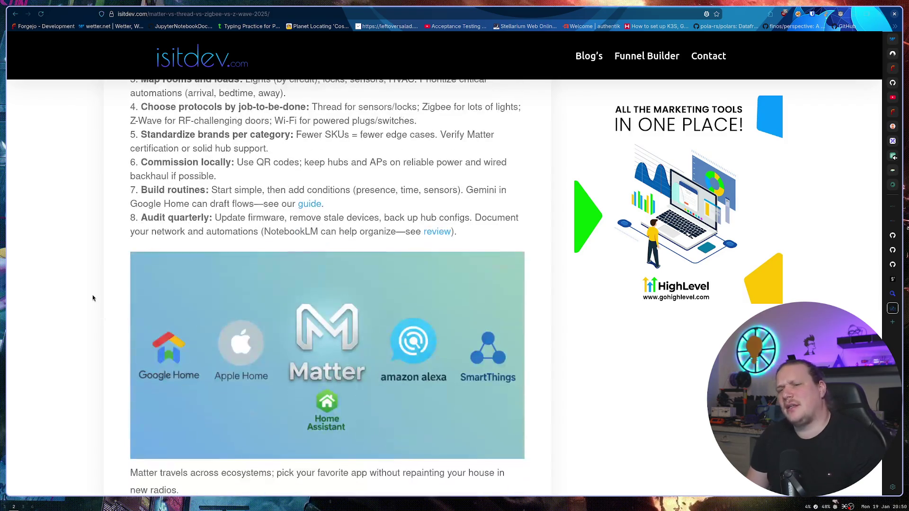
pyautogui.scroll(-3, 101, 297)
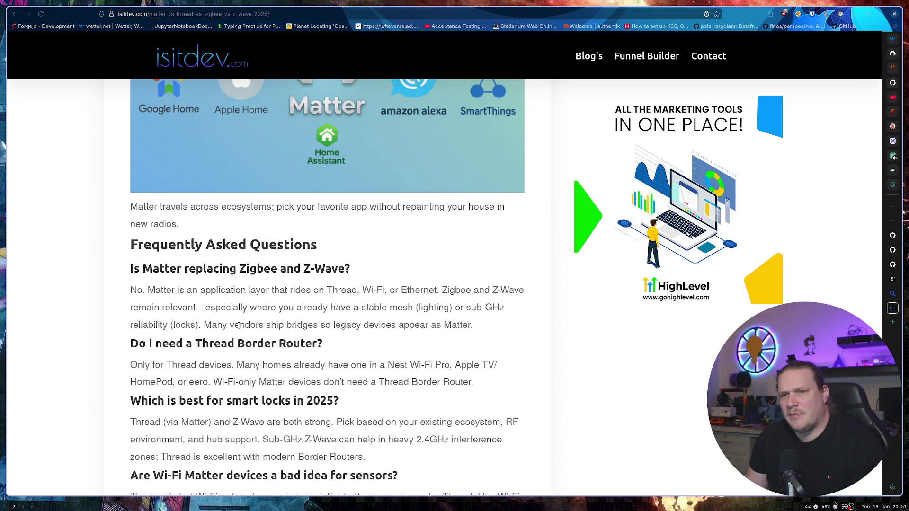
pyautogui.scroll(-2, 239, 326)
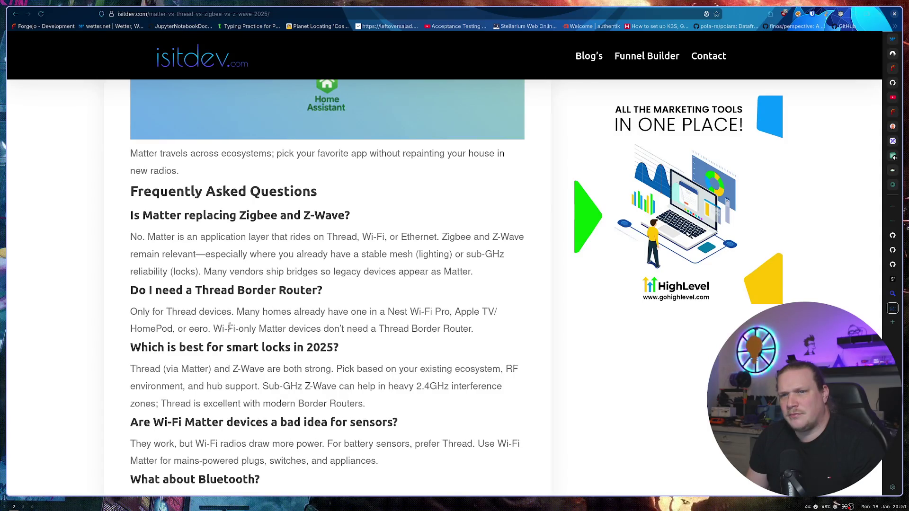
pyautogui.moveTo(122, 319); pyautogui.dragTo(233, 313)
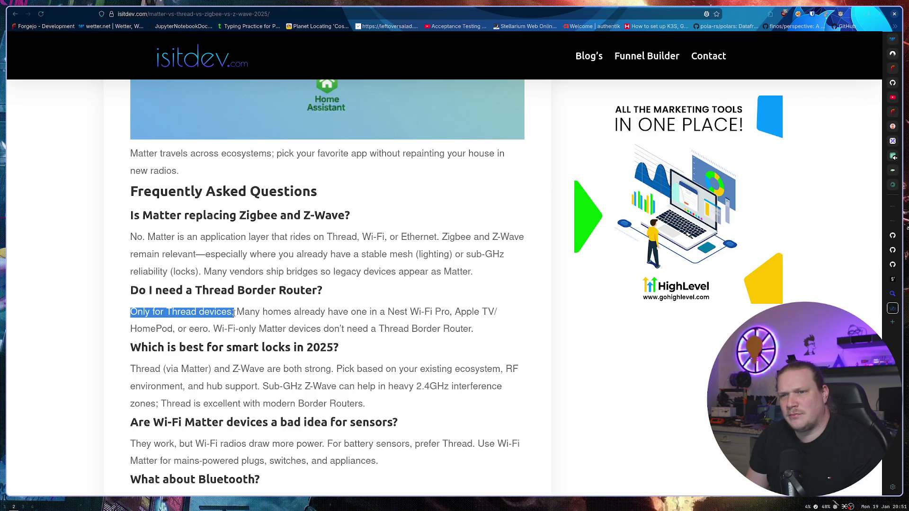
# Step: Highlight part of the Thread Border Router answer, then read on to the Sources & further reading list
pyautogui.moveTo(233, 313)
pyautogui.mouseDown()
pyautogui.moveTo(277, 330)
pyautogui.moveTo(474, 334)
pyautogui.mouseUp()
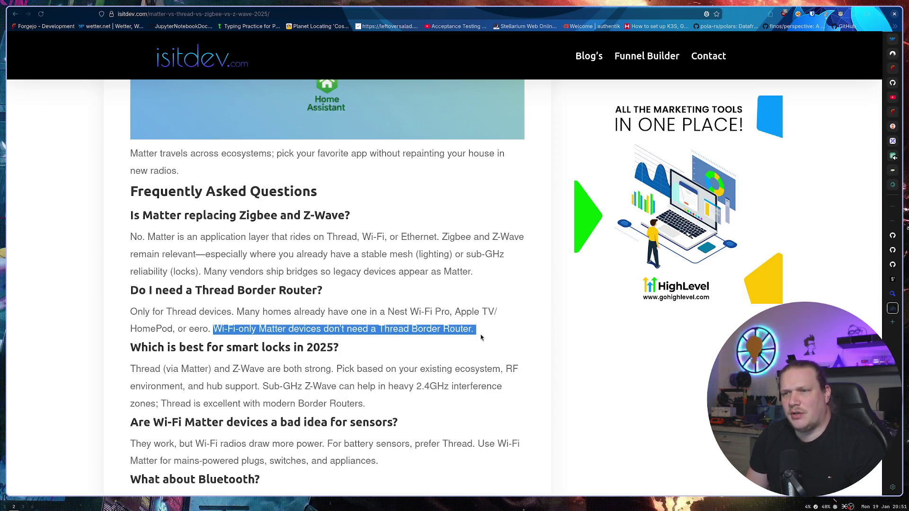
pyautogui.click(472, 339)
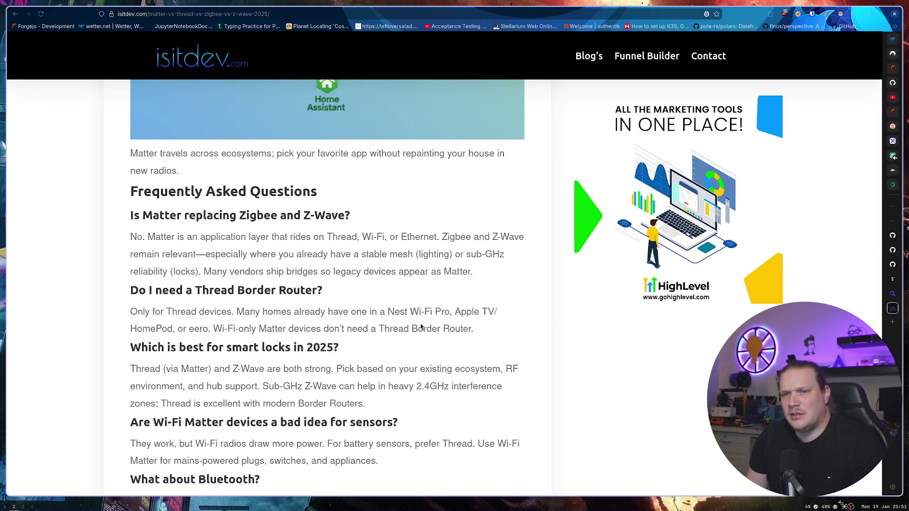
pyautogui.scroll(-2, 420, 327)
pyautogui.scroll(-2, 420, 326)
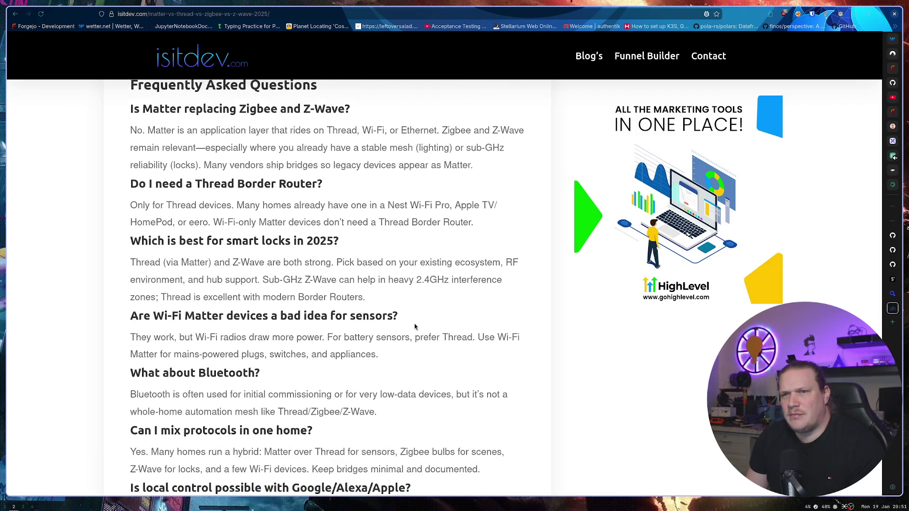
pyautogui.scroll(-8, 410, 326)
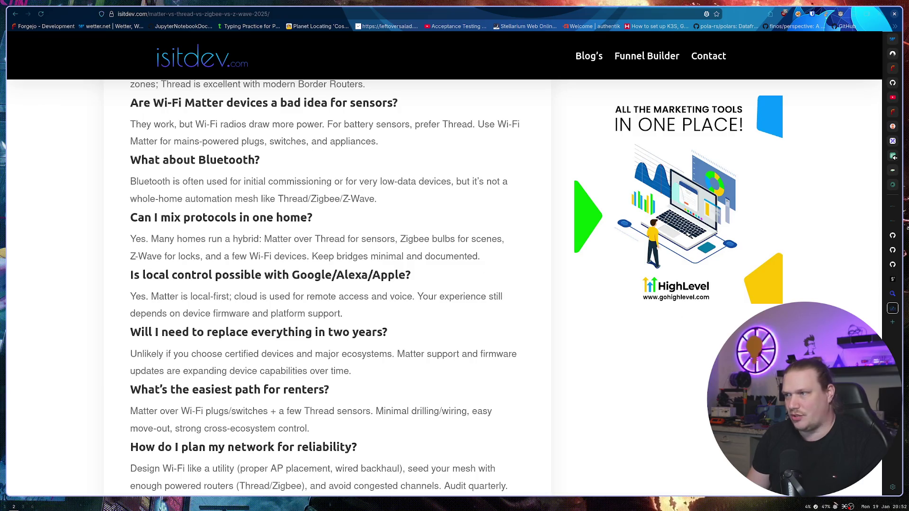
pyautogui.scroll(-5, 471, 255)
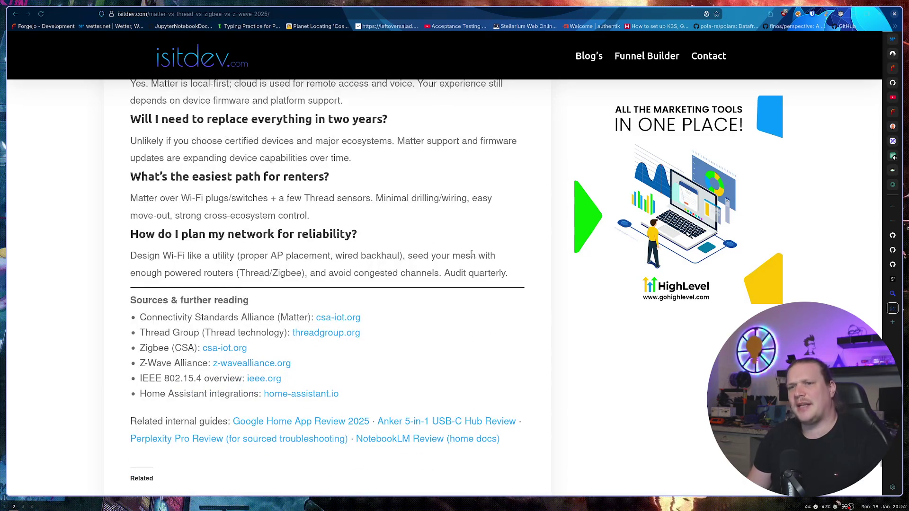
pyautogui.hotkey('ctrl', 't')
# Step: Search 'bridge for matter and zigbee' and look over the NXP, Espressif and MatterAlpha results
pyautogui.write('b')
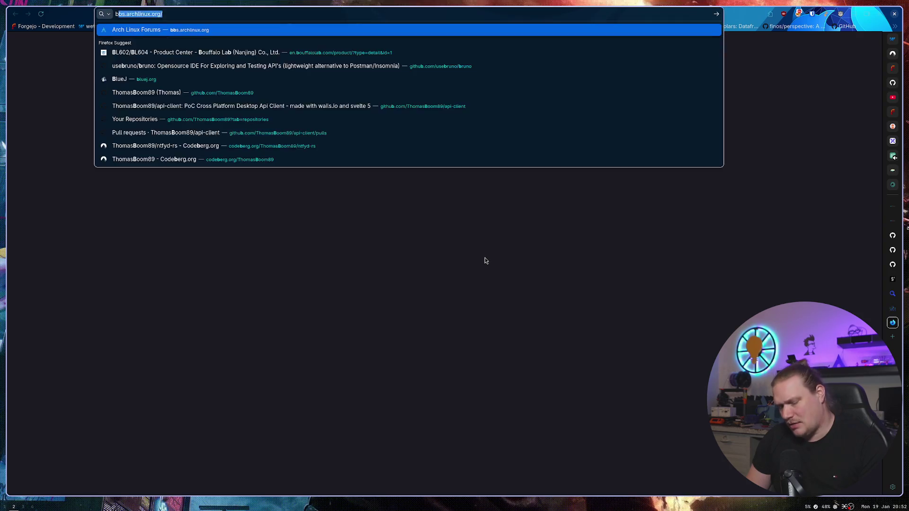
pyautogui.write('ridge for ')
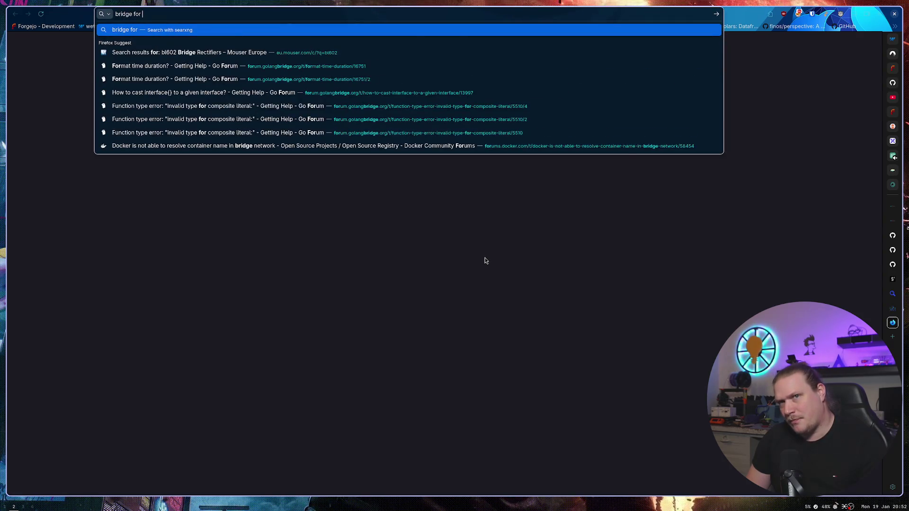
pyautogui.write('matter and ')
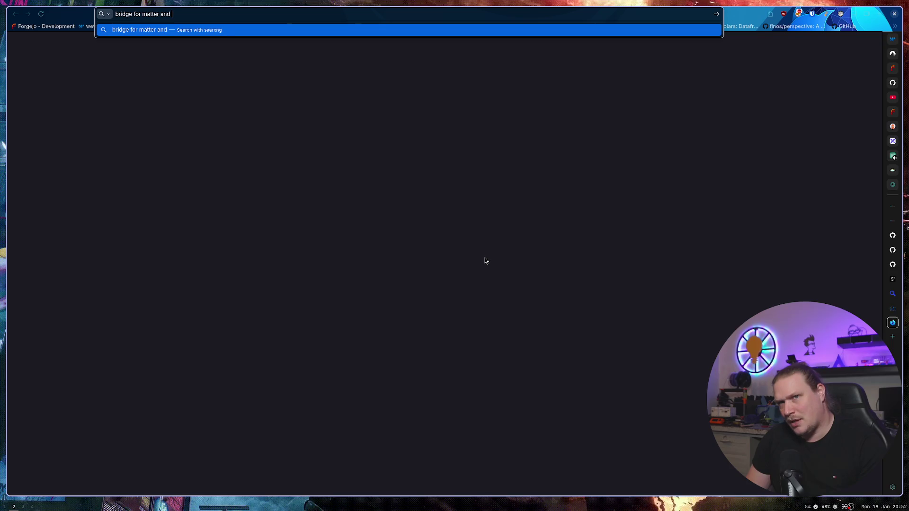
pyautogui.write('zigbee')
pyautogui.press('Return')
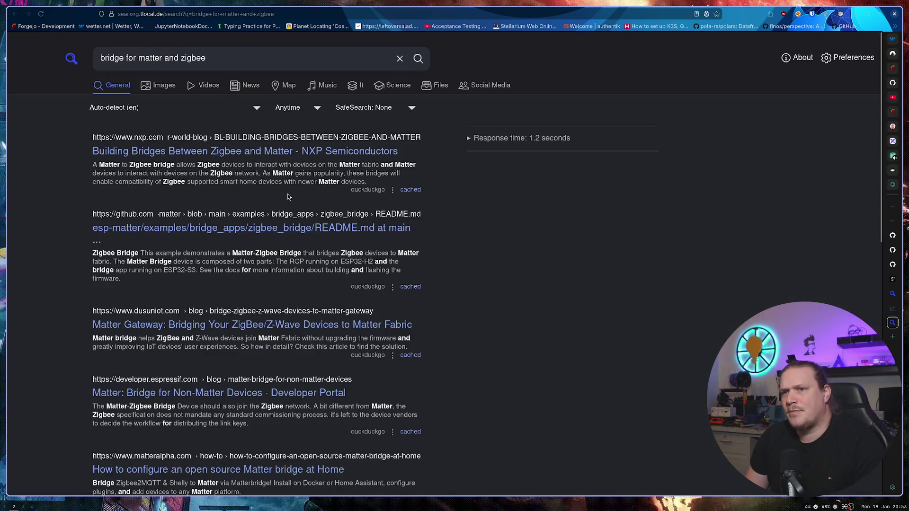
pyautogui.scroll(-3, 278, 196)
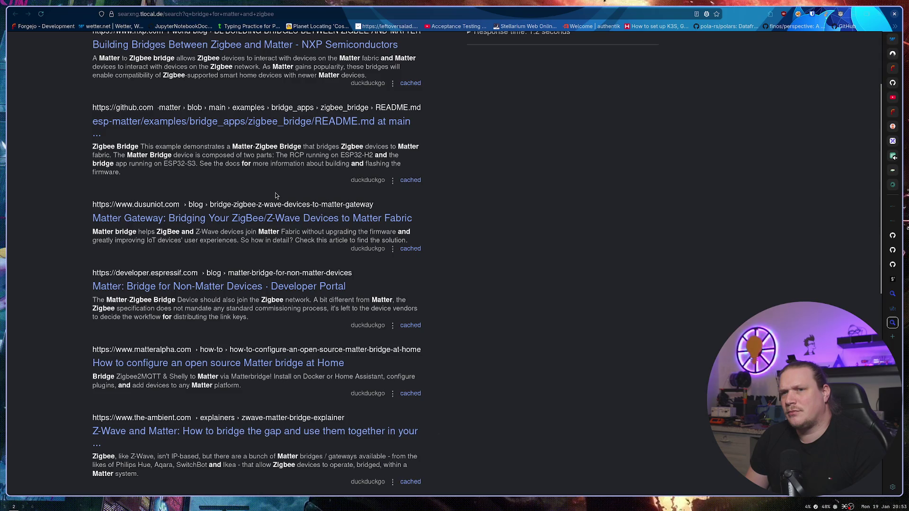
pyautogui.scroll(-3, 274, 195)
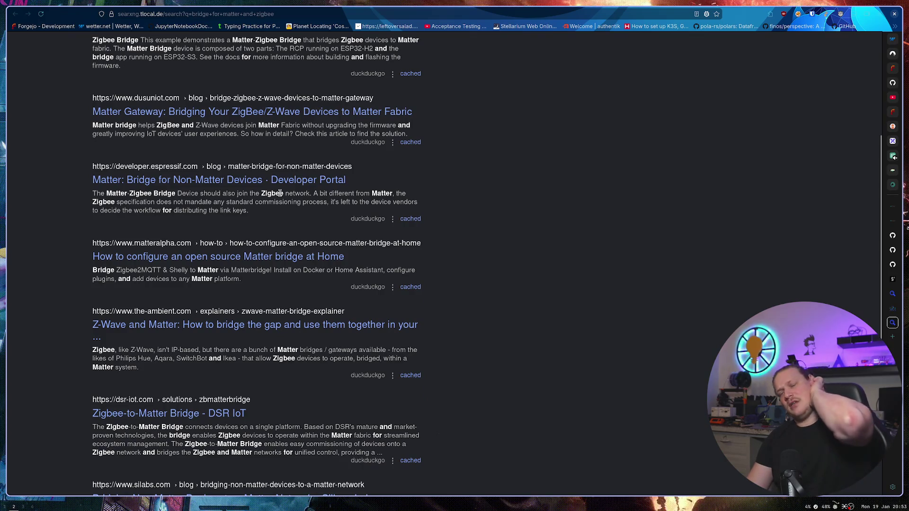
# Step: Open MatterAlpha's open source Matter bridge guide and briefly highlight the word Matterbridge
pyautogui.click(223, 257)
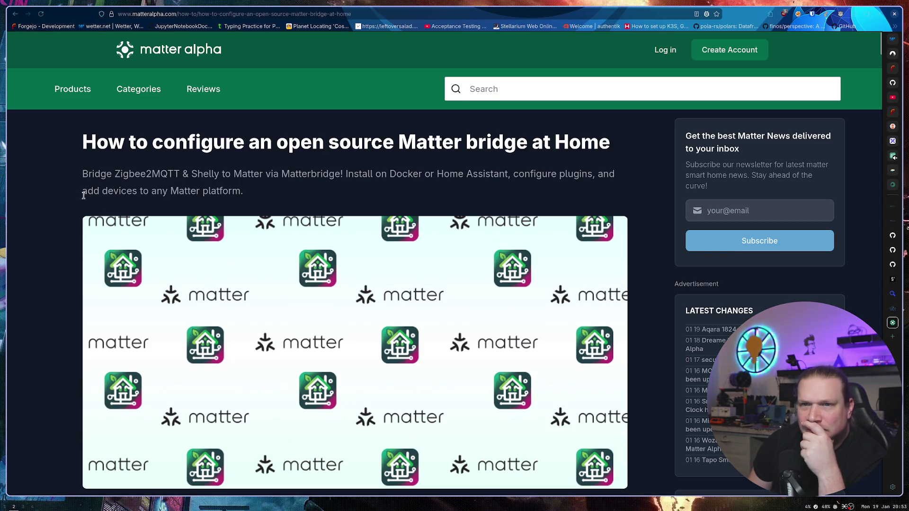
pyautogui.scroll(-10, 59, 199)
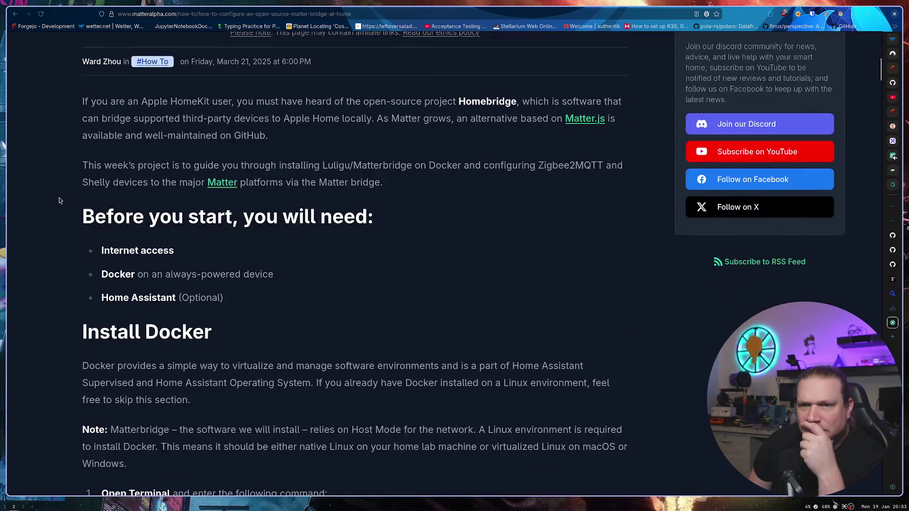
pyautogui.scroll(-20, 59, 199)
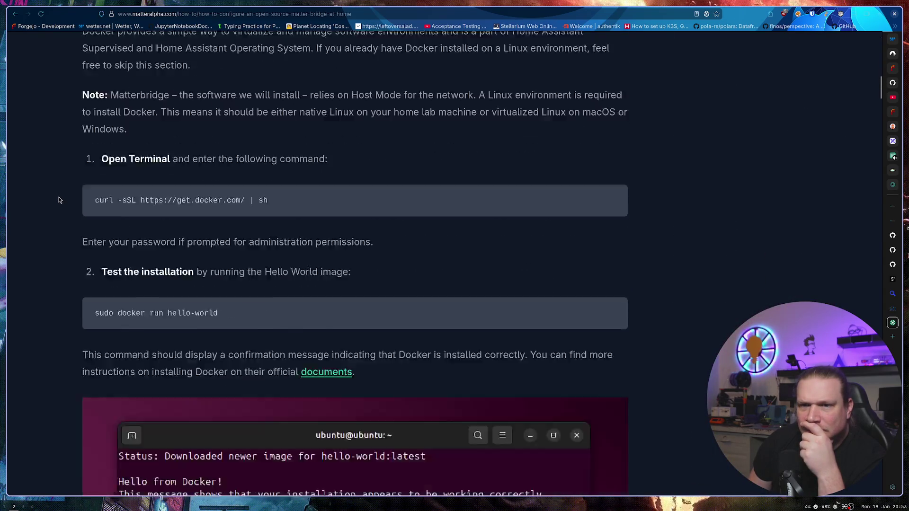
pyautogui.scroll(8, 58, 199)
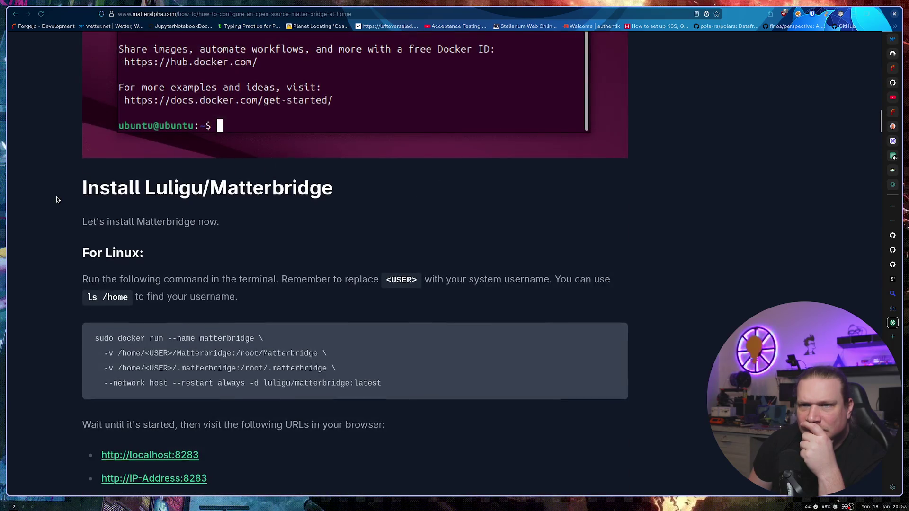
pyautogui.scroll(-2, 58, 199)
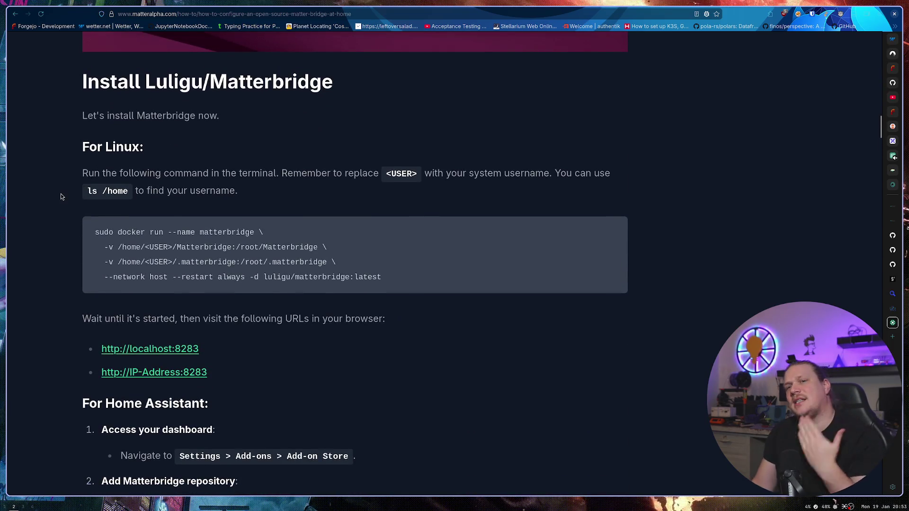
pyautogui.moveTo(137, 118); pyautogui.dragTo(189, 118)
pyautogui.rightClick(189, 118)
pyautogui.press('Escape')
pyautogui.click(180, 149)
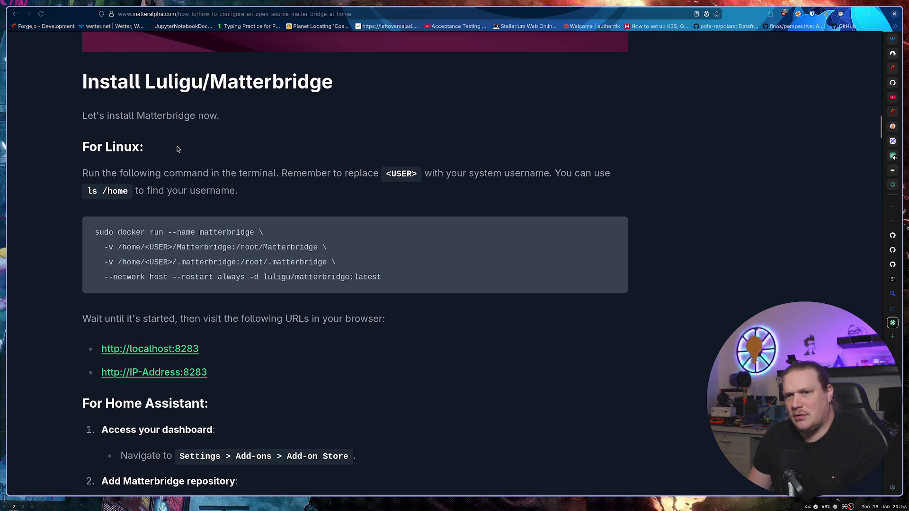
# Step: Read from Install Luligu/Matterbridge down to the Configuration section's dashboard screenshot
pyautogui.scroll(-12, 176, 146)
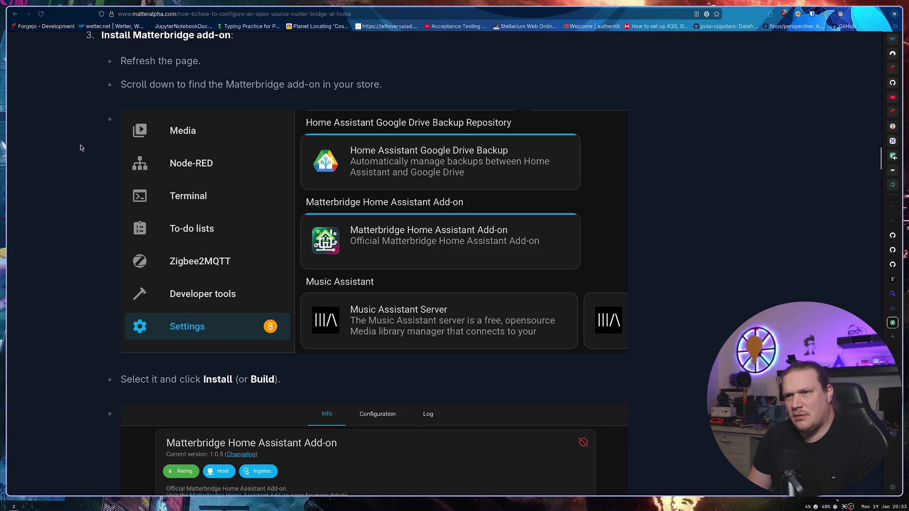
pyautogui.scroll(-5, 78, 147)
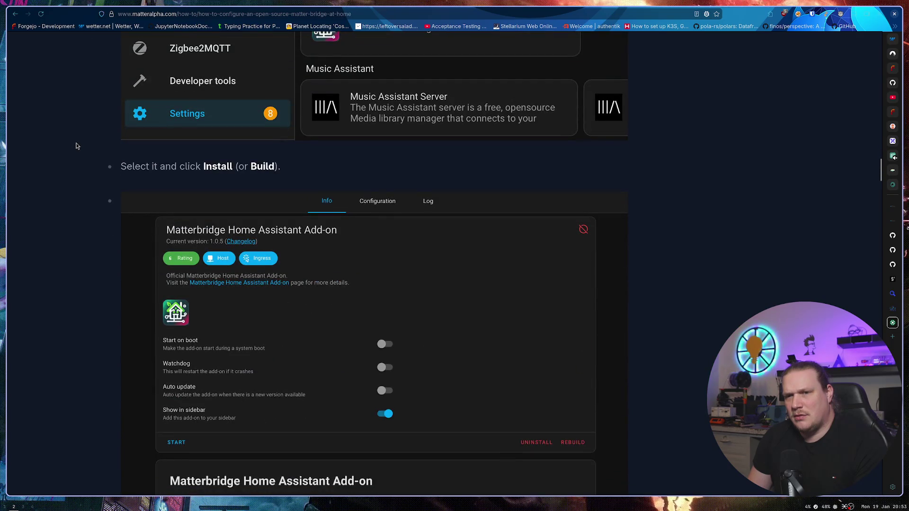
pyautogui.scroll(-5, 78, 146)
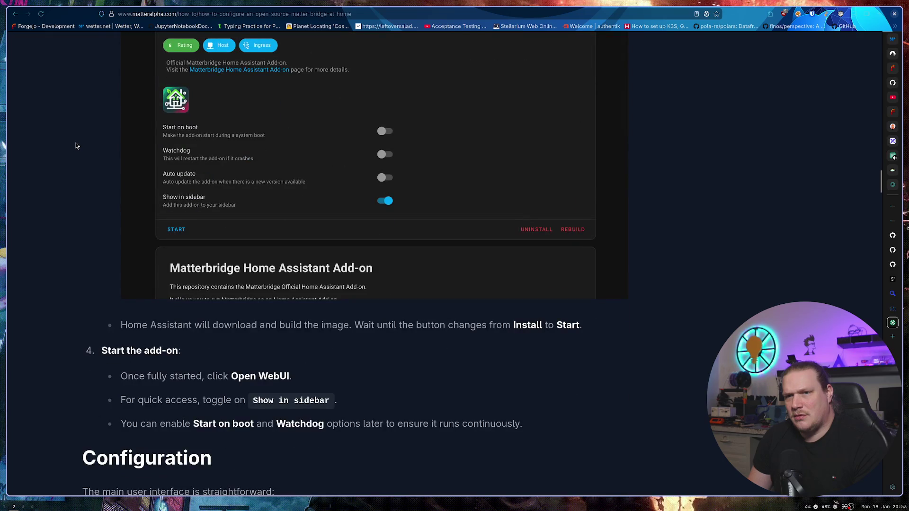
pyautogui.scroll(-6, 75, 146)
pyautogui.scroll(-3, 76, 145)
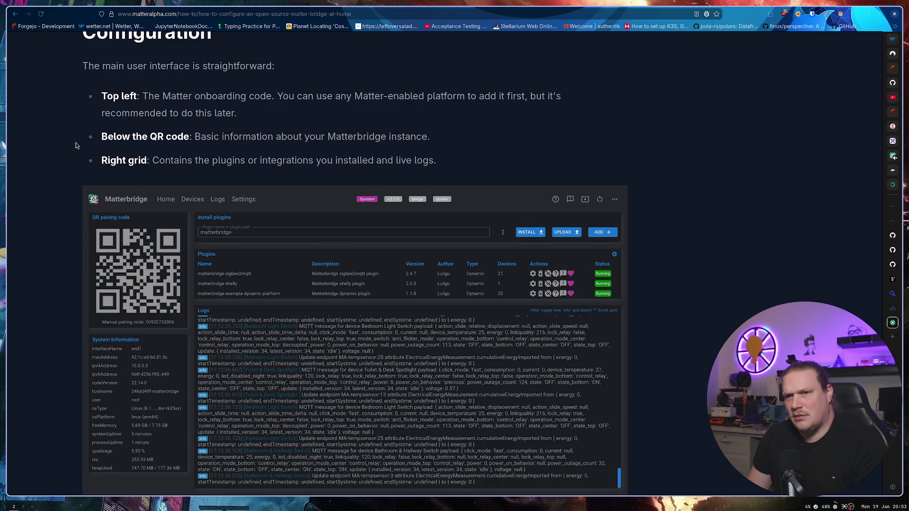
pyautogui.scroll(-1, 75, 146)
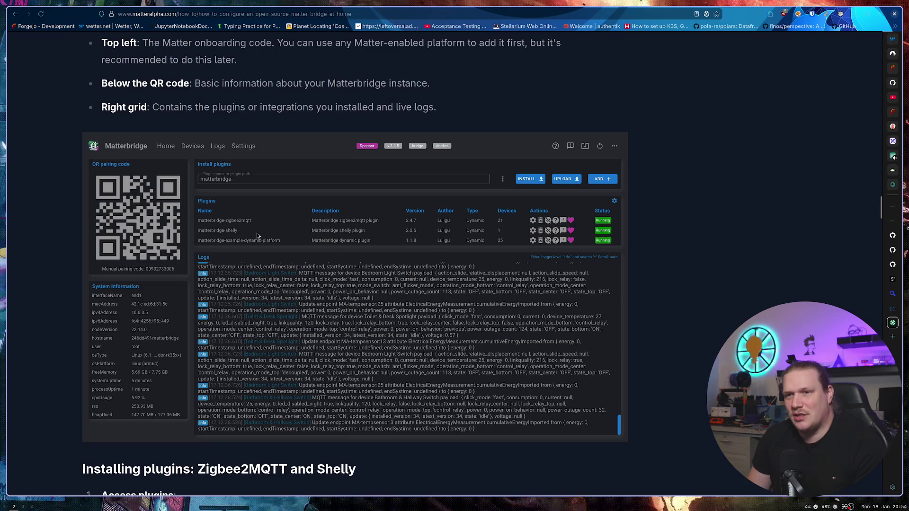
# Step: Read through the Zigbee2MQTT and Shelly plugin steps to the Home Assistant connected-devices section
pyautogui.scroll(-7, 82, 237)
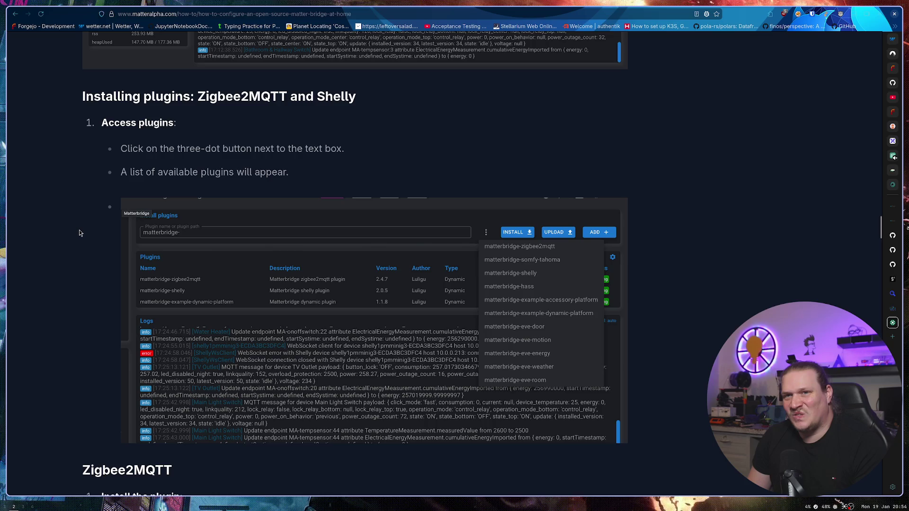
pyautogui.scroll(-6, 79, 233)
pyautogui.scroll(2, 79, 231)
pyautogui.scroll(-4, 79, 231)
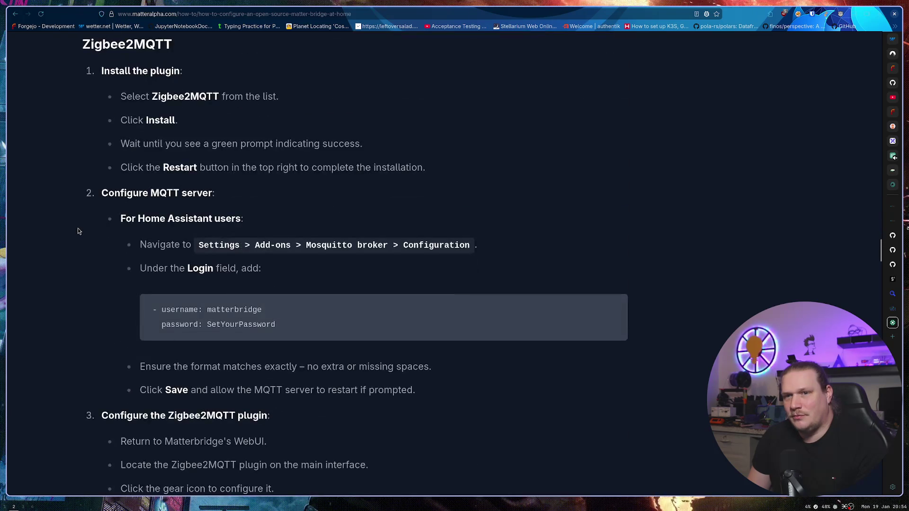
pyautogui.scroll(-5, 79, 231)
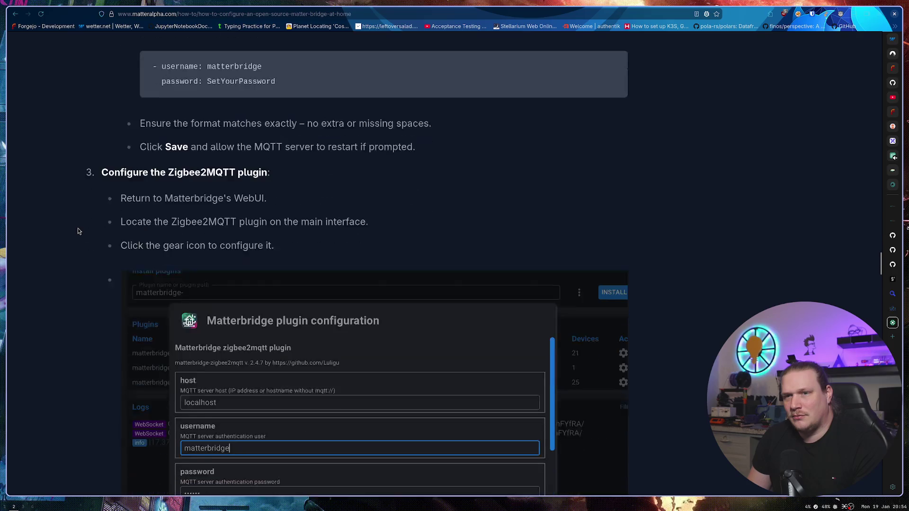
pyautogui.scroll(-4, 79, 231)
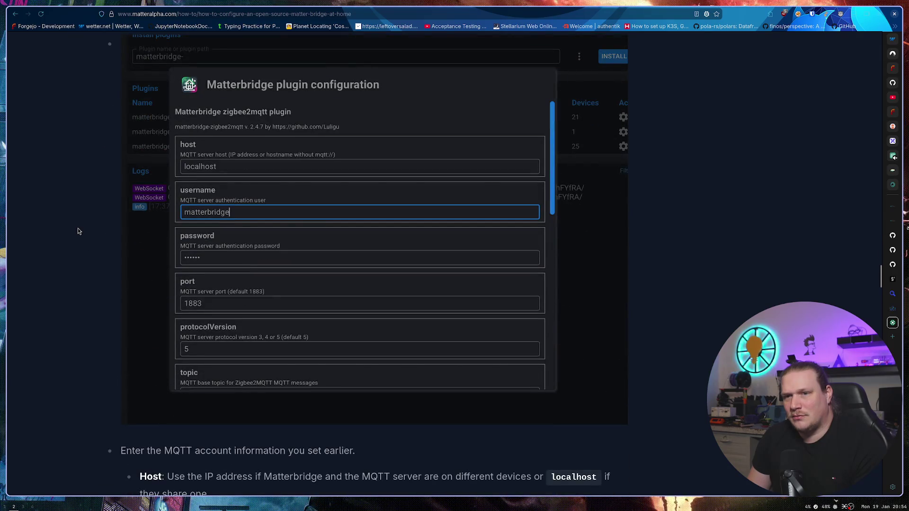
pyautogui.scroll(-3, 78, 231)
pyautogui.scroll(-4, 79, 231)
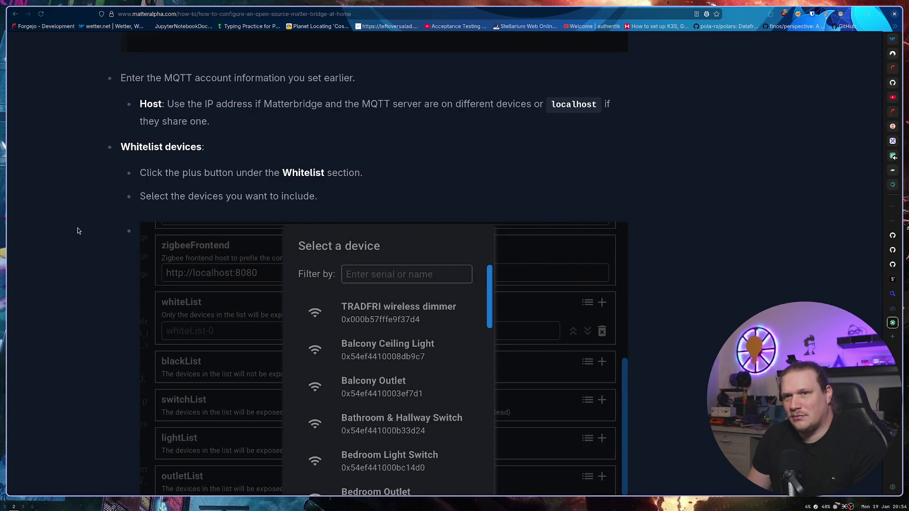
pyautogui.scroll(-4, 78, 231)
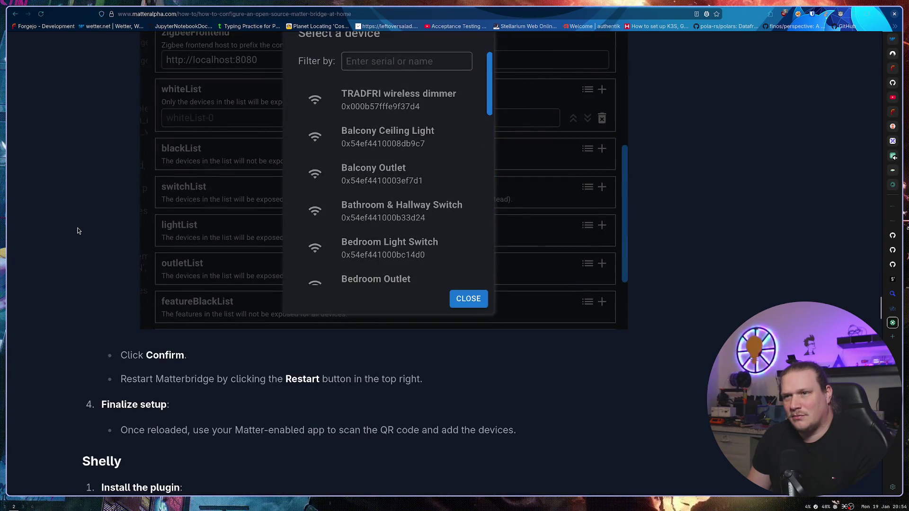
pyautogui.scroll(-3, 79, 231)
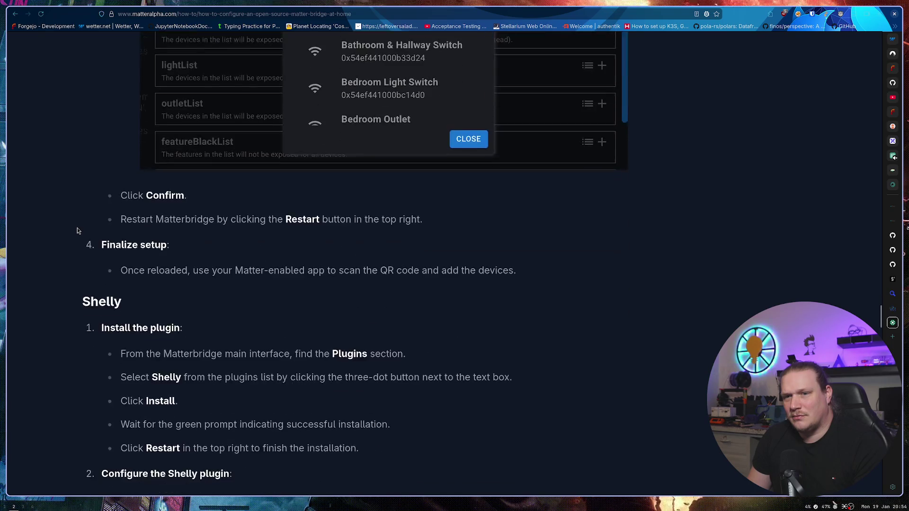
pyautogui.scroll(-3, 77, 228)
pyautogui.scroll(6, 75, 225)
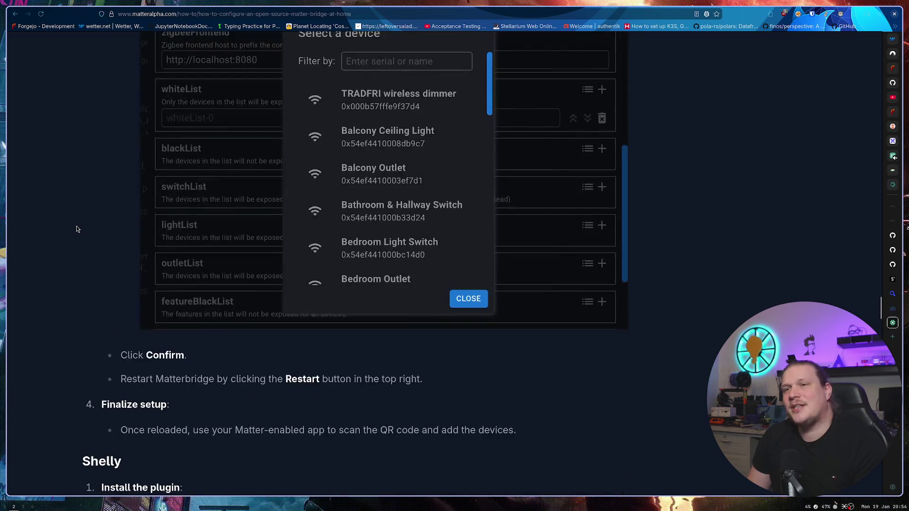
pyautogui.scroll(-13, 78, 222)
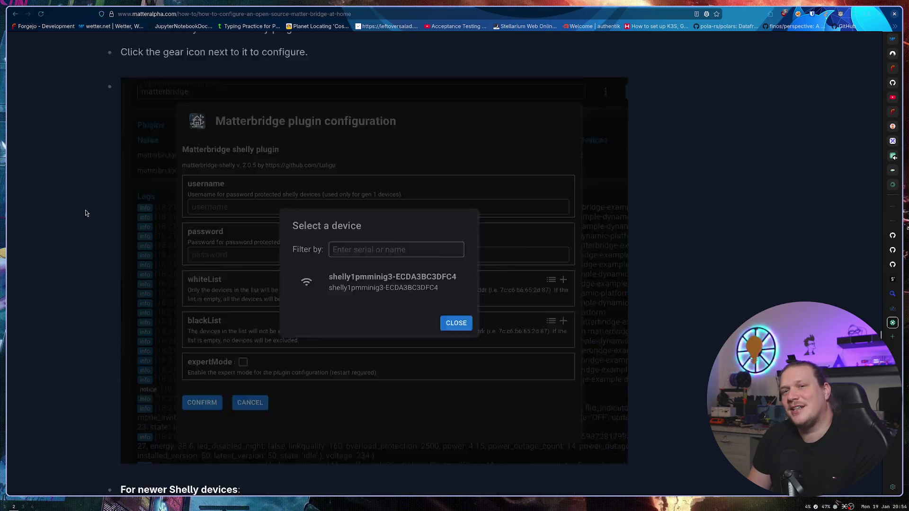
pyautogui.scroll(-7, 83, 207)
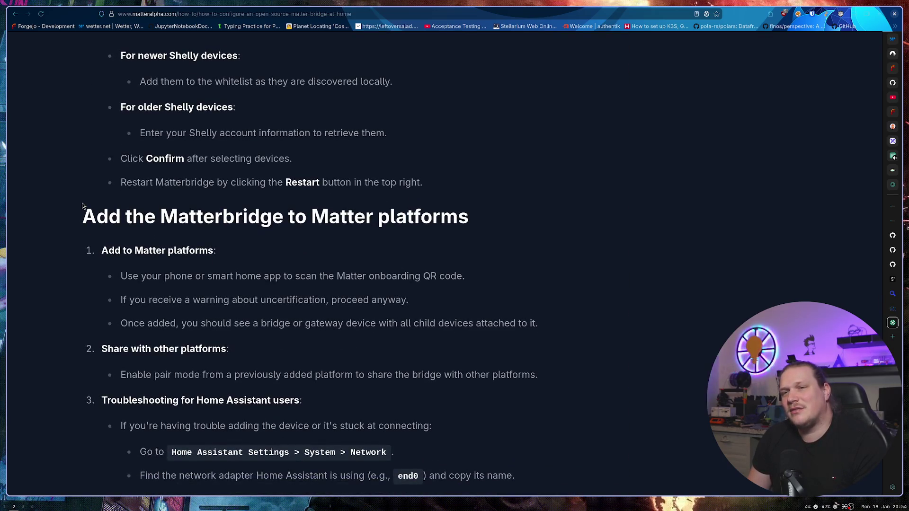
pyautogui.scroll(-5, 81, 206)
pyautogui.scroll(-13, 81, 205)
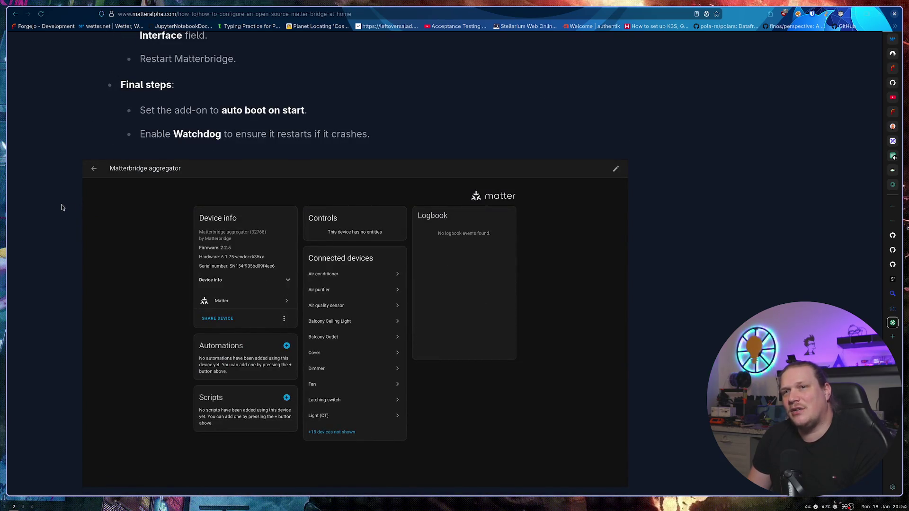
pyautogui.scroll(-6, 58, 204)
pyautogui.scroll(-5, 58, 204)
pyautogui.scroll(3, 58, 204)
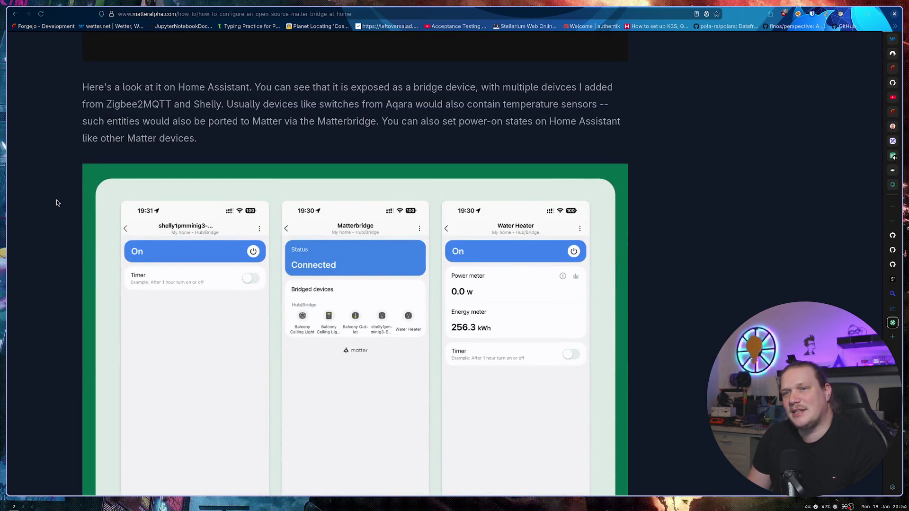
pyautogui.scroll(4, 57, 202)
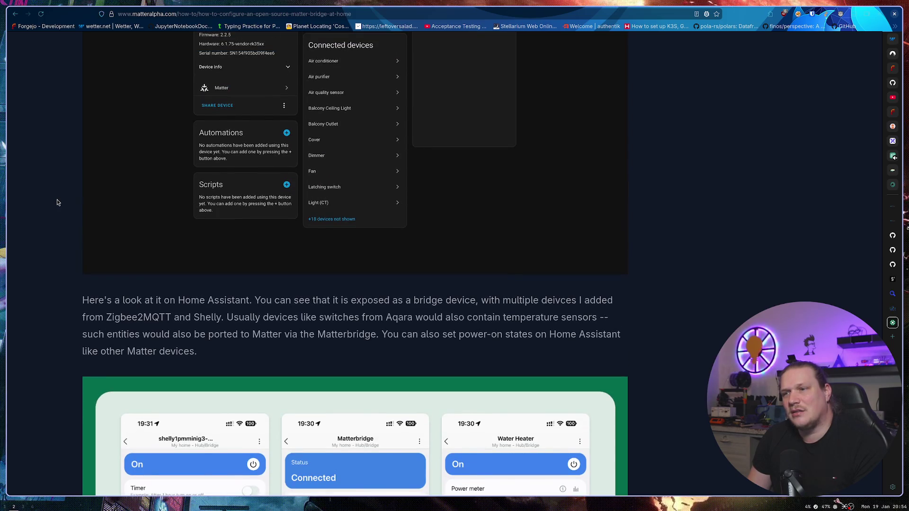
pyautogui.scroll(-10, 56, 202)
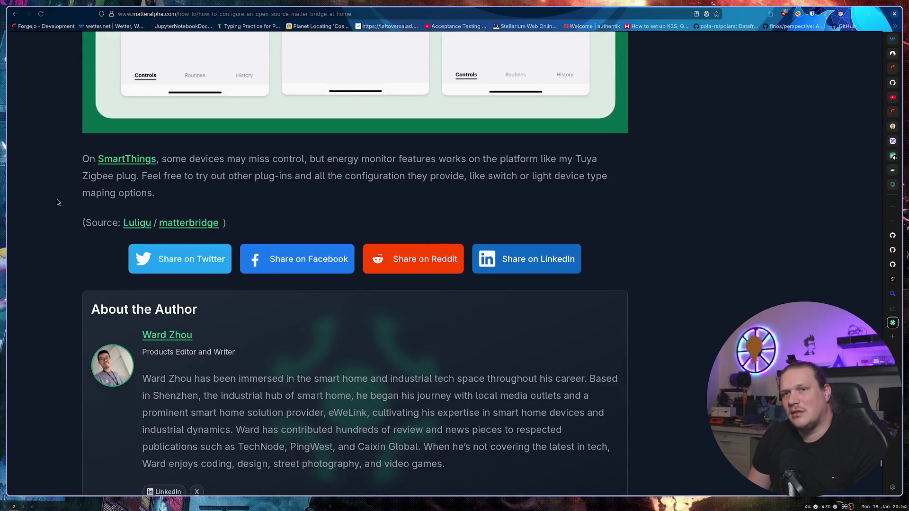
# Step: Open the Luligu/matterbridge GitHub repository's README, then return to the Matter vs Zigbee article
pyautogui.click(178, 219)
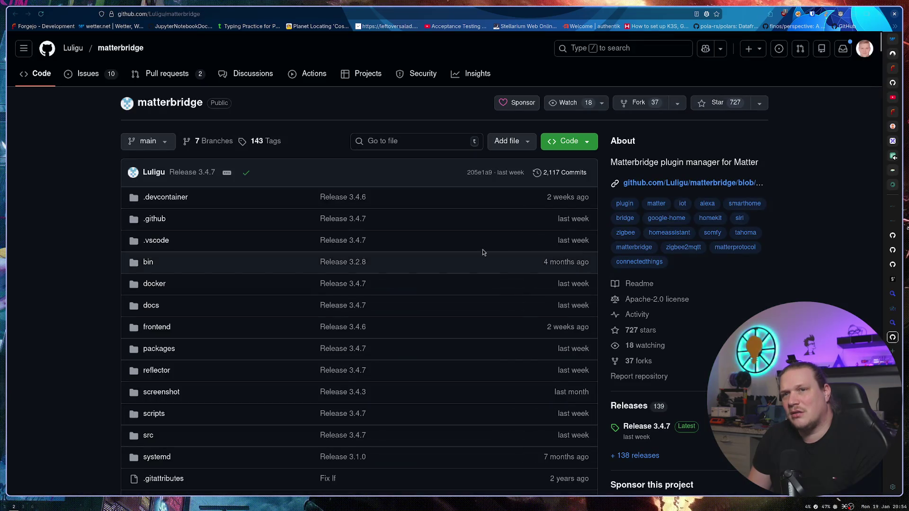
pyautogui.scroll(-15, 83, 218)
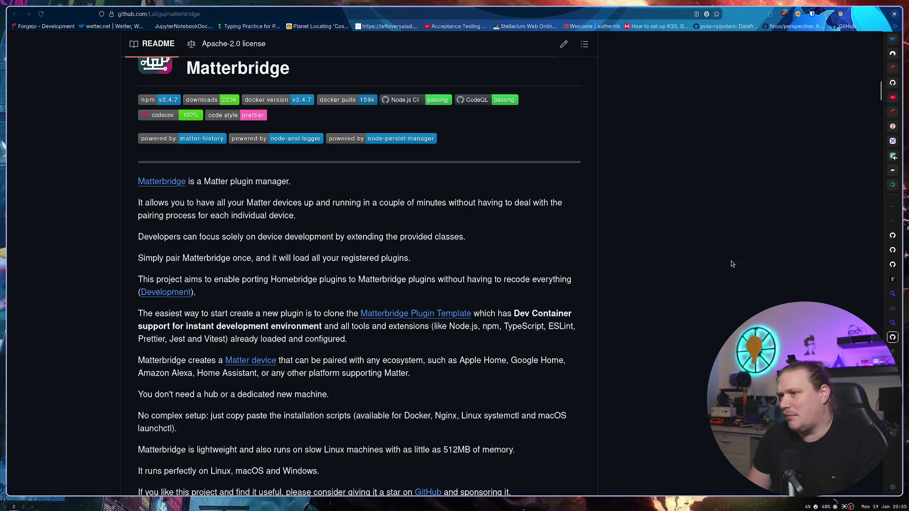
pyautogui.click(891, 311)
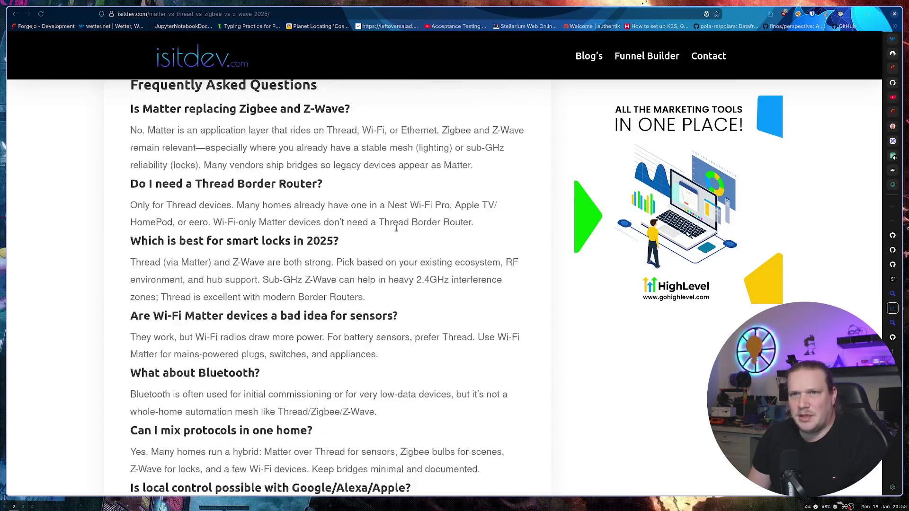
# Step: Return to the Sonoff dongle page and scroll its Dongle Max, Plus MG24, Lite MG21 and Plus comparison table
pyautogui.click(892, 281)
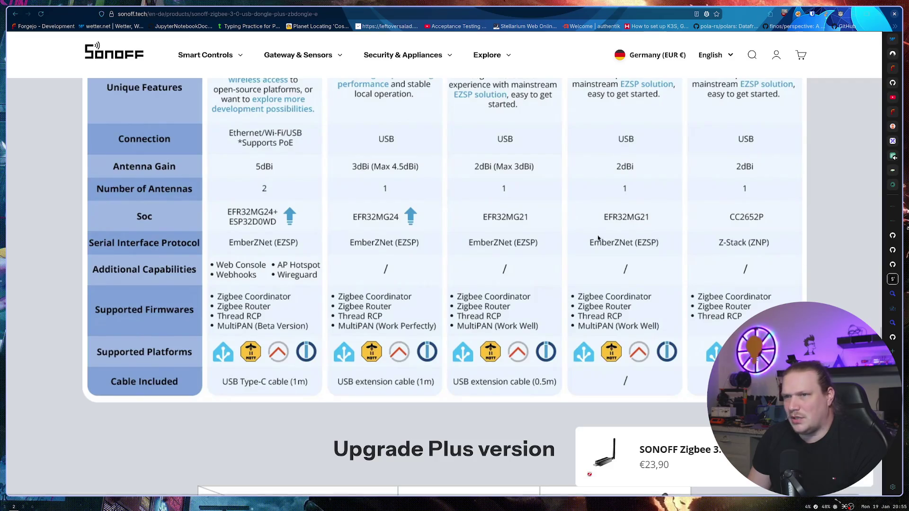
pyautogui.scroll(5, 729, 249)
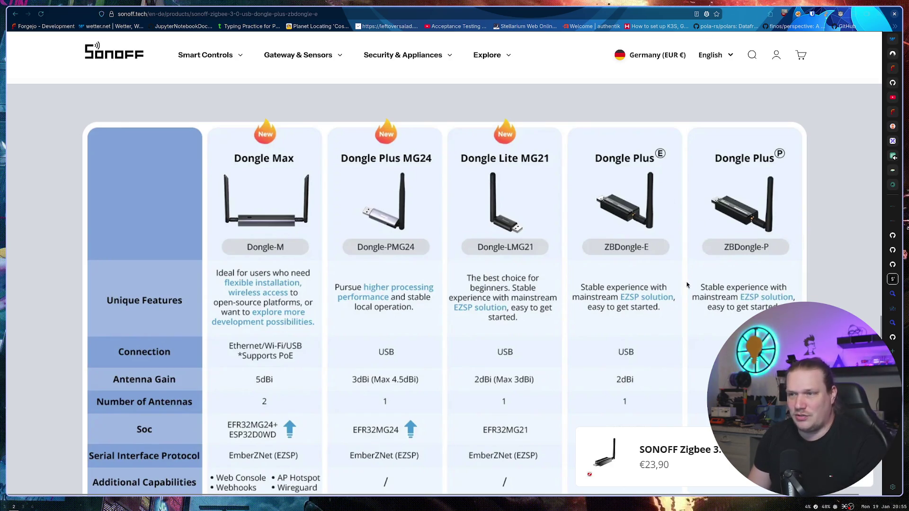
pyautogui.scroll(-2, 627, 219)
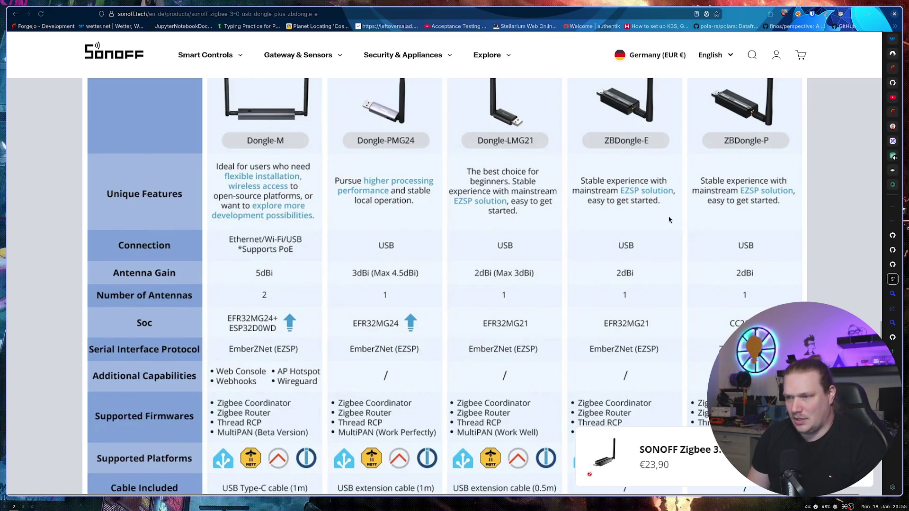
pyautogui.scroll(1, 667, 215)
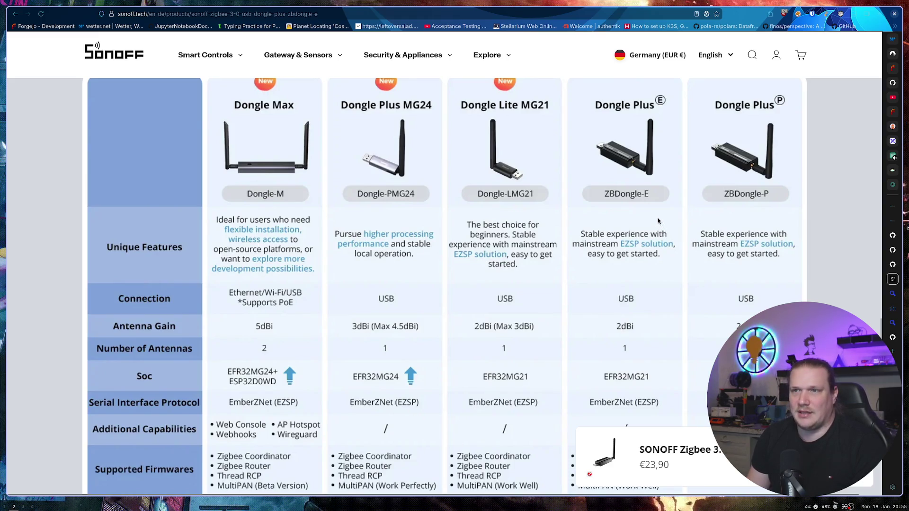
# Step: Return to the Matterbridge README and briefly highlight the Matter device pairing paragraphs
pyautogui.click(892, 337)
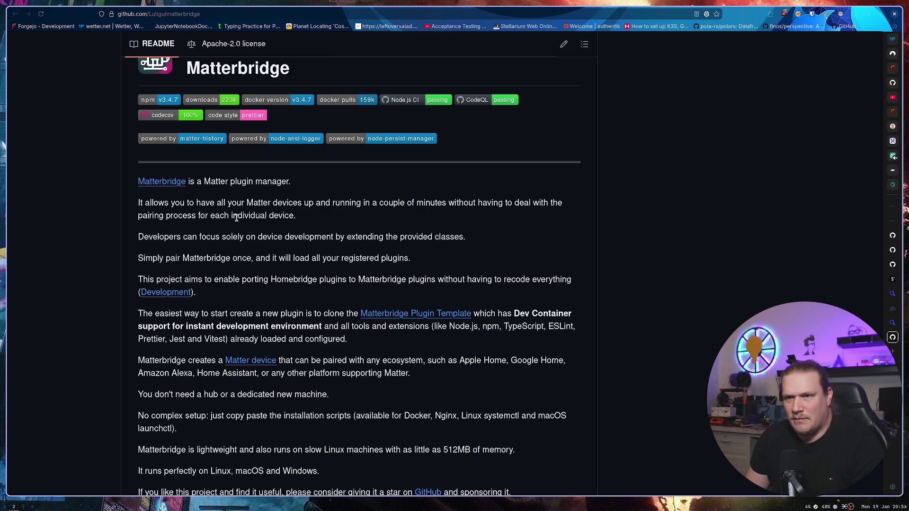
pyautogui.scroll(-3, 237, 217)
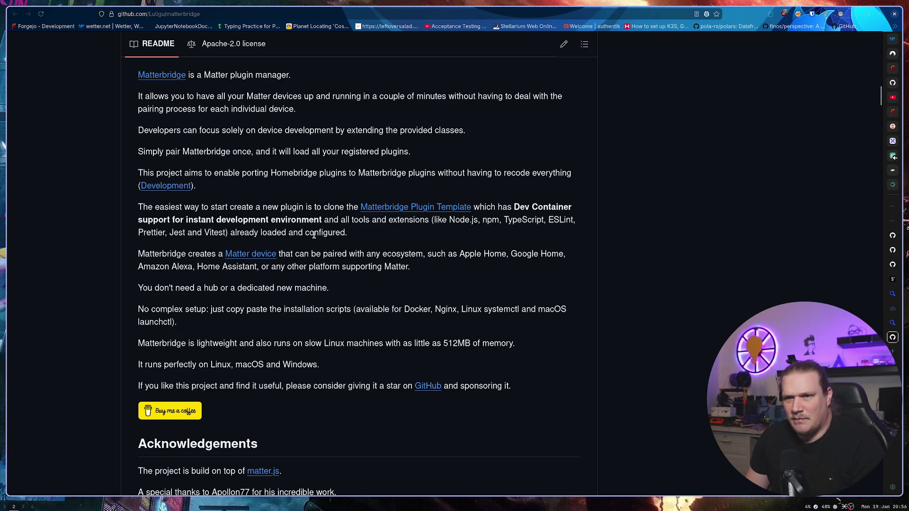
pyautogui.moveTo(411, 267); pyautogui.dragTo(231, 232)
pyautogui.click(292, 212)
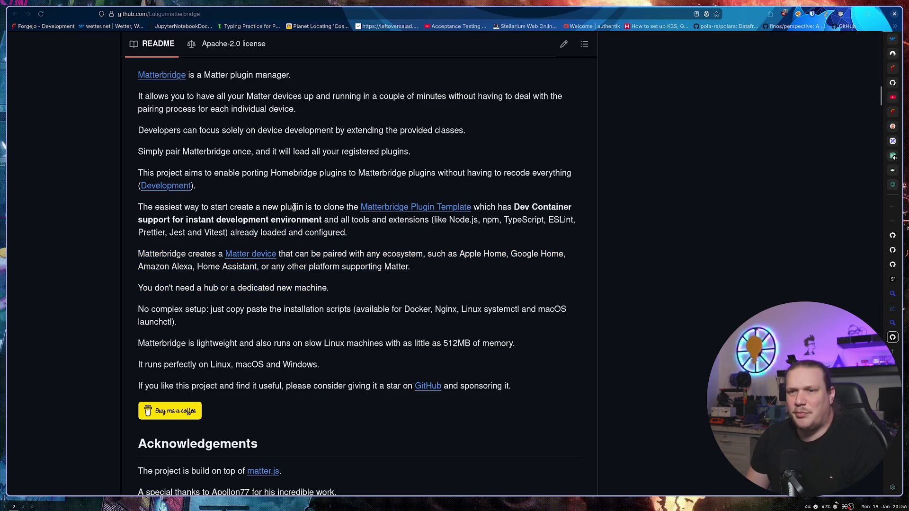
# Step: Scroll the README down to the screenshot and Advanced configurations, then go to the zigbee-matter search results
pyautogui.scroll(-5, 313, 250)
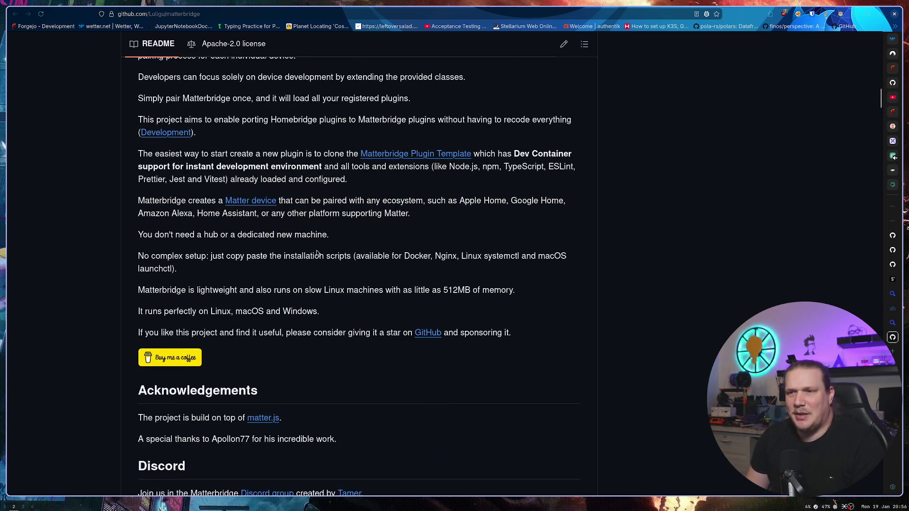
pyautogui.scroll(-3, 313, 249)
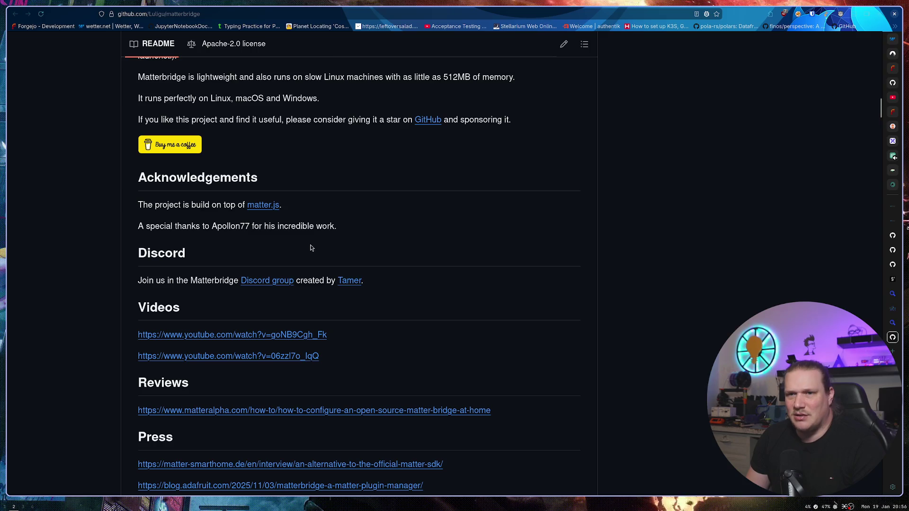
pyautogui.scroll(-6, 310, 245)
pyautogui.scroll(-3, 307, 243)
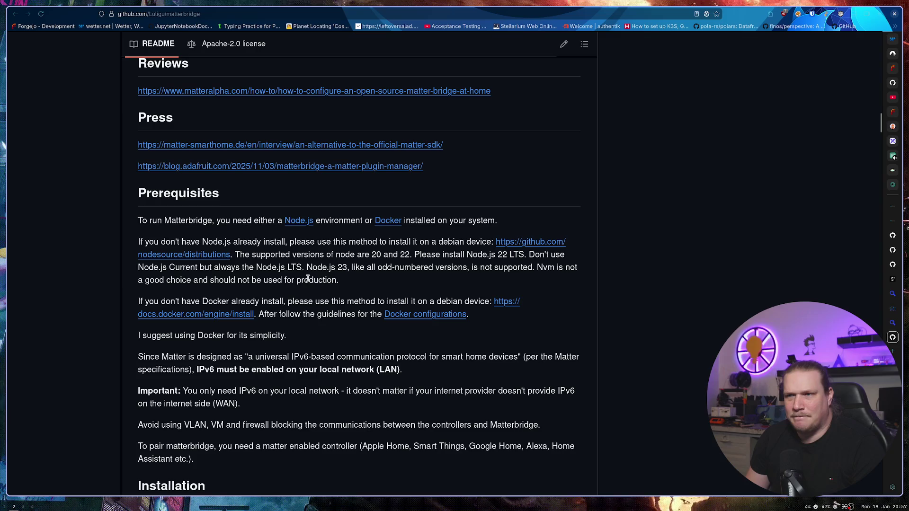
pyautogui.scroll(-4, 307, 280)
pyautogui.scroll(-18, 307, 277)
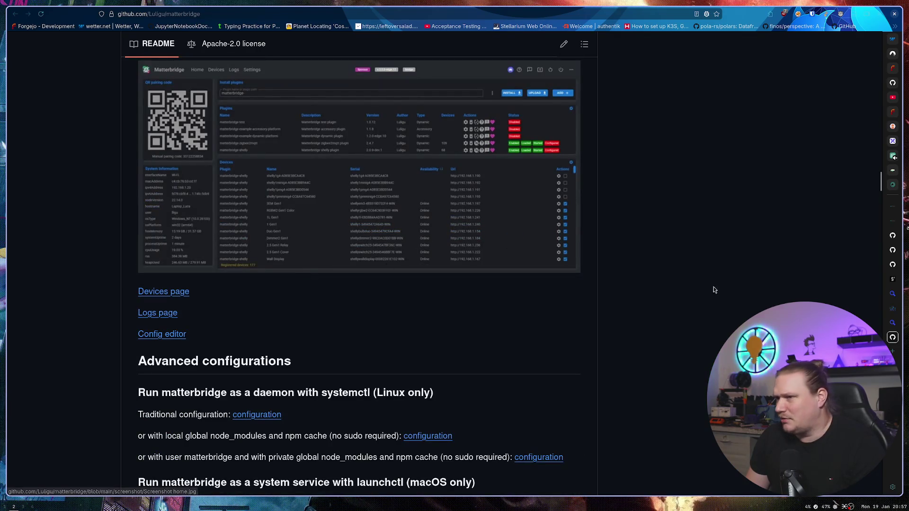
pyautogui.click(892, 322)
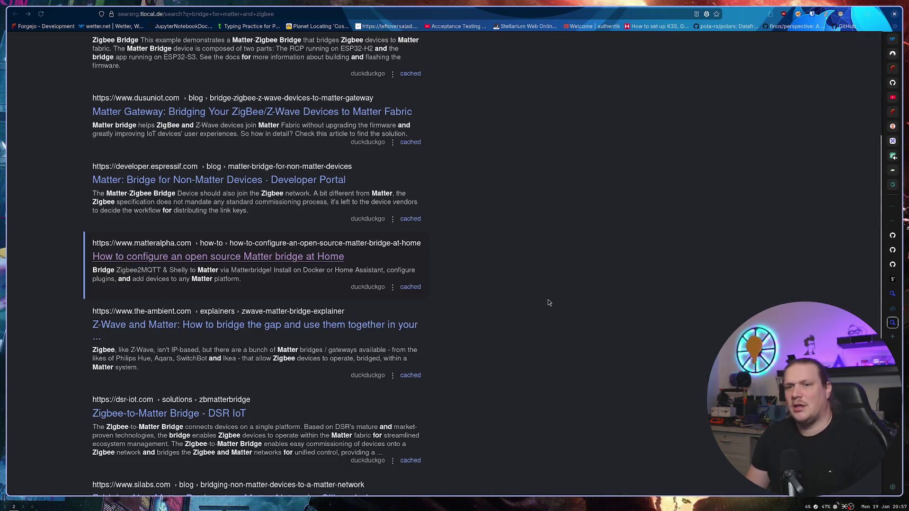
# Step: Delete the word 'for' from the search query
pyautogui.scroll(5, 144, 63)
pyautogui.click(139, 59)
pyautogui.press('BackSpace')
pyautogui.press('BackSpace')
pyautogui.press('BackSpace')
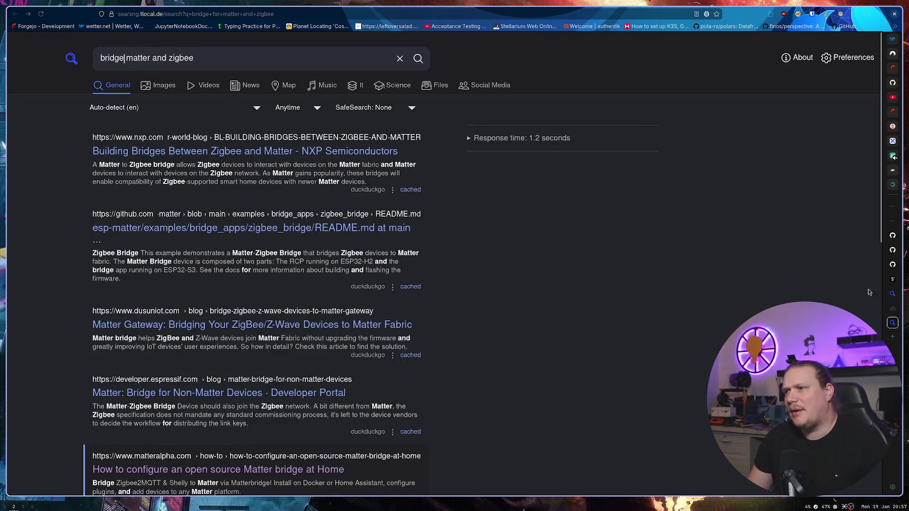
# Step: Switch to the Sonoff dongle comparison page and scroll through it
pyautogui.click(892, 279)
pyautogui.scroll(1, 350, 273)
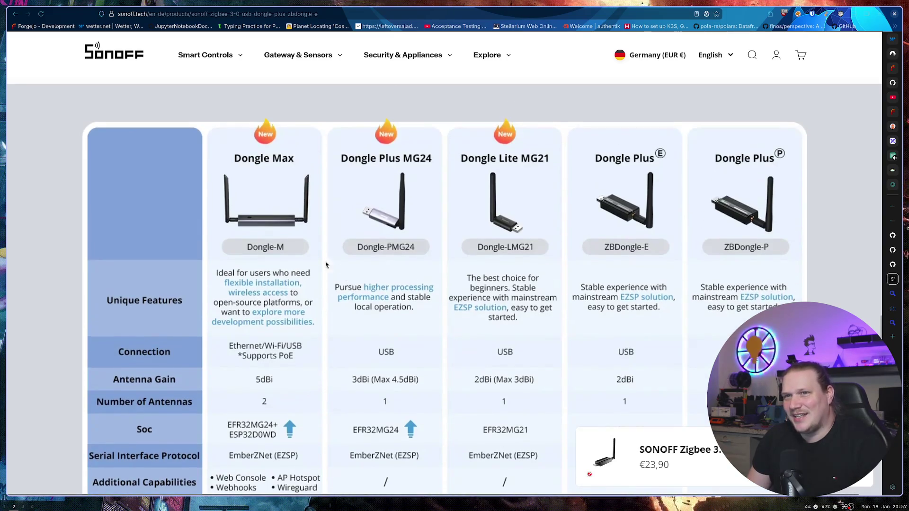
pyautogui.scroll(-2, 265, 227)
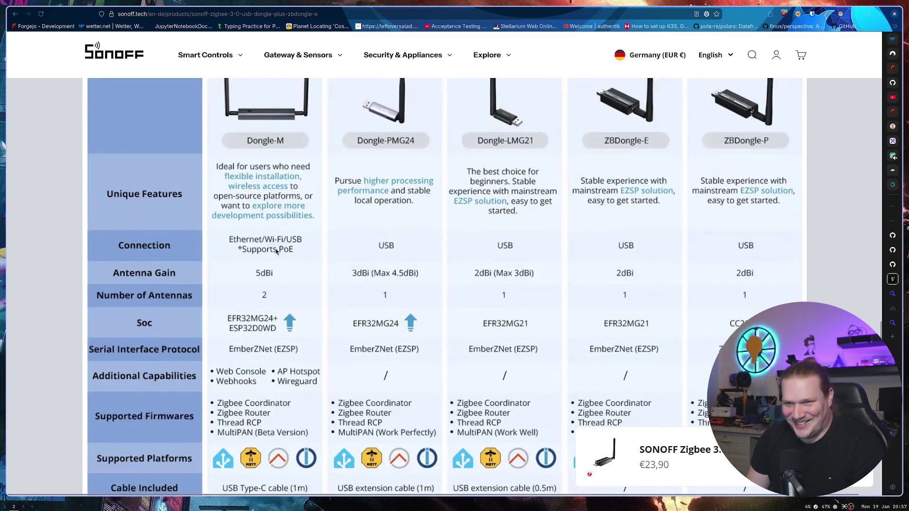
pyautogui.scroll(-2, 294, 285)
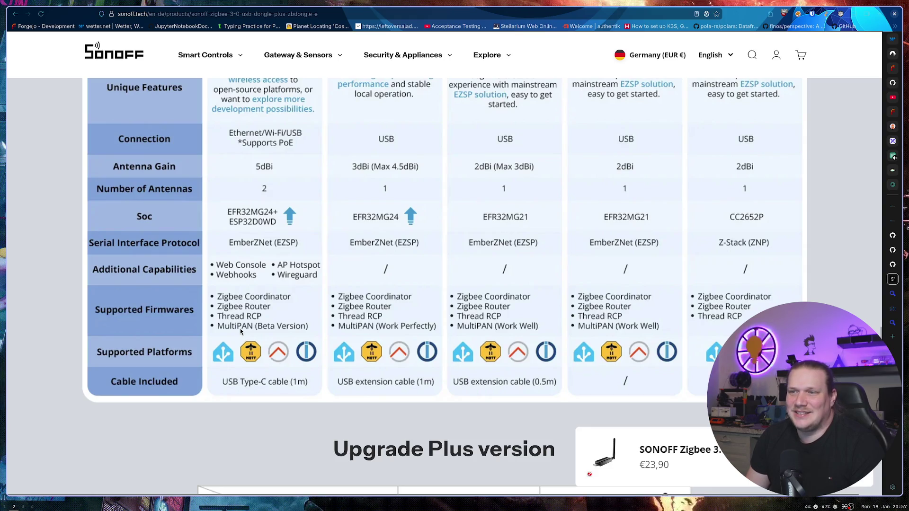
# Step: Search the web for 'MultiPAN' in a new tab
pyautogui.hotkey('ctrl', 't')
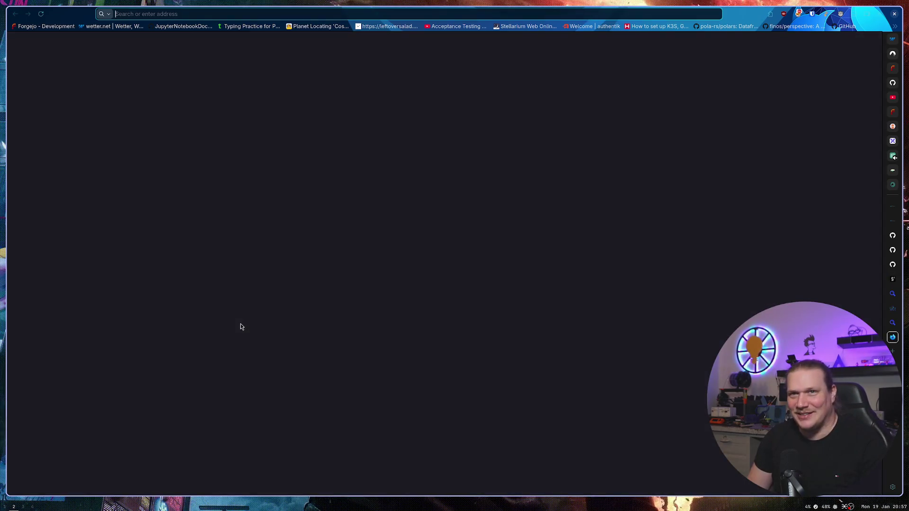
pyautogui.write('MultiPAN')
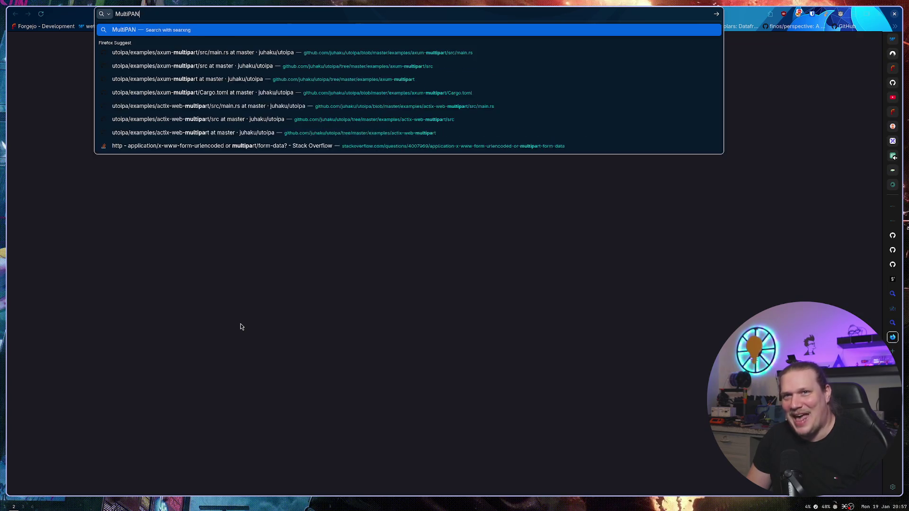
pyautogui.press('Return')
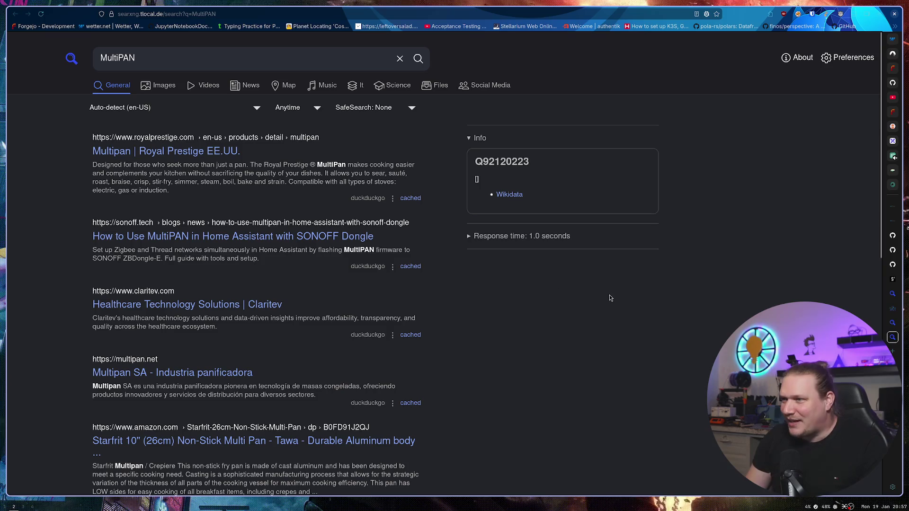
# Step: Check the comparison table's MultiPAN firmware row, then return to the MultiPAN search results
pyautogui.click(889, 280)
pyautogui.scroll(-2, 639, 284)
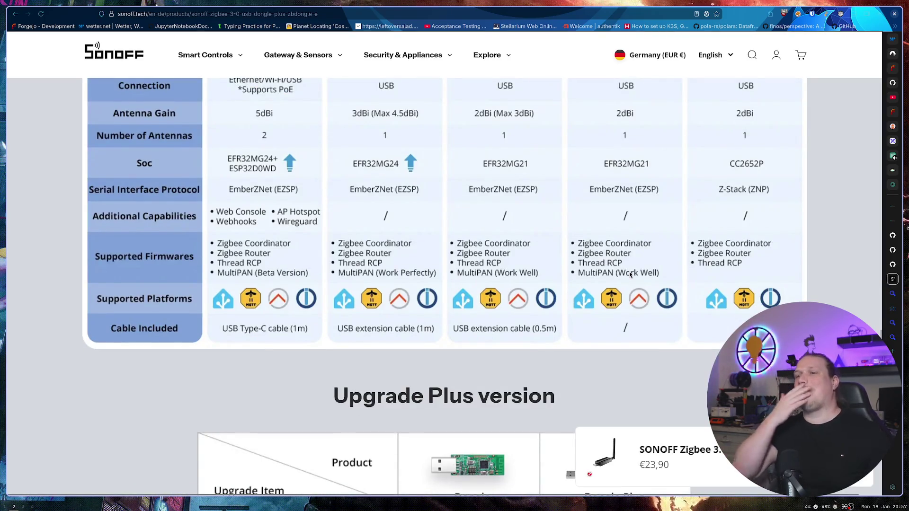
pyautogui.scroll(5, 420, 159)
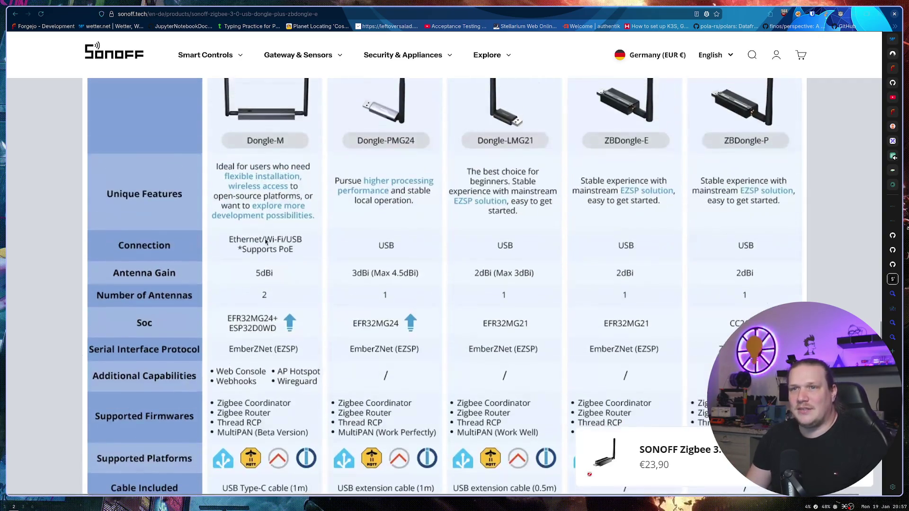
pyautogui.scroll(-3, 265, 158)
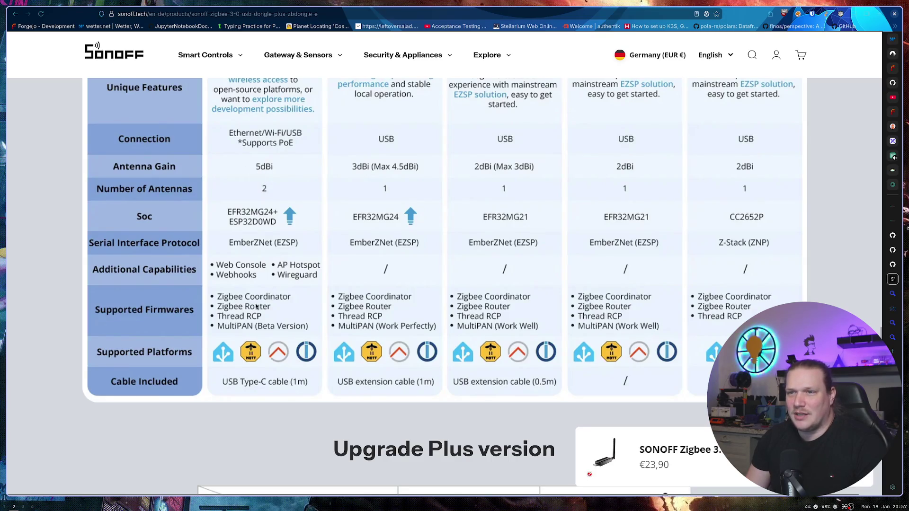
pyautogui.scroll(3, 389, 317)
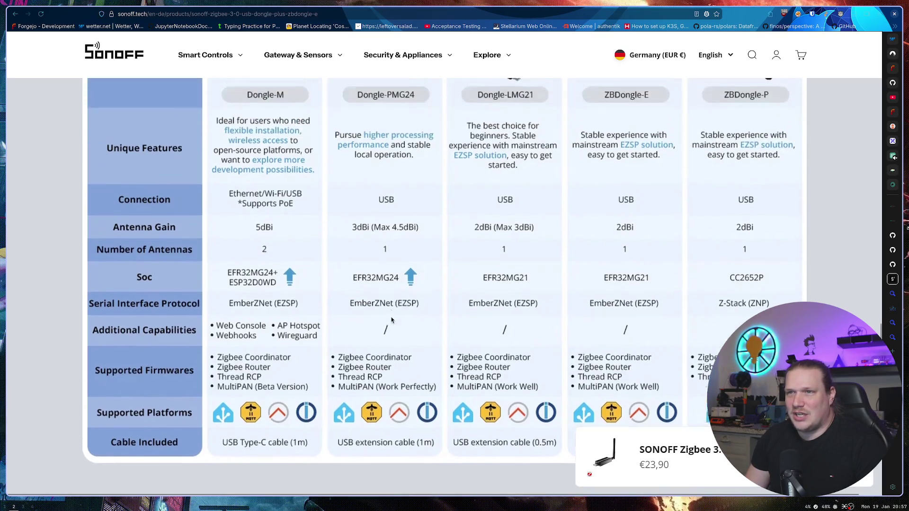
pyautogui.scroll(-3, 394, 205)
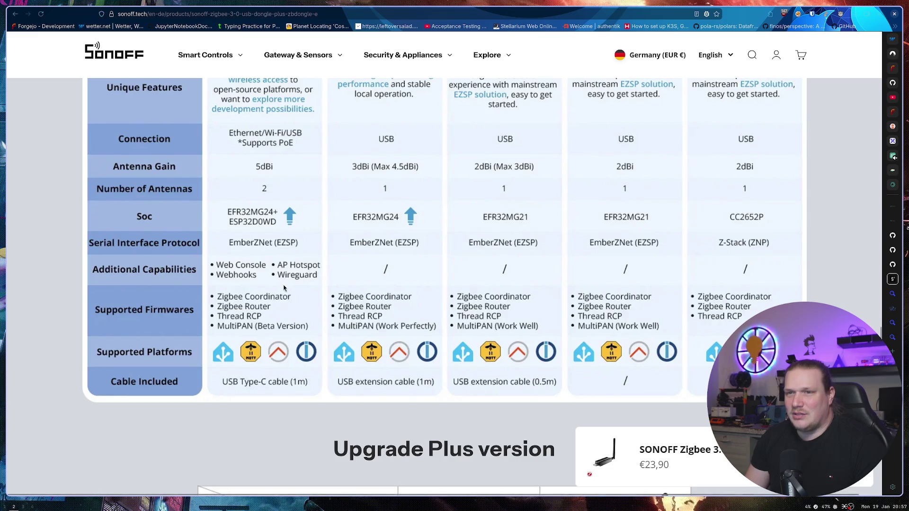
pyautogui.scroll(4, 394, 205)
pyautogui.scroll(-2, 277, 233)
pyautogui.scroll(-2, 281, 330)
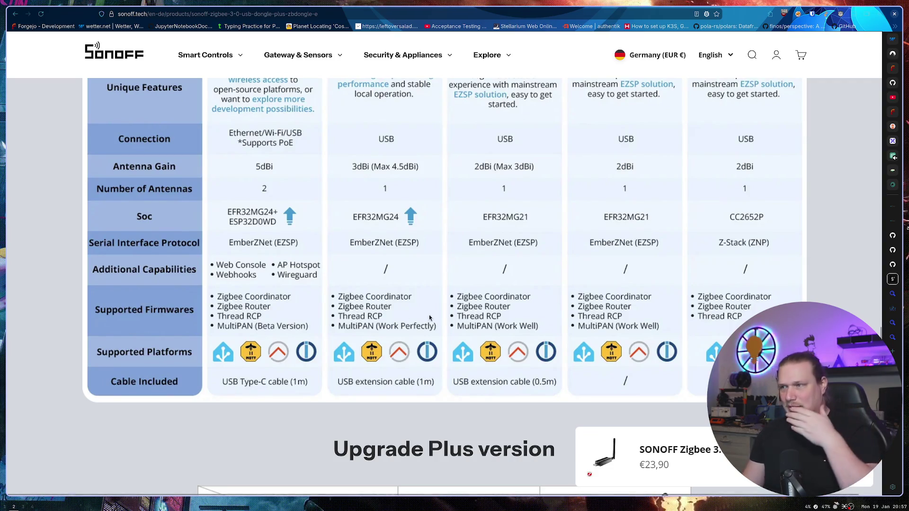
pyautogui.click(892, 337)
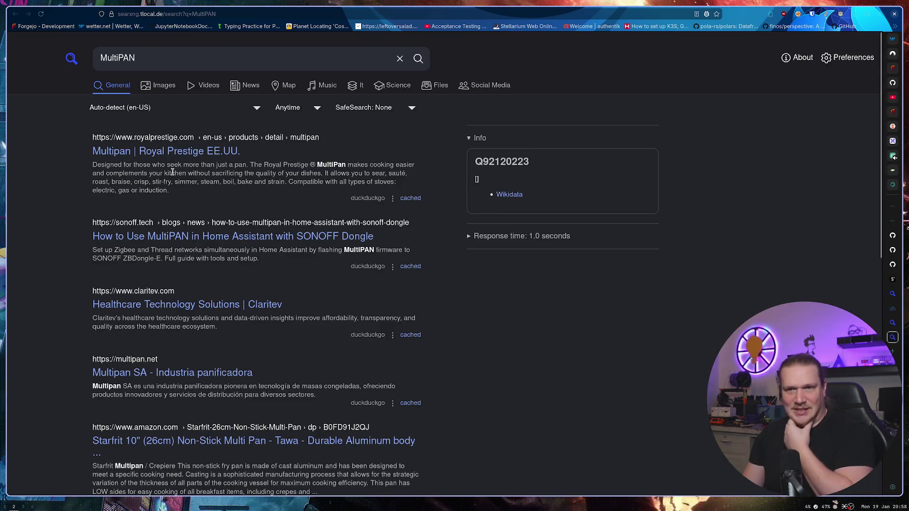
# Step: Open Sonoff's MultiPAN guide from the results, dismiss the region popup, and scroll down
pyautogui.click(218, 240)
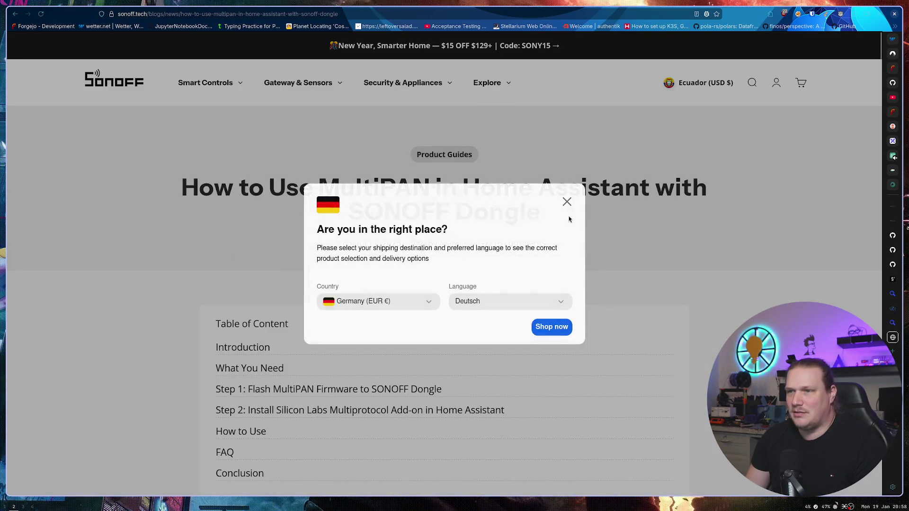
pyautogui.click(567, 203)
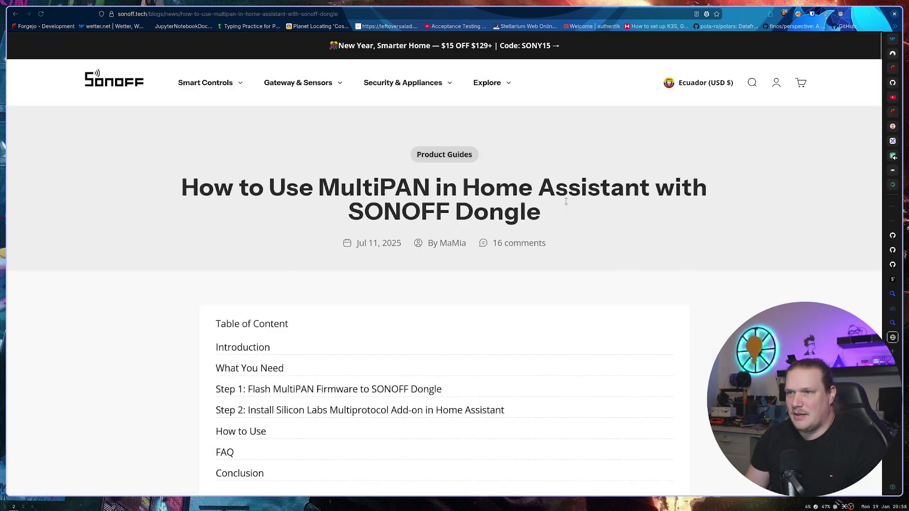
pyautogui.scroll(-3, 282, 260)
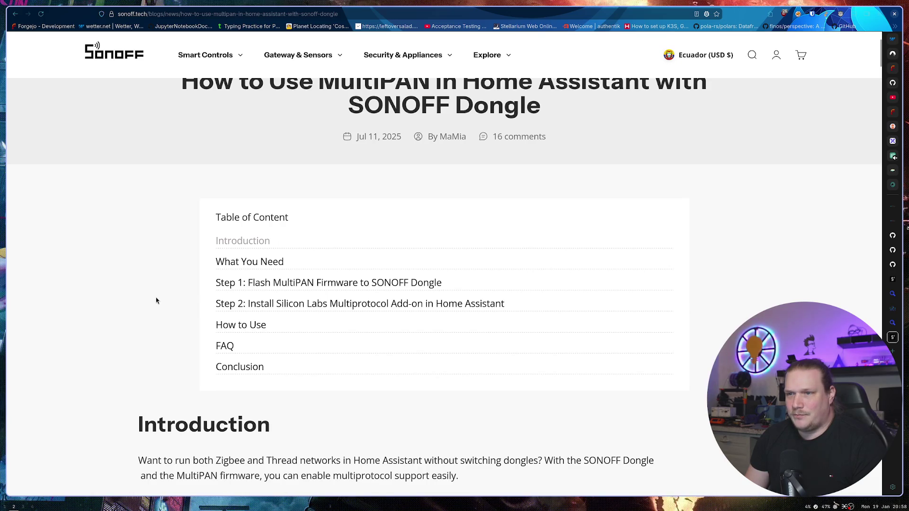
pyautogui.scroll(-3, 272, 305)
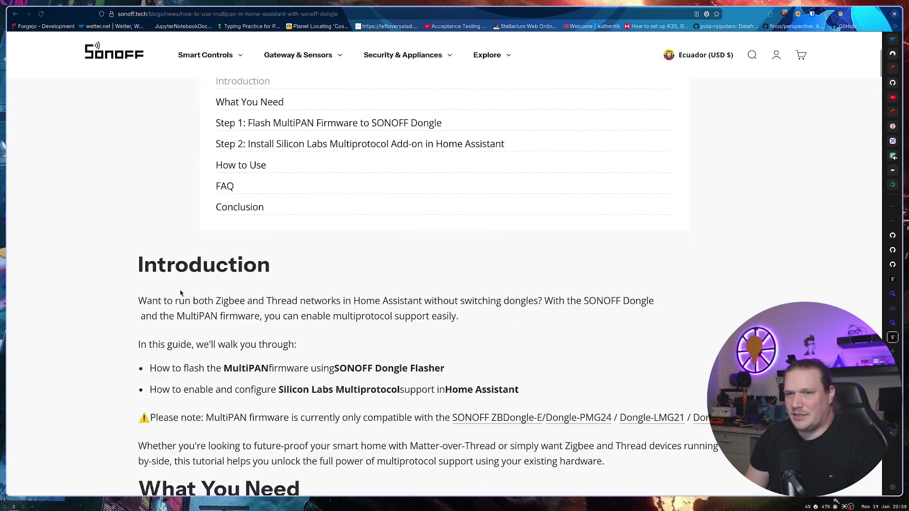
pyautogui.scroll(-2, 178, 271)
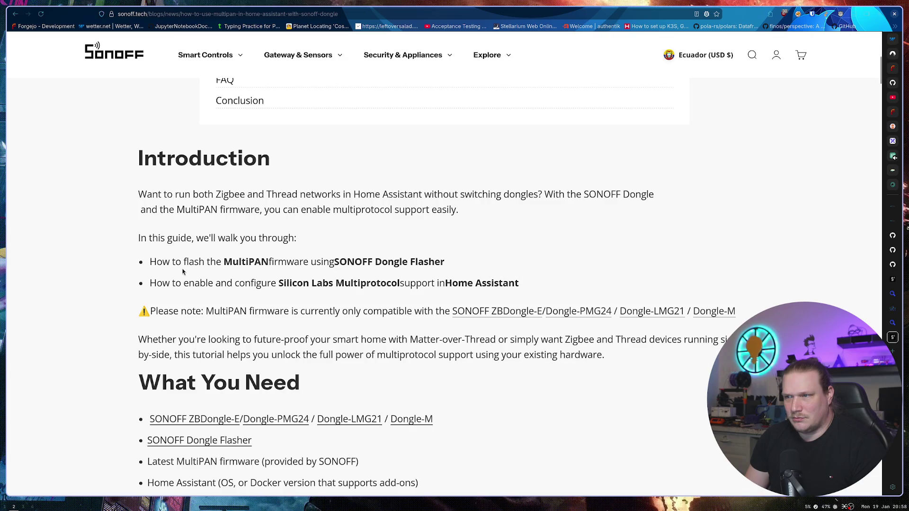
# Step: Flip through the open tabs and come back to the MultiPAN article's top
pyautogui.click(893, 323)
pyautogui.click(892, 308)
pyautogui.click(892, 337)
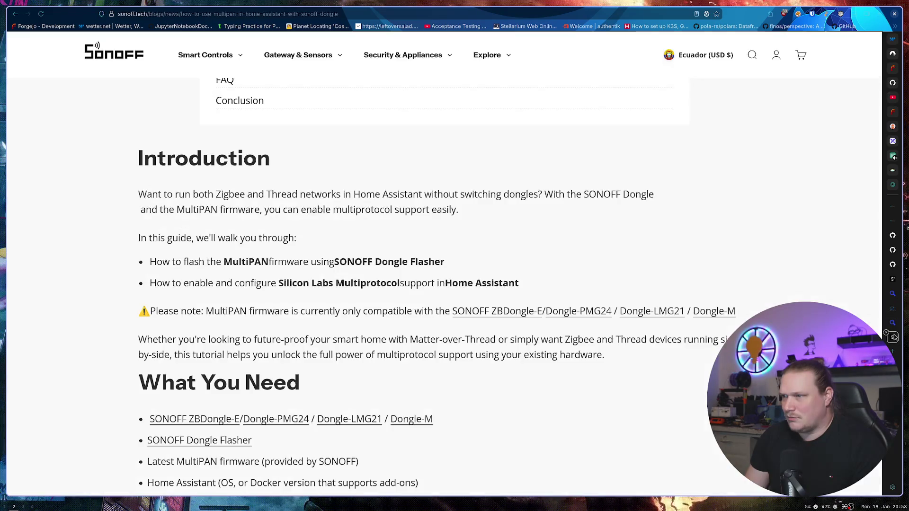
pyautogui.scroll(7, 313, 179)
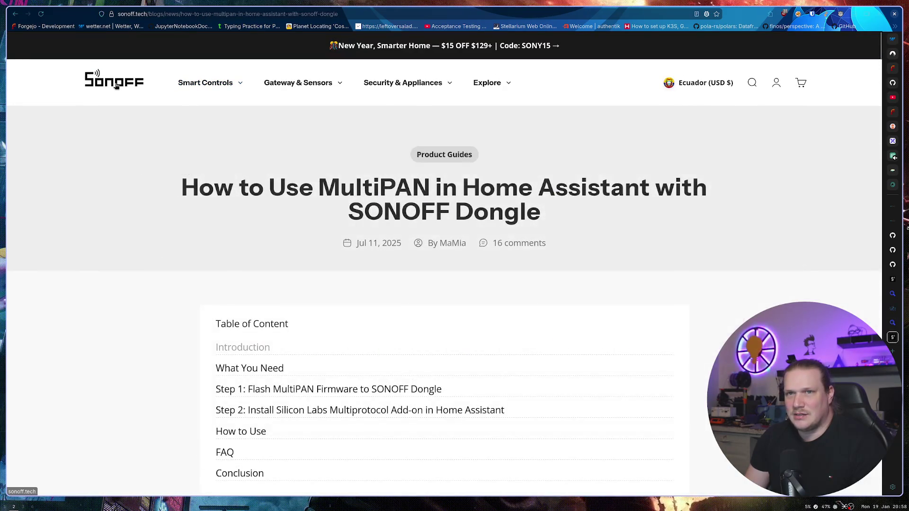
# Step: Open the ZBDongle-P product page, scroll its comparison table, then return to the MultiPAN article
pyautogui.moveTo(305, 82)
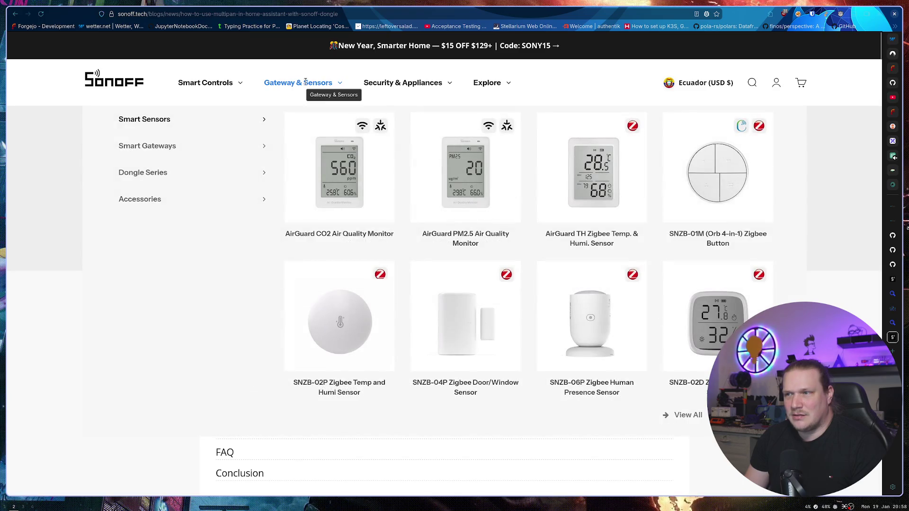
pyautogui.moveTo(155, 179)
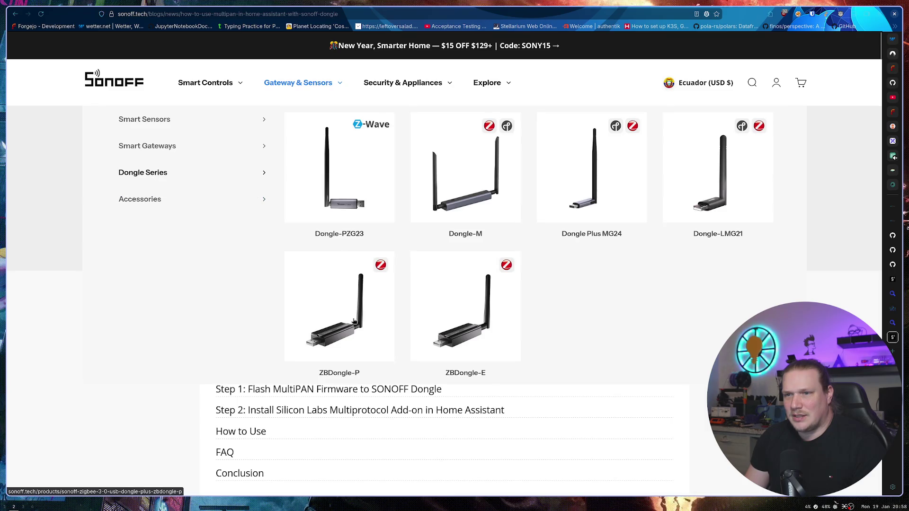
pyautogui.click(355, 321)
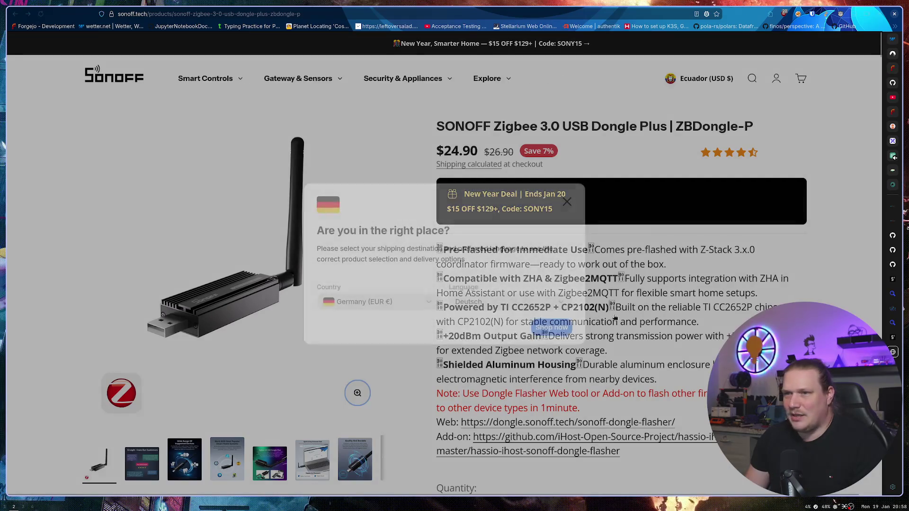
pyautogui.press('Escape')
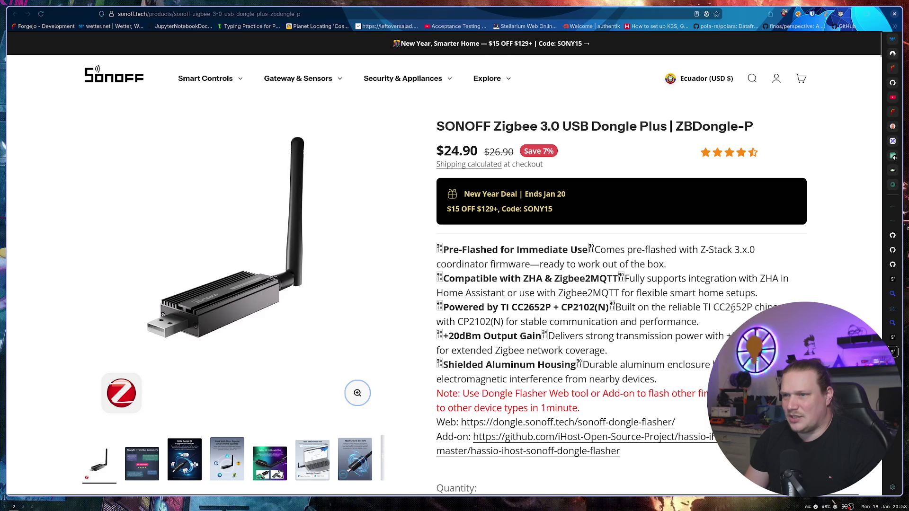
pyautogui.scroll(-20, 732, 309)
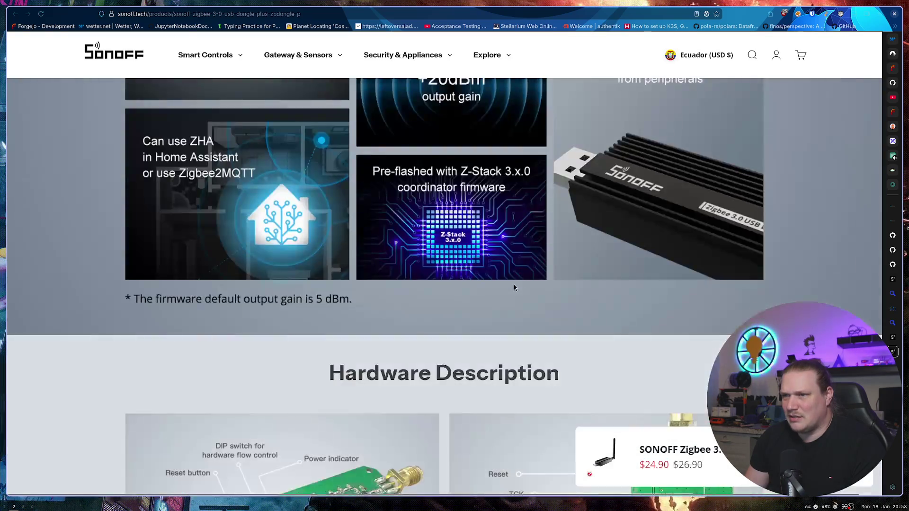
pyautogui.scroll(-20, 513, 285)
pyautogui.scroll(4, 510, 283)
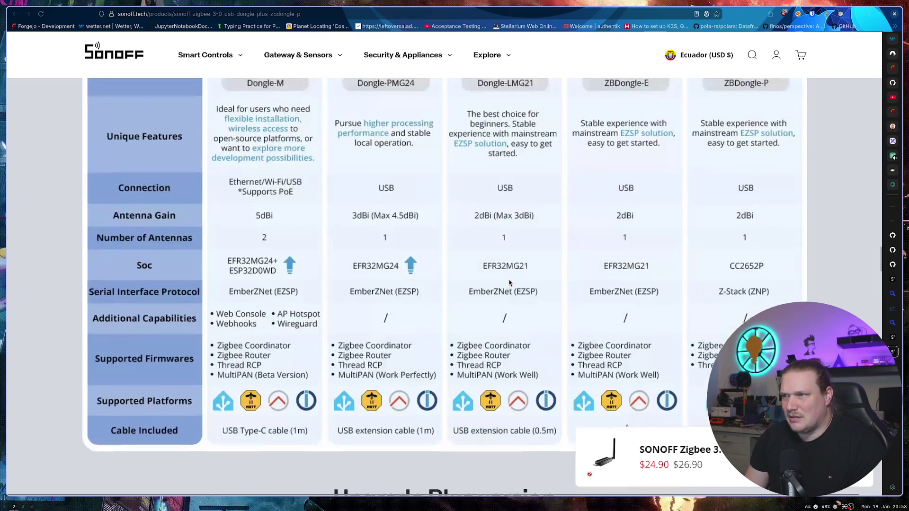
pyautogui.scroll(2, 509, 283)
pyautogui.click(892, 338)
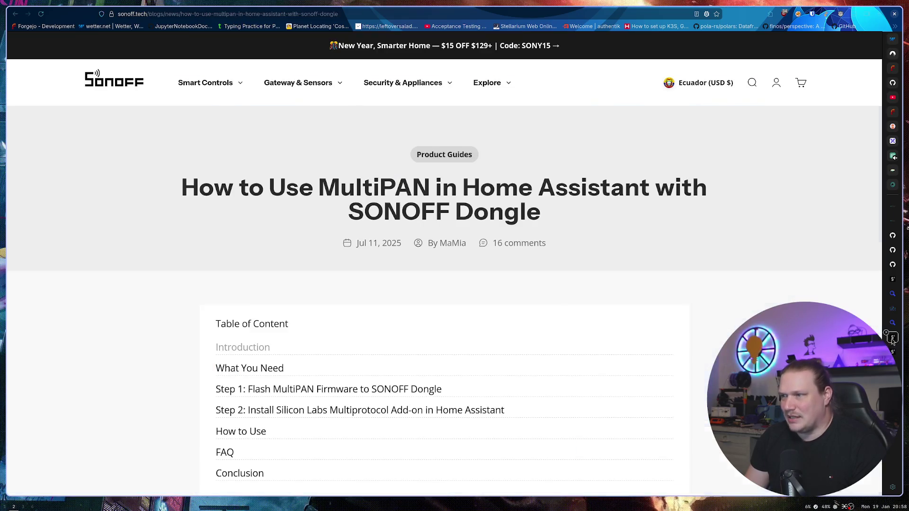
# Step: Glance at the dongle comparison table again and come back to the MultiPAN guide
pyautogui.scroll(-8, 501, 261)
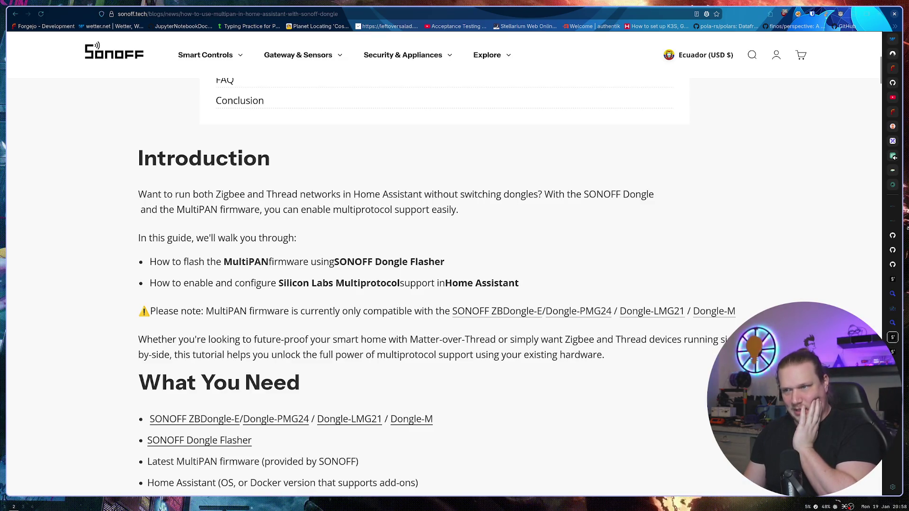
pyautogui.click(892, 352)
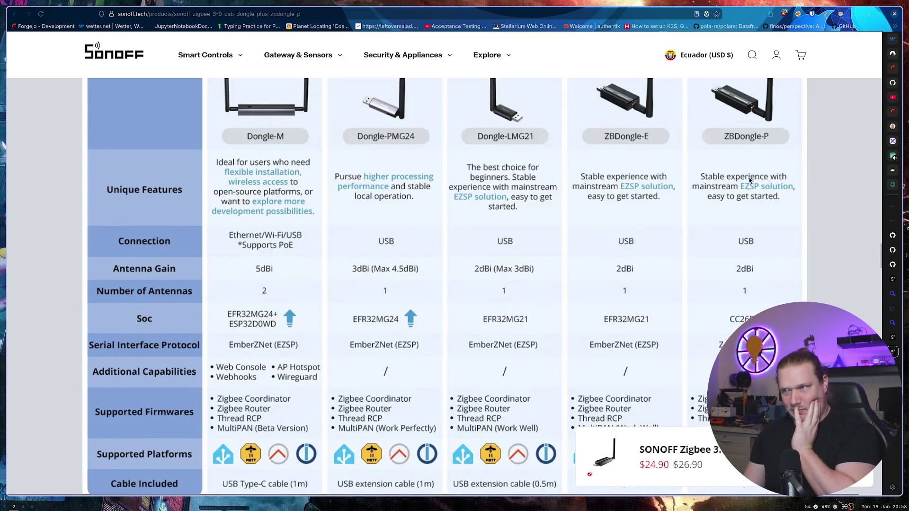
pyautogui.click(890, 337)
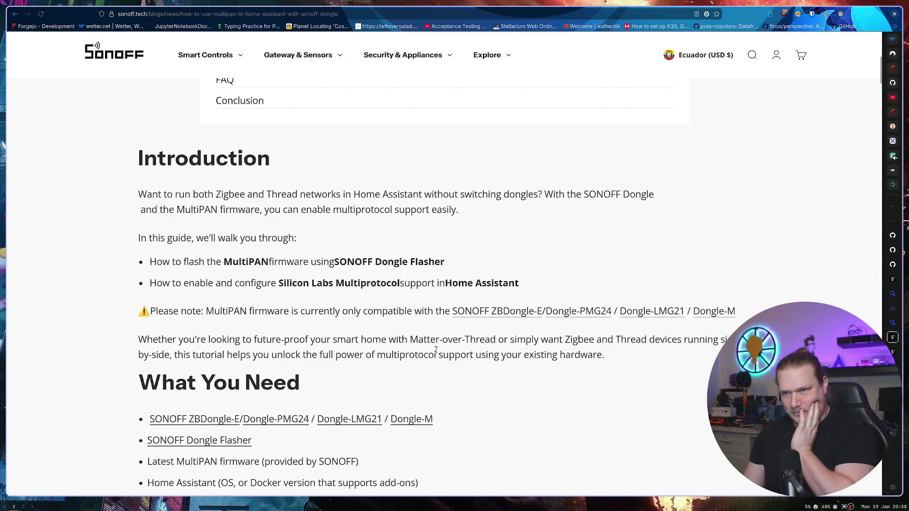
# Step: Read down the guide and open the hassio-ihost-addon repository link in a background tab
pyautogui.scroll(-3, 431, 353)
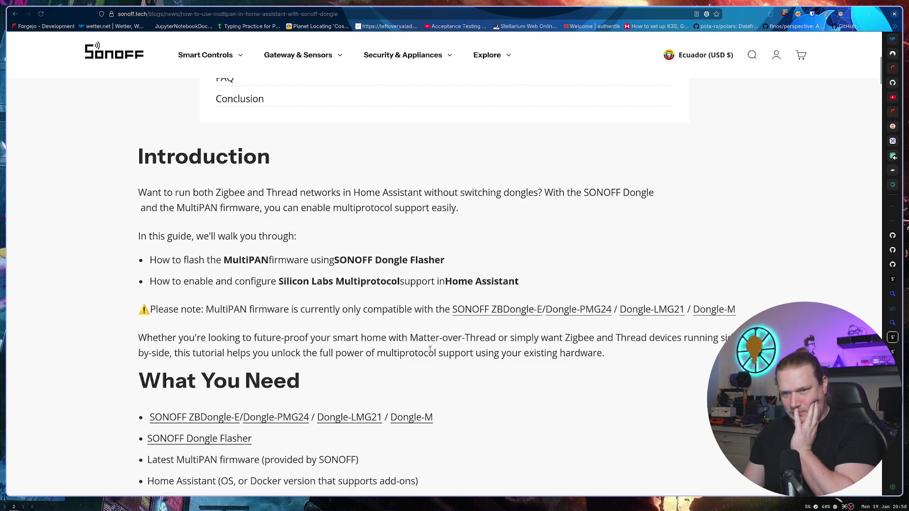
pyautogui.scroll(-2, 430, 353)
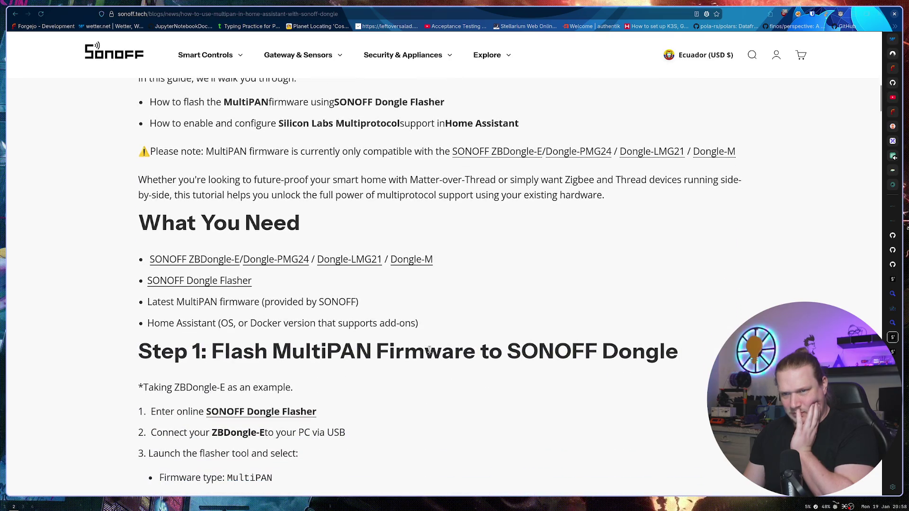
pyautogui.scroll(-3, 429, 351)
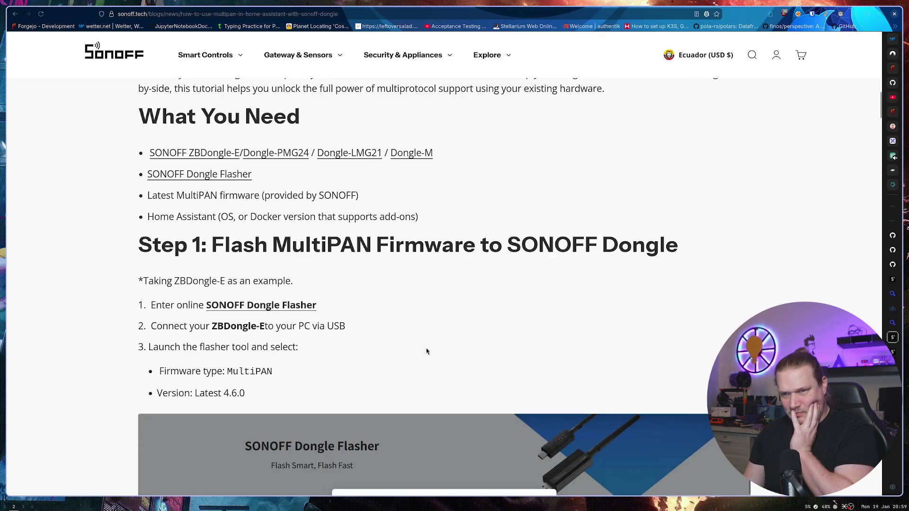
pyautogui.scroll(-5, 403, 334)
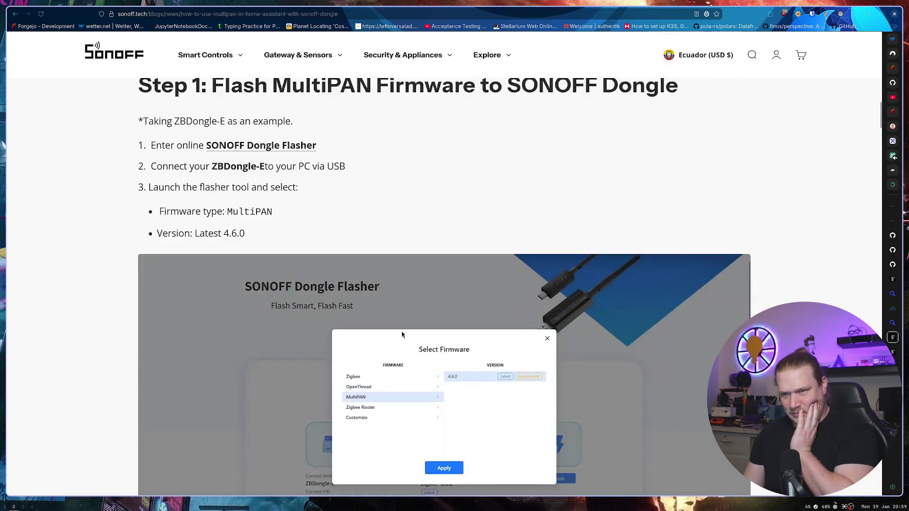
pyautogui.scroll(-3, 401, 334)
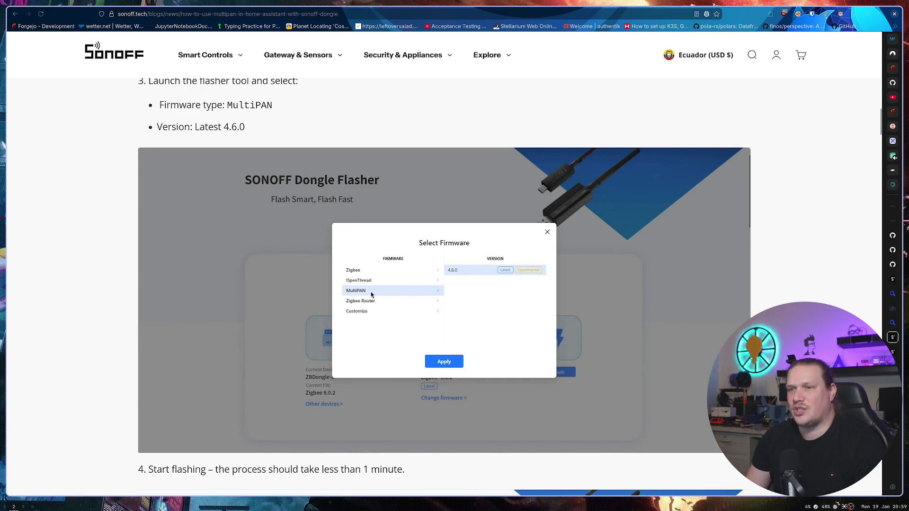
pyautogui.scroll(-8, 294, 306)
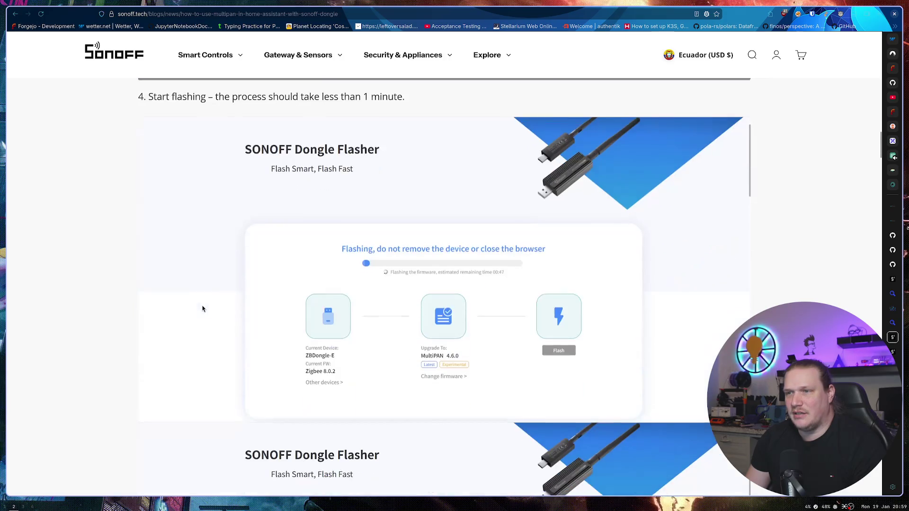
pyautogui.scroll(-12, 193, 301)
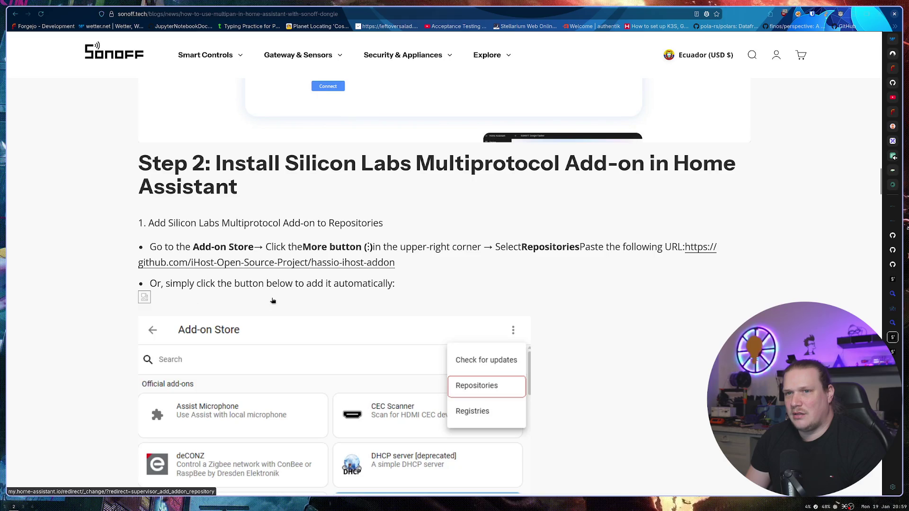
pyautogui.scroll(-3, 274, 289)
pyautogui.scroll(5, 274, 288)
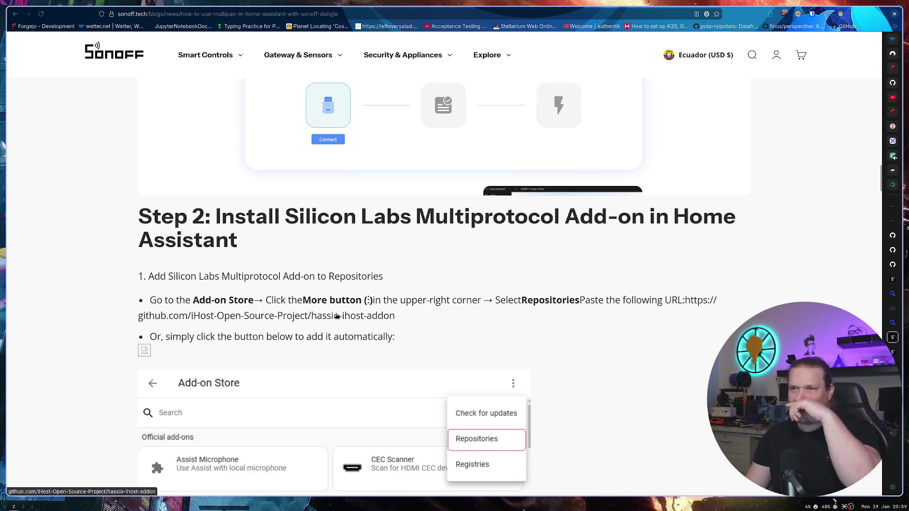
pyautogui.middleClick(333, 317)
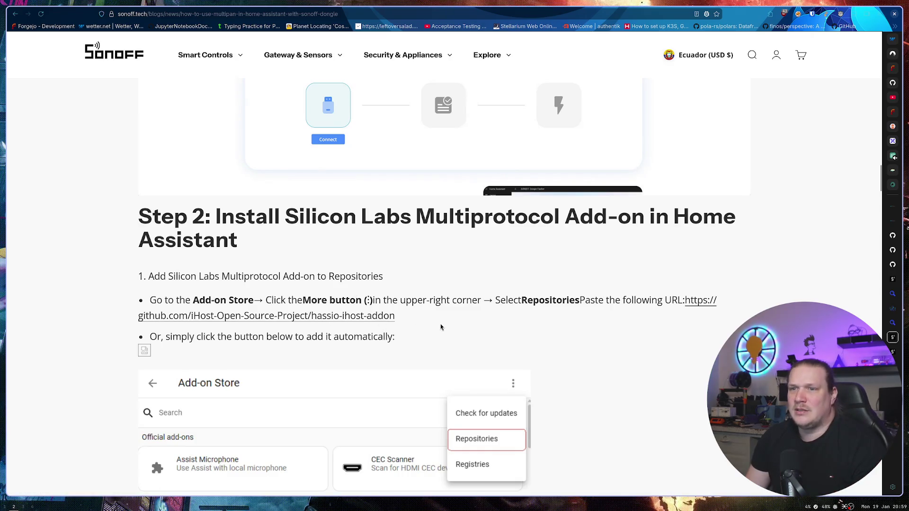
# Step: Continue reading the guide's middle sections, highlighting a short passage of text
pyautogui.scroll(-10, 440, 327)
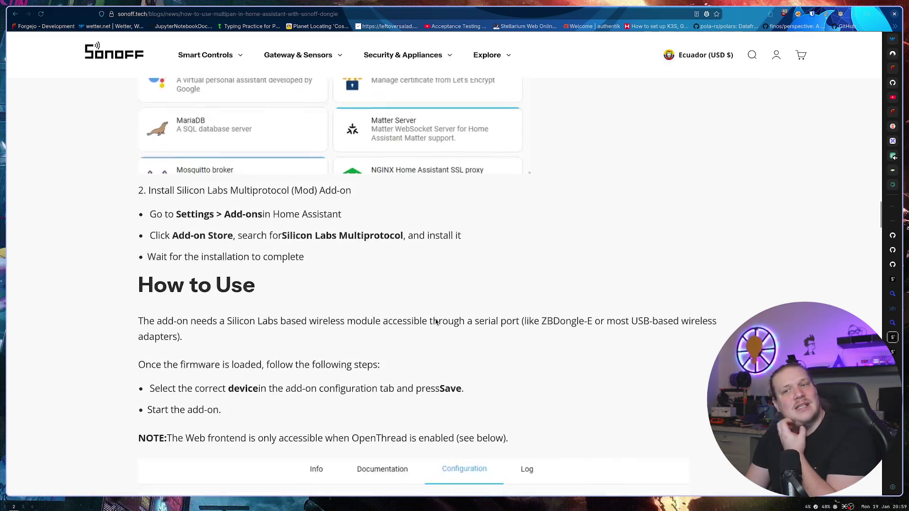
pyautogui.scroll(-2, 432, 315)
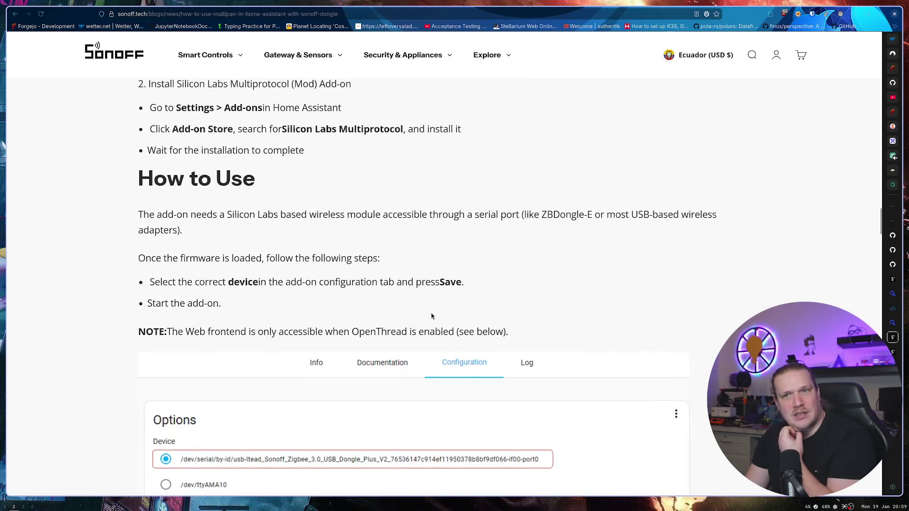
pyautogui.scroll(-2, 430, 315)
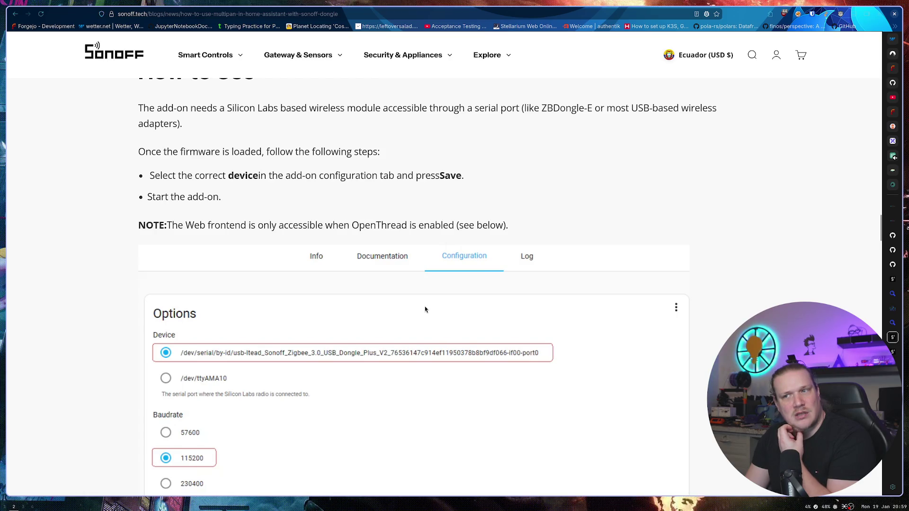
pyautogui.scroll(2, 422, 308)
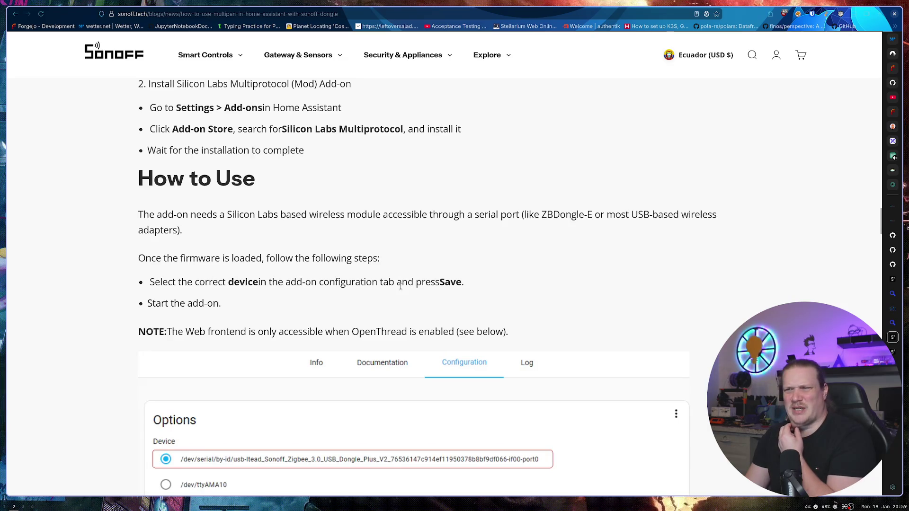
pyautogui.scroll(2, 402, 270)
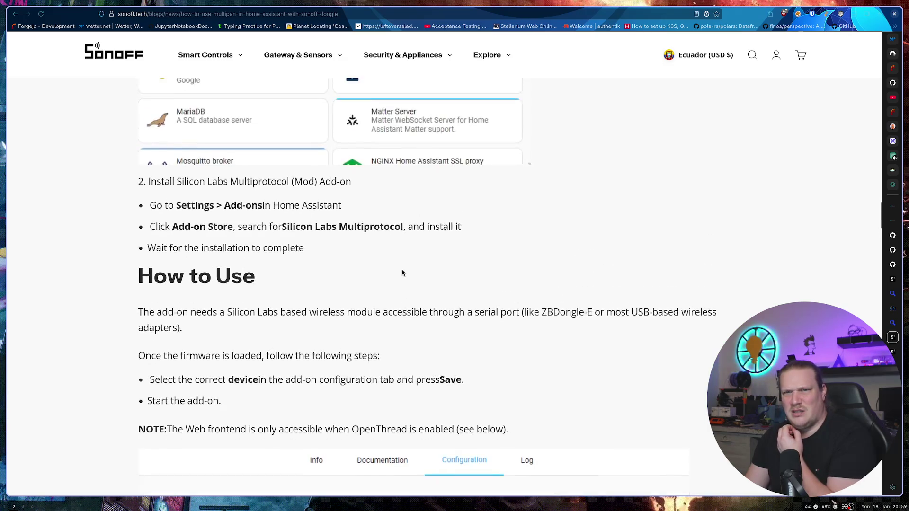
pyautogui.scroll(-15, 402, 269)
pyautogui.scroll(3, 382, 253)
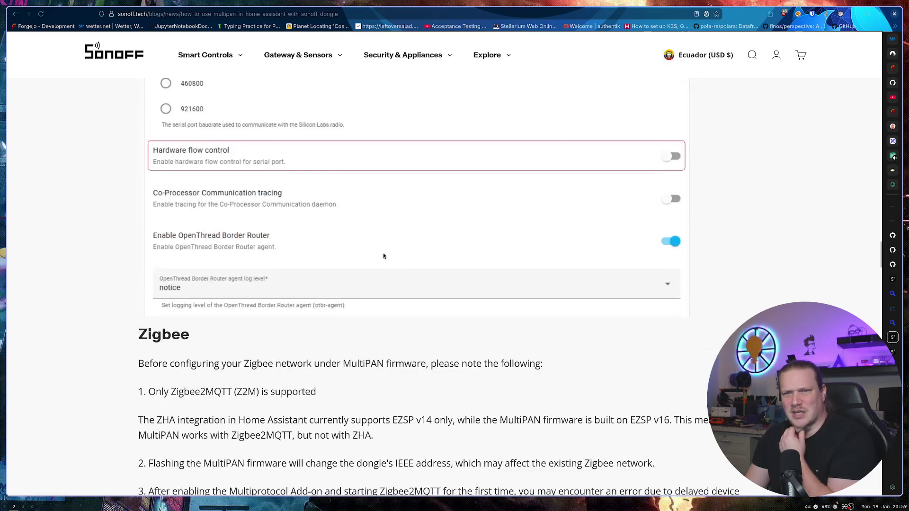
pyautogui.scroll(-2, 310, 250)
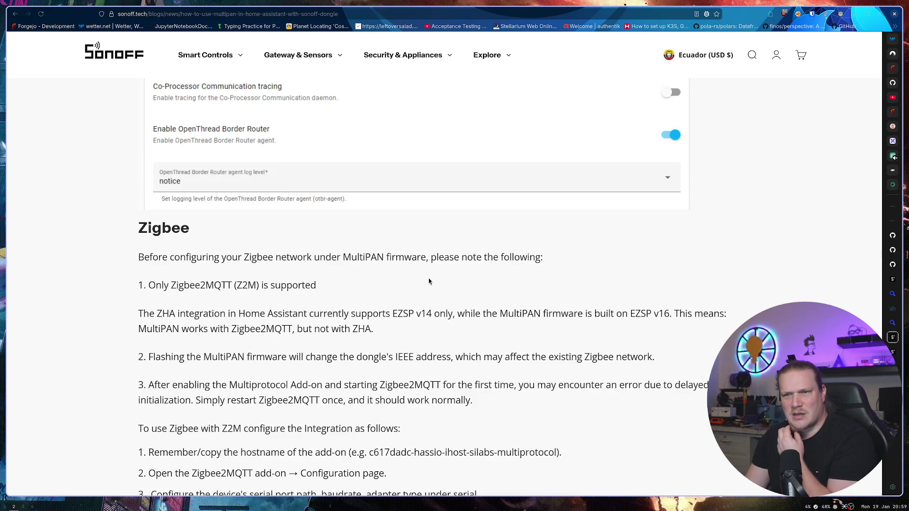
pyautogui.moveTo(384, 328); pyautogui.dragTo(347, 329)
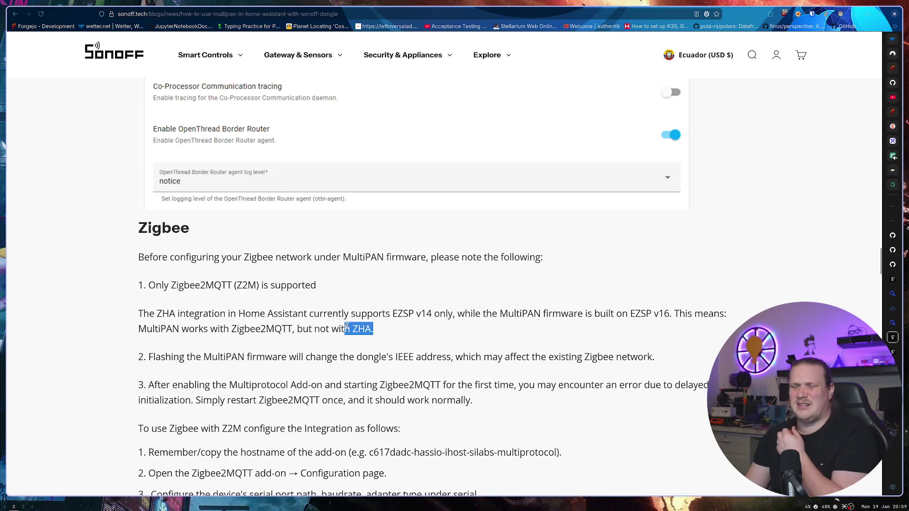
# Step: Read on through the Conclusion and jump to the 16 reader comments
pyautogui.scroll(-10, 402, 303)
pyautogui.scroll(-20, 402, 307)
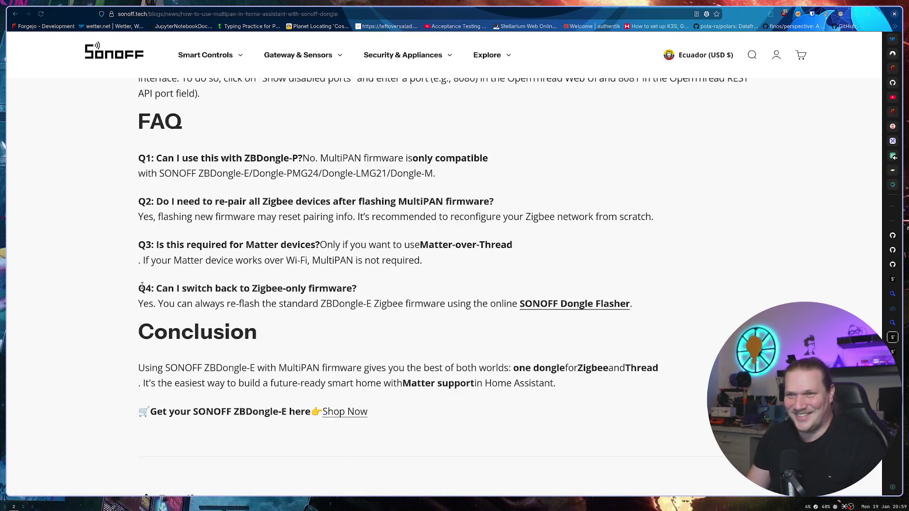
pyautogui.scroll(-2, 131, 317)
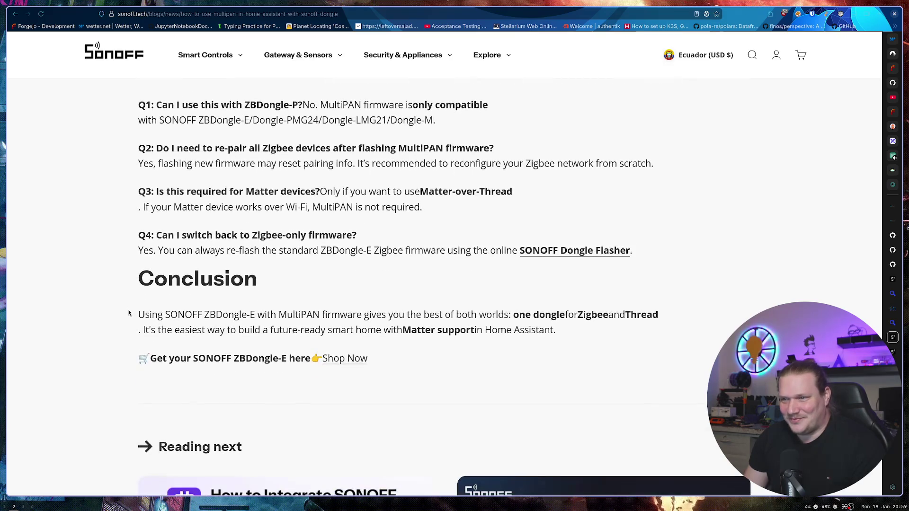
pyautogui.scroll(-3, 127, 308)
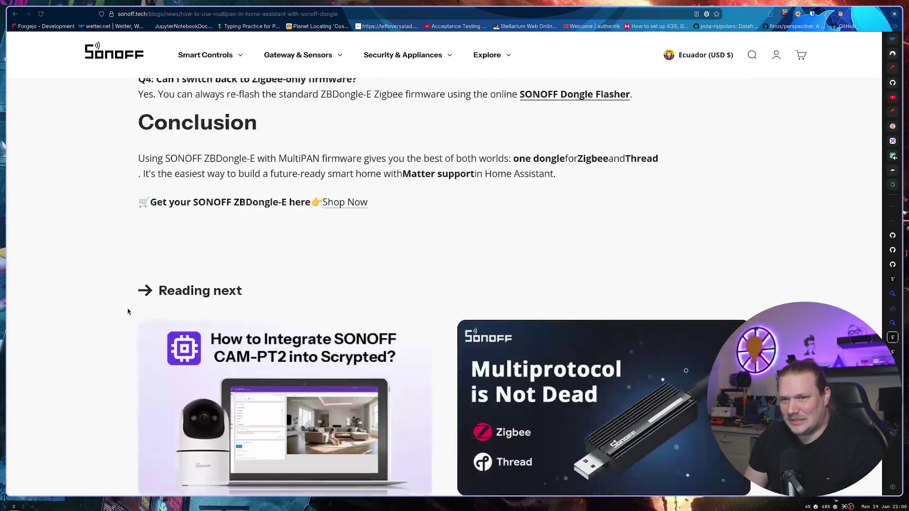
pyautogui.scroll(10, 126, 309)
pyautogui.scroll(20, 127, 310)
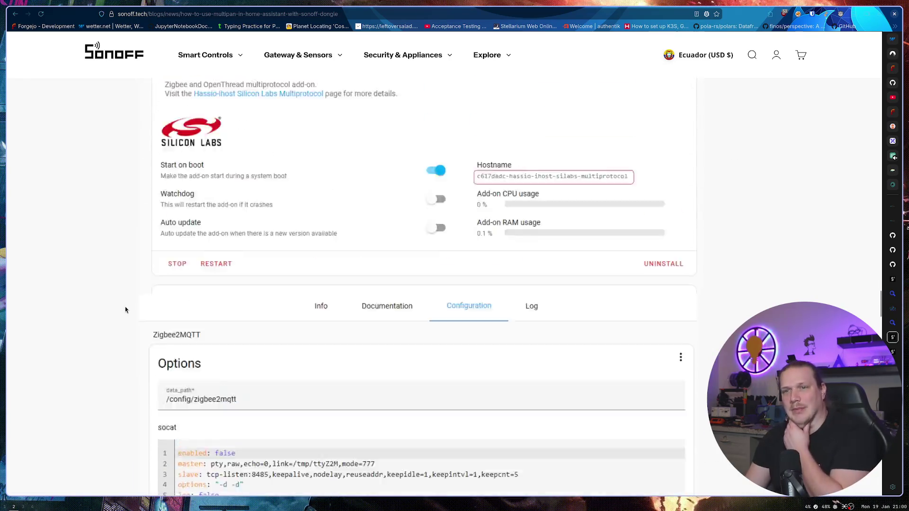
pyautogui.scroll(15, 133, 312)
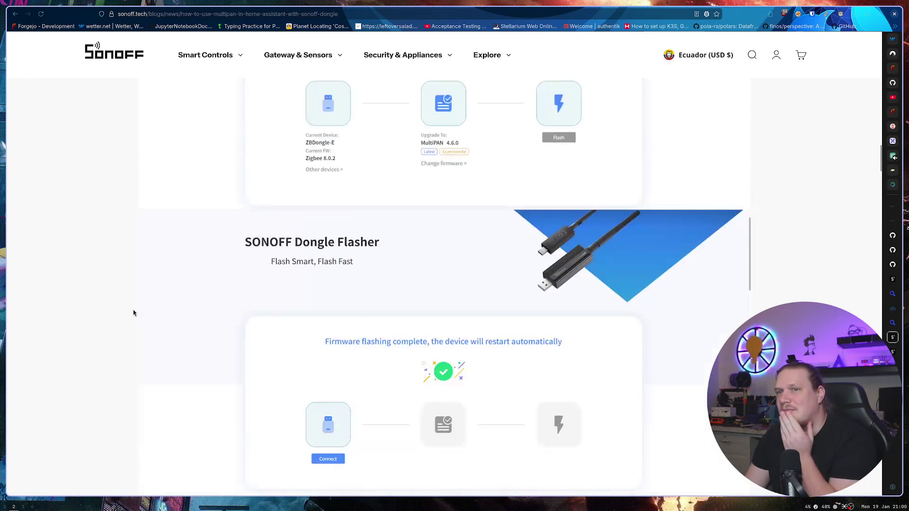
pyautogui.scroll(15, 133, 312)
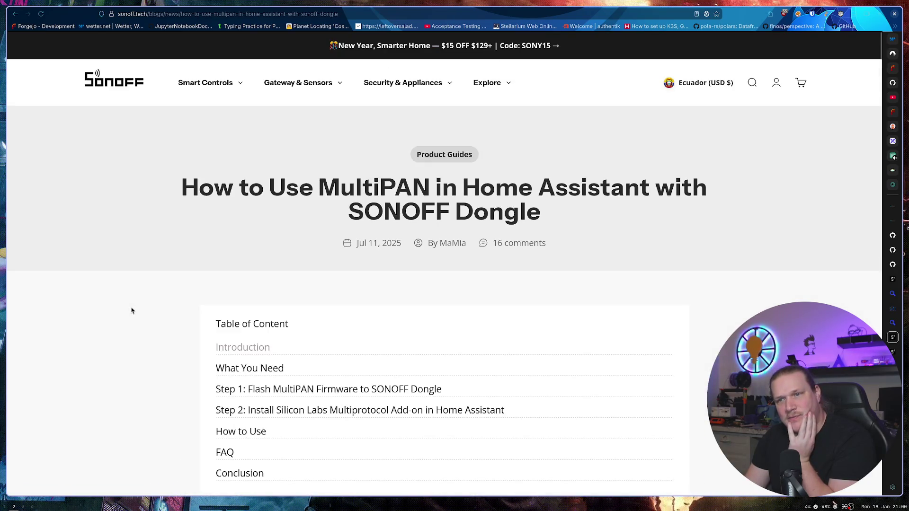
pyautogui.click(520, 244)
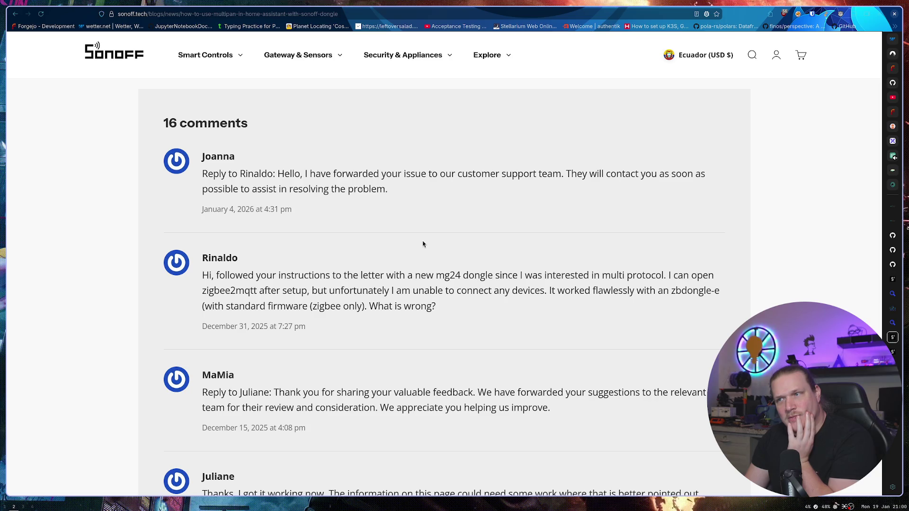
# Step: Scroll through the first page of reader comments and load comments page 2
pyautogui.scroll(-2, 419, 243)
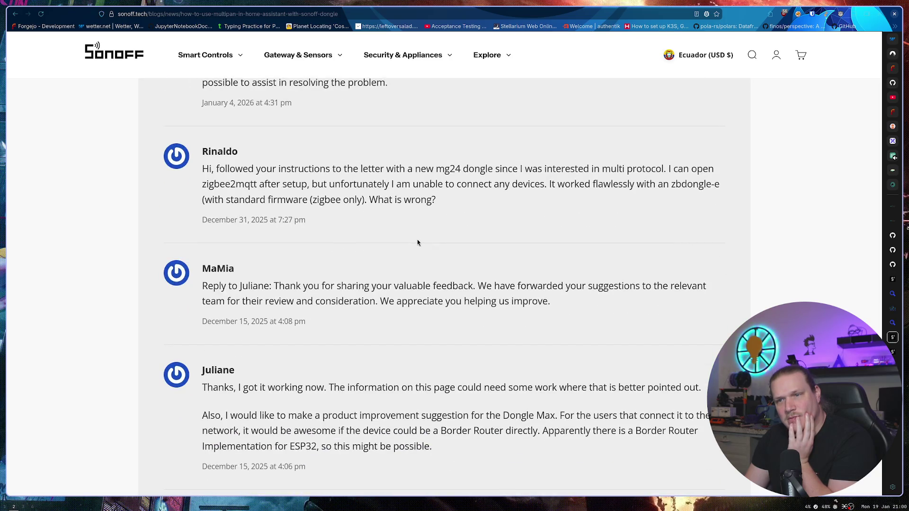
pyautogui.scroll(-5, 417, 242)
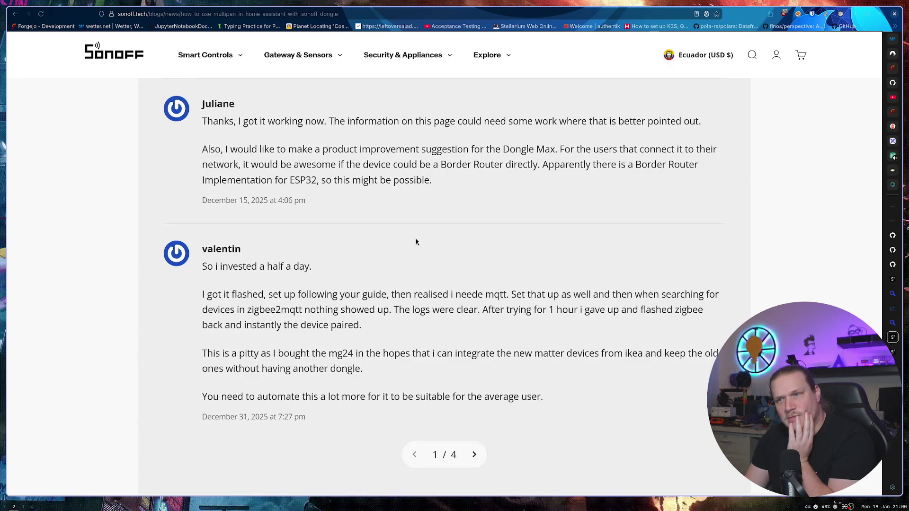
pyautogui.scroll(-1, 417, 243)
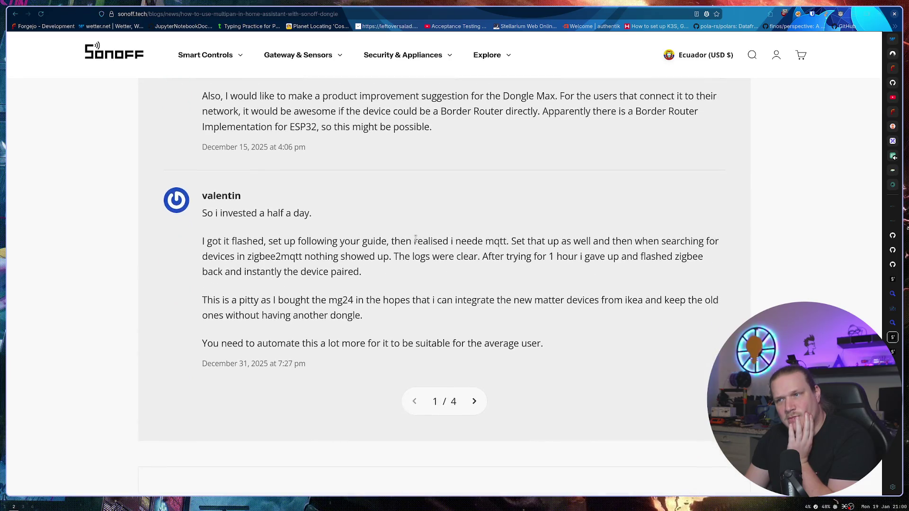
pyautogui.click(474, 401)
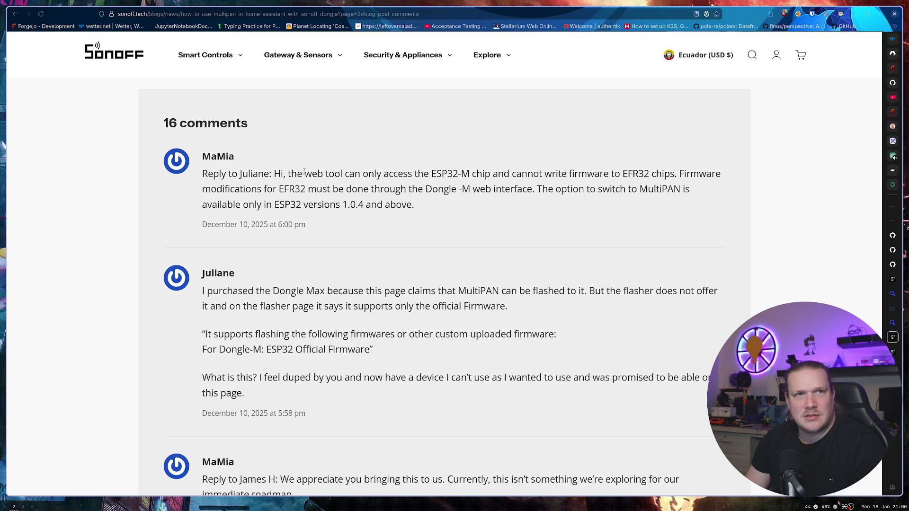
pyautogui.hotkey('alt', 'Left')
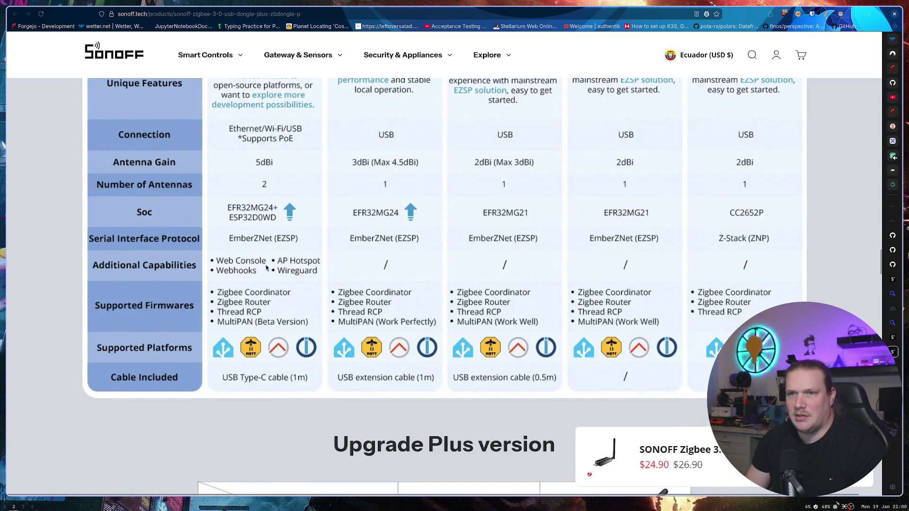
pyautogui.scroll(4, 263, 257)
pyautogui.scroll(-3, 262, 256)
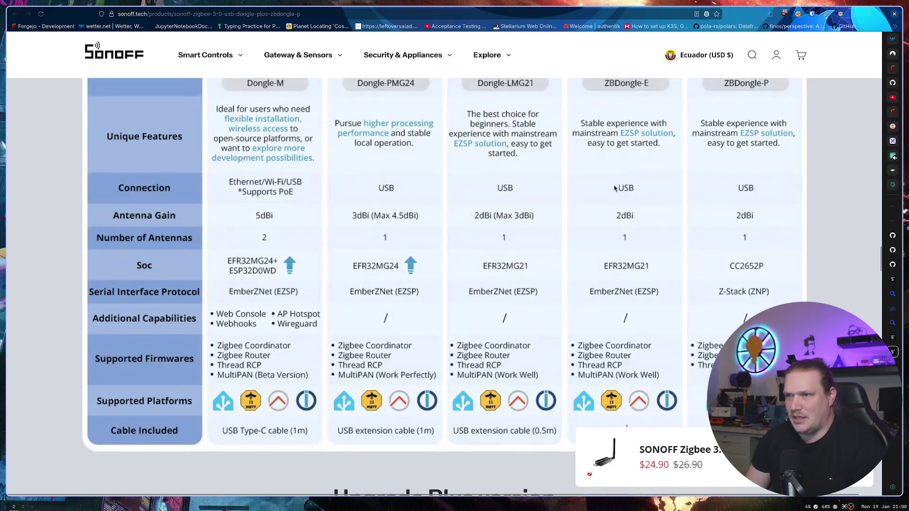
pyautogui.rightClick(610, 161)
pyautogui.click(610, 188)
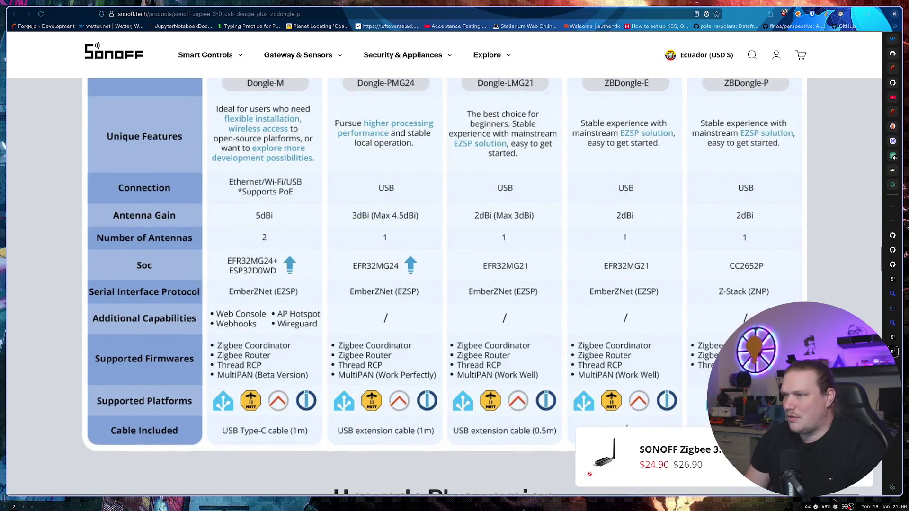
pyautogui.hotkey('ctrl', 'pageup')
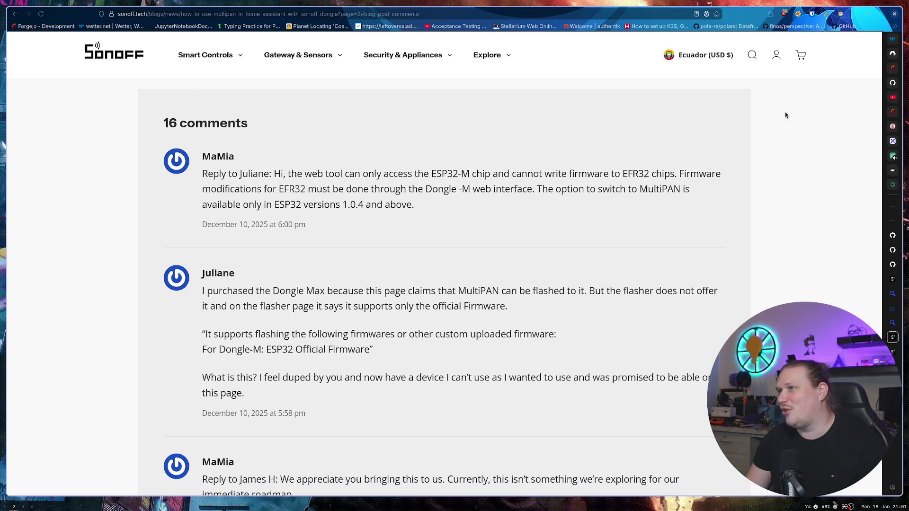
pyautogui.click(892, 101)
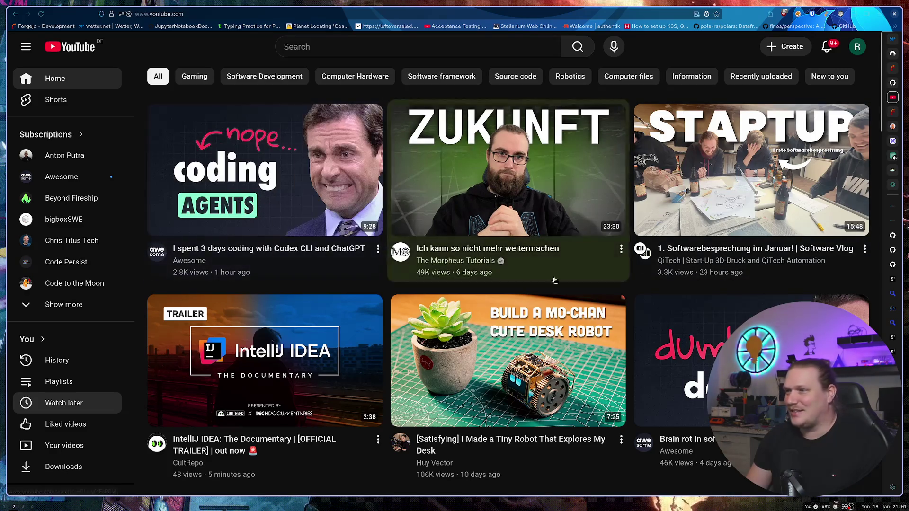
# Step: Load the pasted Matter/Thread/Zigbee explainer video URL and save the video to Watch later
pyautogui.click(329, 14)
pyautogui.write('www.youtube.com/watch?v=jRwbHUyu2Zs')
pyautogui.press('Return')
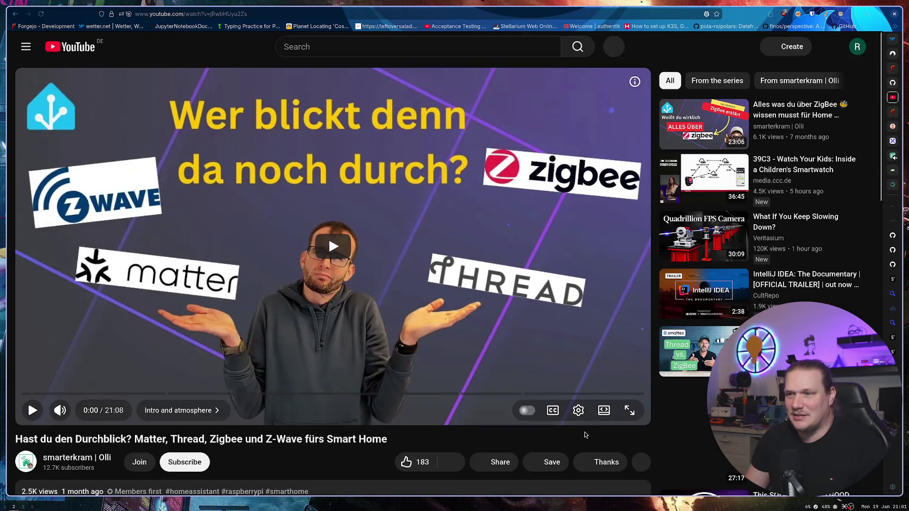
pyautogui.scroll(-2, 585, 434)
pyautogui.click(549, 355)
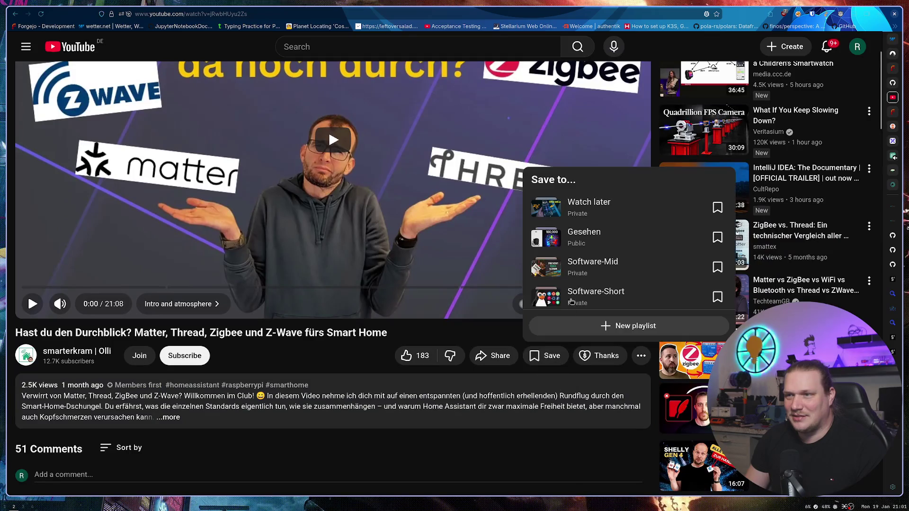
pyautogui.click(587, 207)
# Step: View the Watch later playlist, now 8 videos, then return to the Sonoff comparison page
pyautogui.scroll(2, 59, 138)
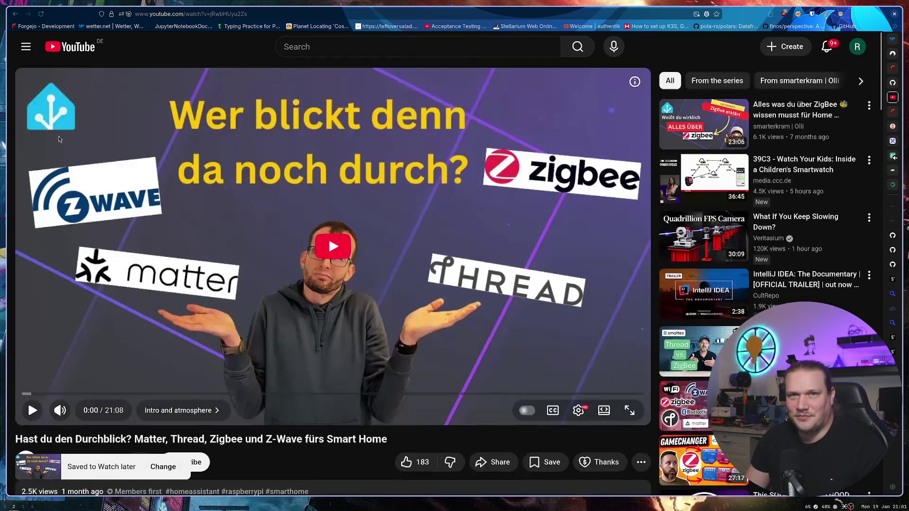
pyautogui.click(26, 46)
pyautogui.click(70, 405)
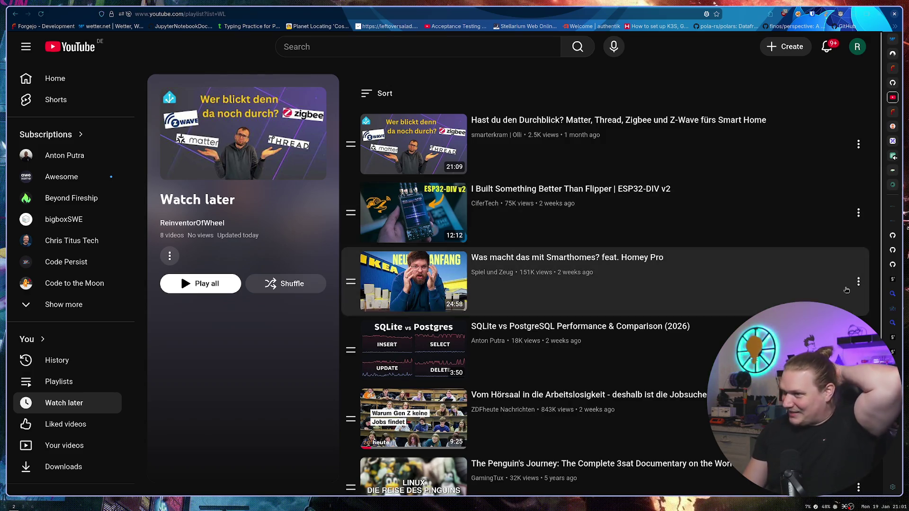
pyautogui.click(892, 352)
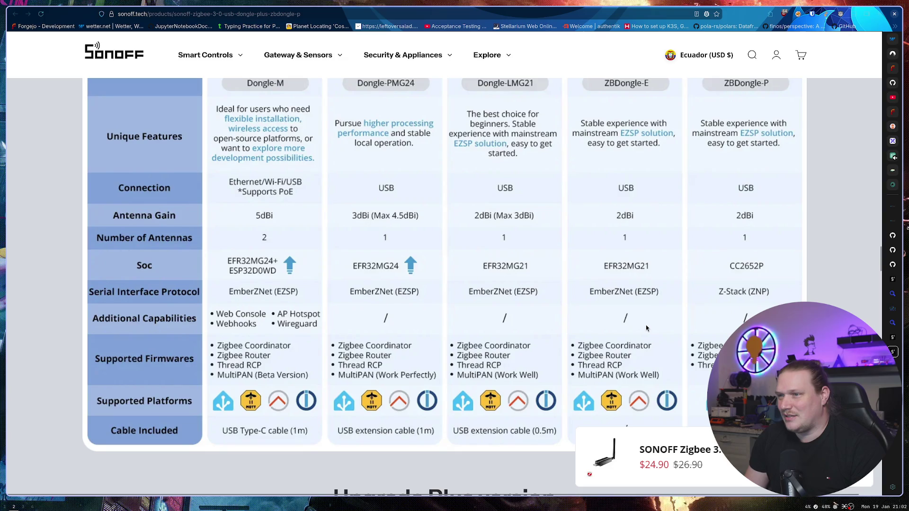
pyautogui.scroll(-2, 646, 325)
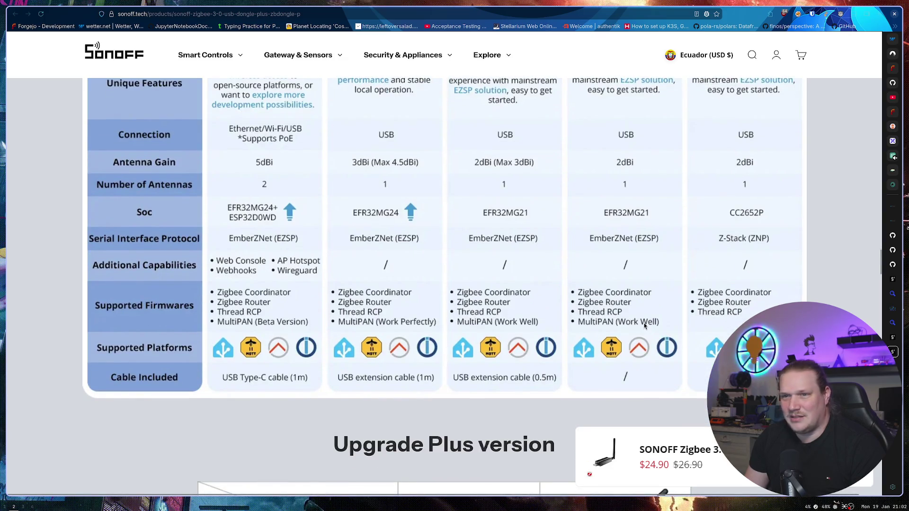
pyautogui.scroll(4, 204, 264)
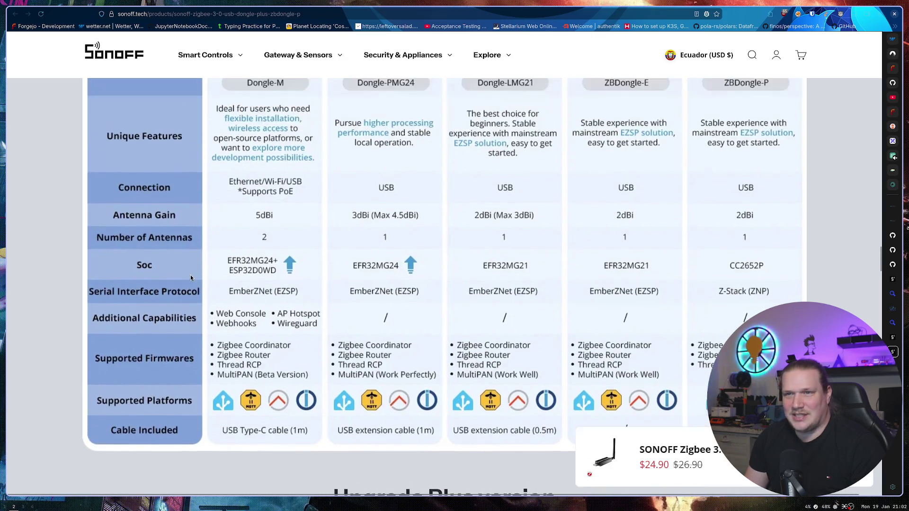
pyautogui.scroll(4, 276, 107)
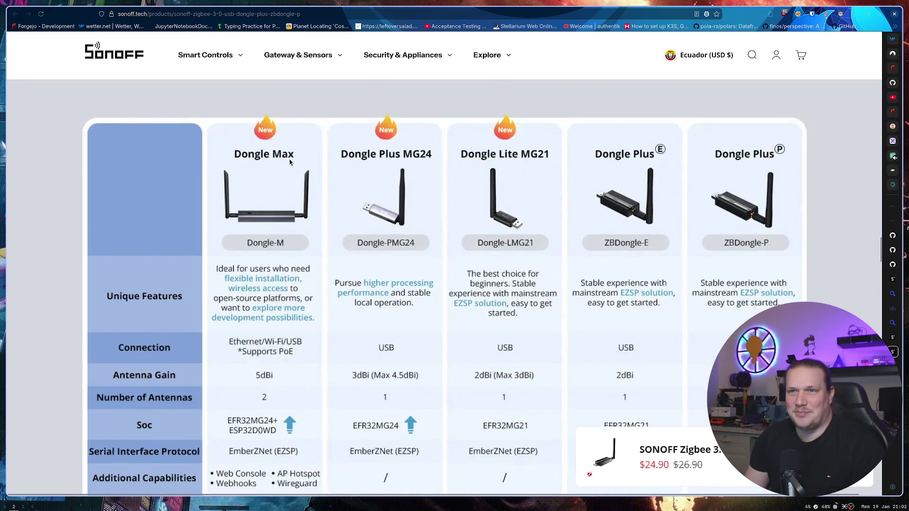
pyautogui.scroll(-2, 280, 283)
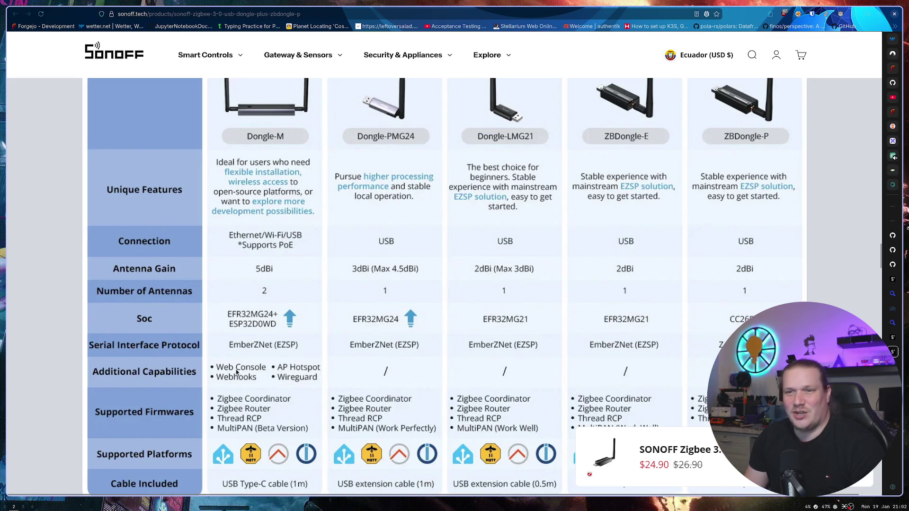
pyautogui.scroll(3, 238, 374)
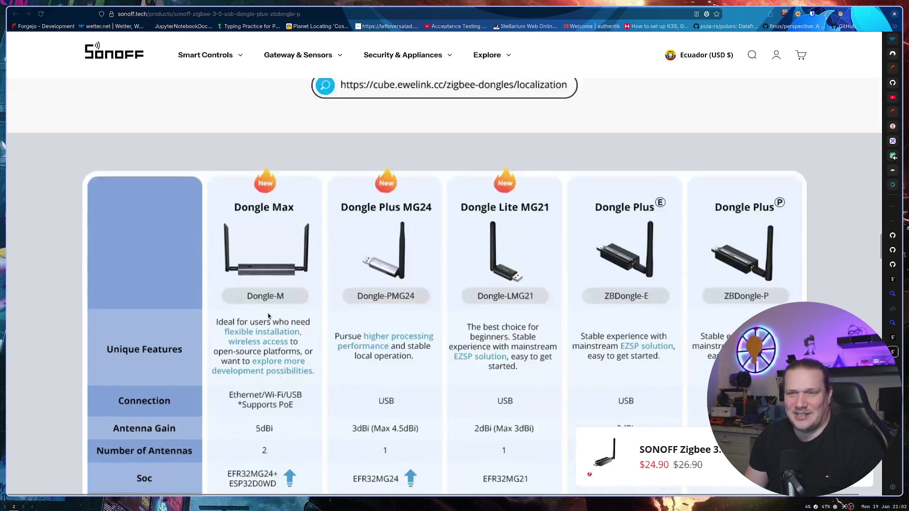
pyautogui.scroll(-4, 265, 224)
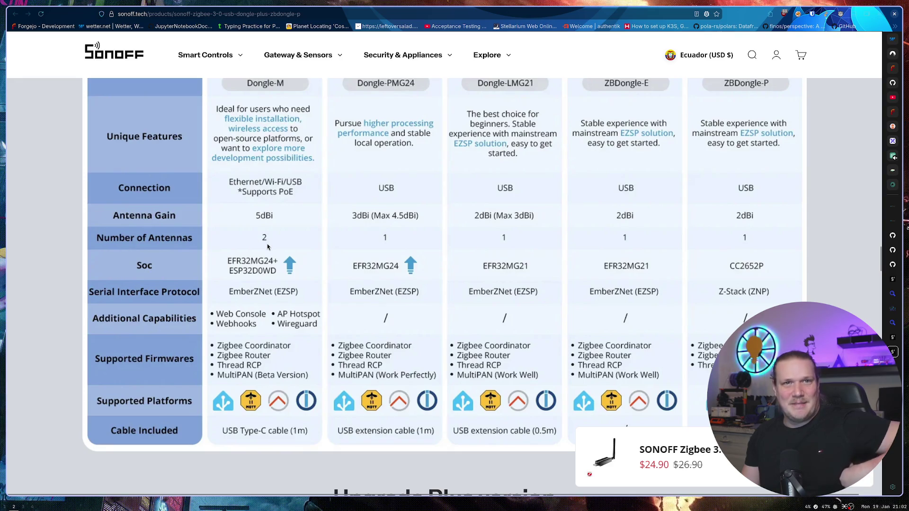
pyautogui.scroll(3, 297, 283)
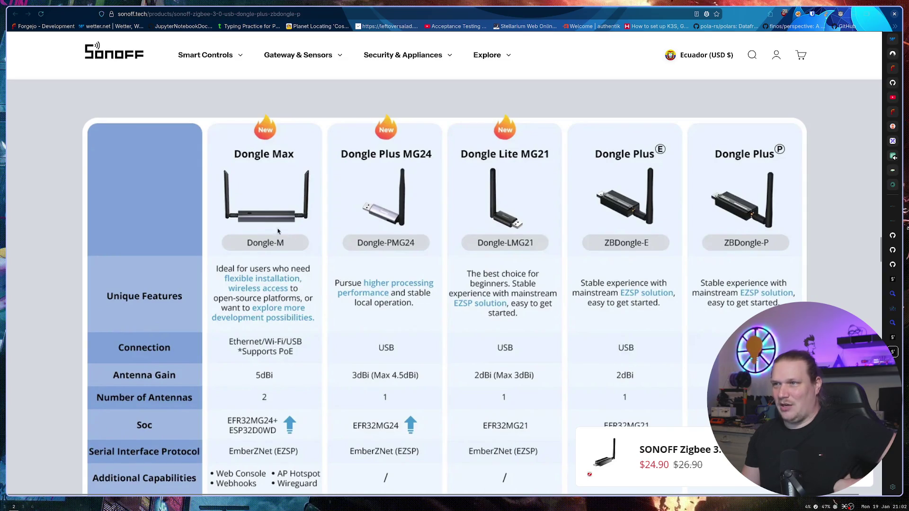
pyautogui.scroll(-2, 301, 284)
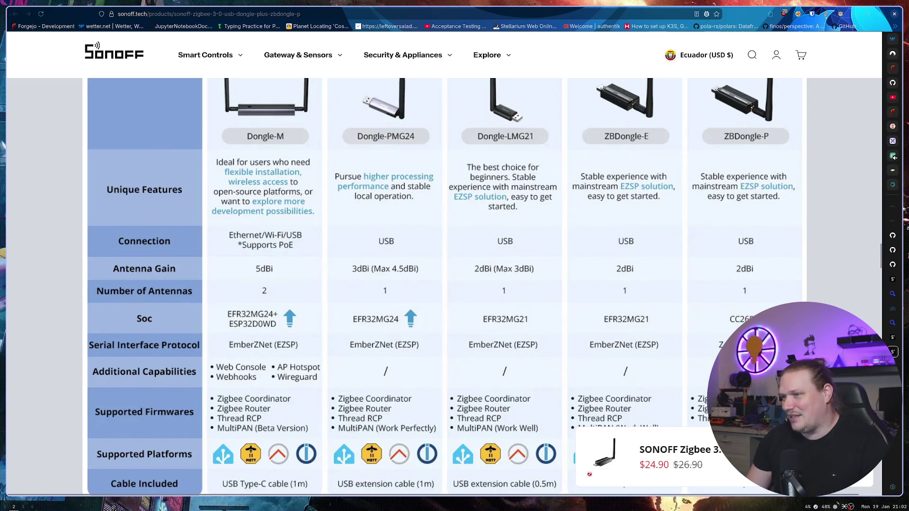
pyautogui.scroll(-1, 445, 284)
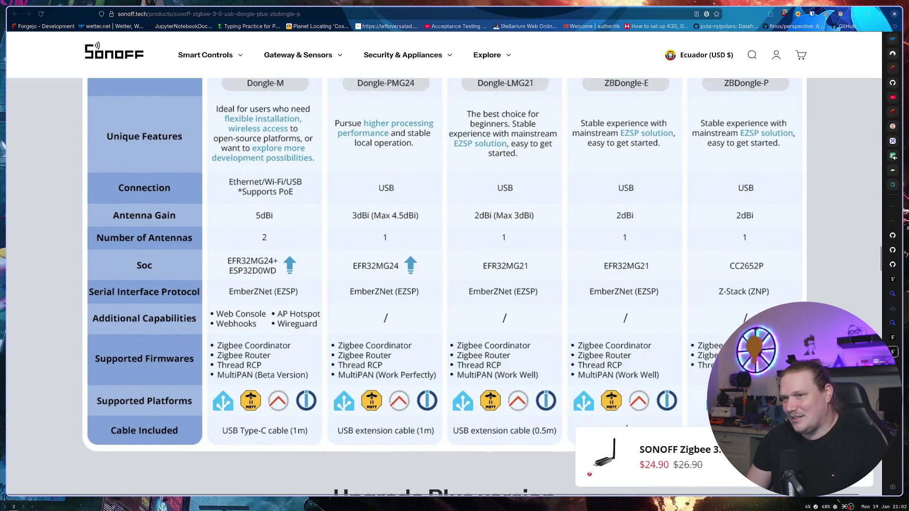
pyautogui.scroll(2, 611, 358)
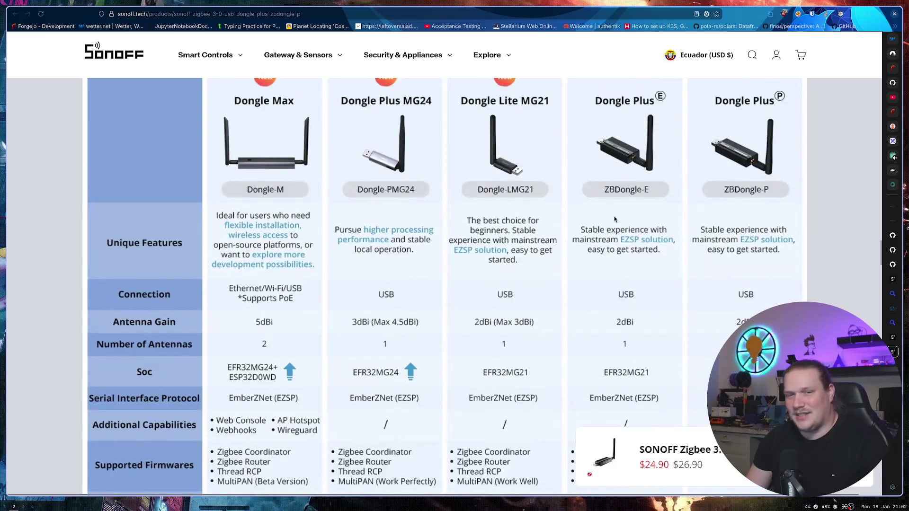
pyautogui.scroll(-1, 618, 327)
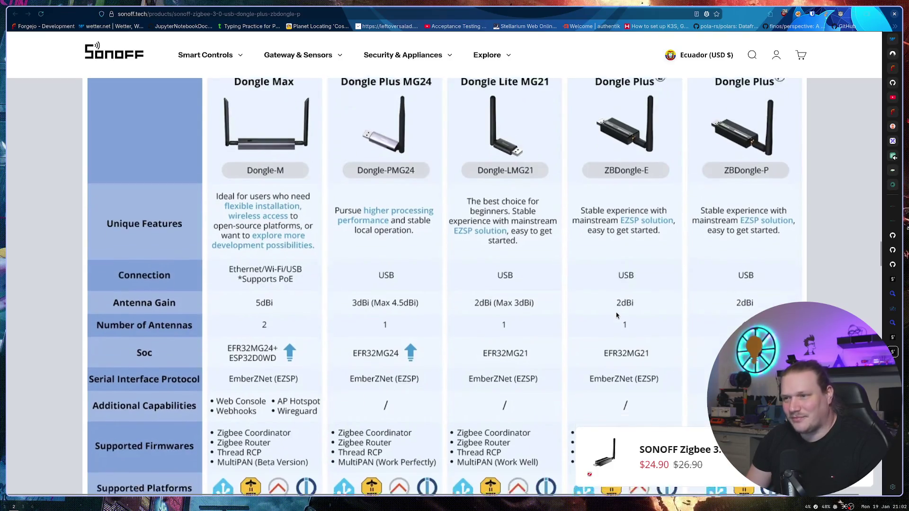
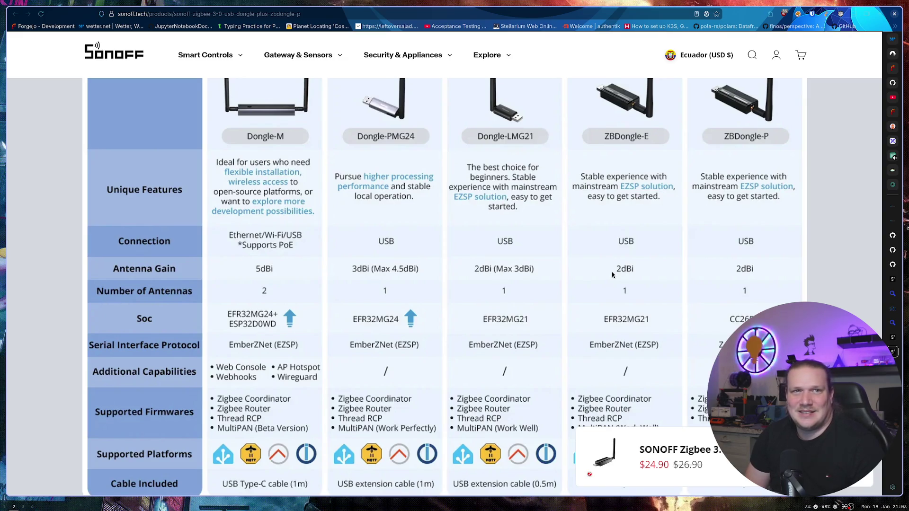
# Step: Switch to the Sonoff blog comments tab for the MultiPAN guide
pyautogui.scroll(-1, 638, 366)
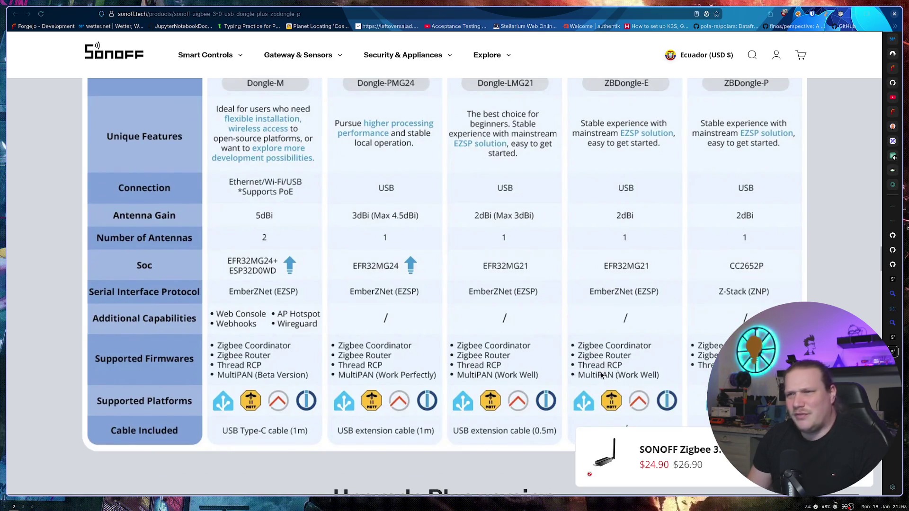
pyautogui.scroll(3, 601, 375)
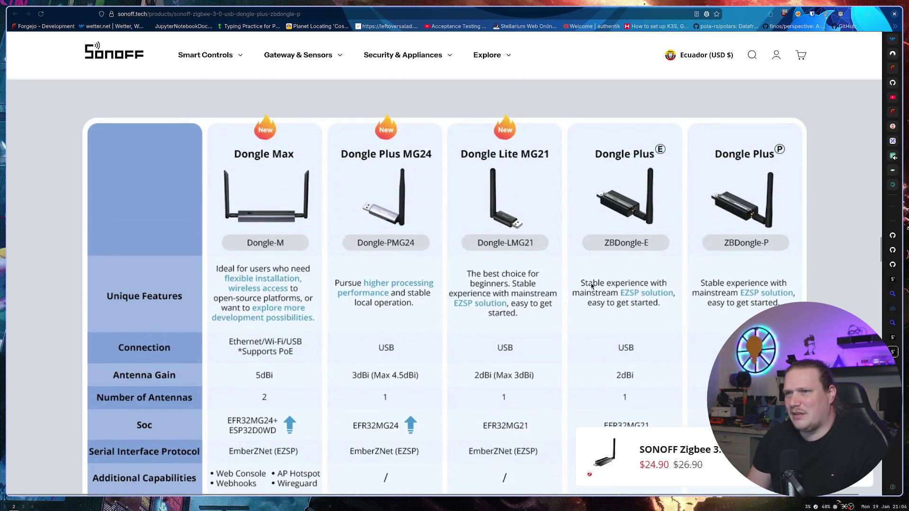
pyautogui.scroll(-2, 419, 258)
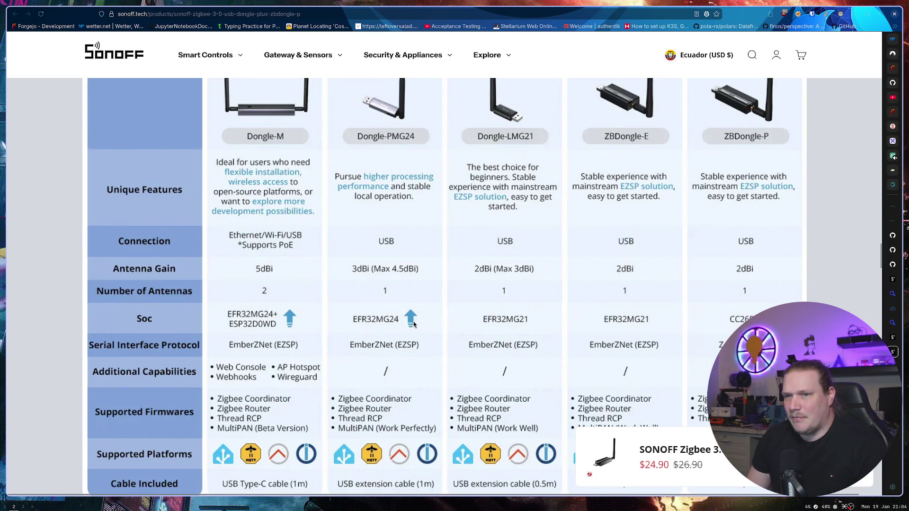
pyautogui.scroll(-1, 413, 322)
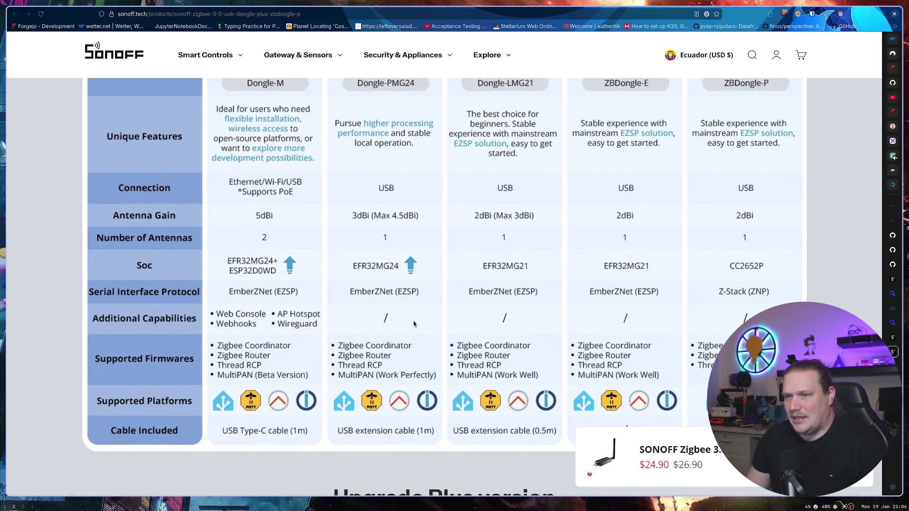
pyautogui.scroll(1, 414, 324)
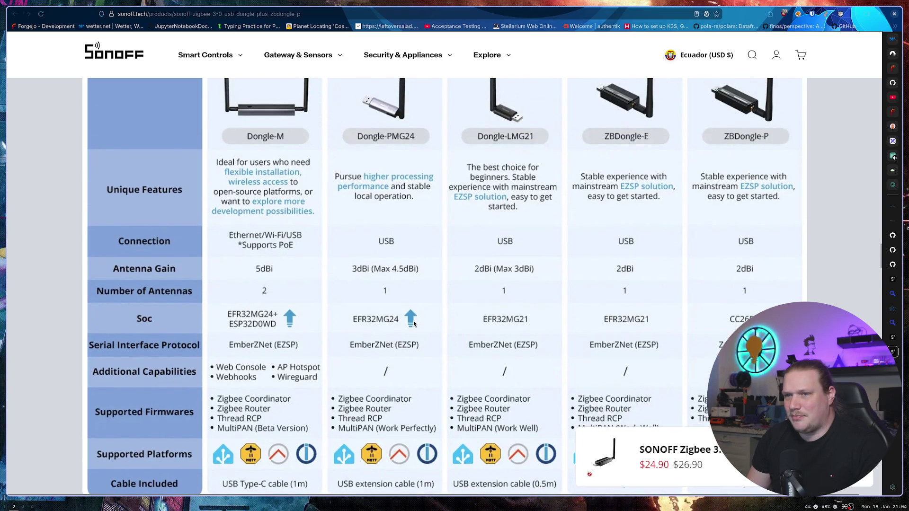
pyautogui.scroll(-1, 412, 322)
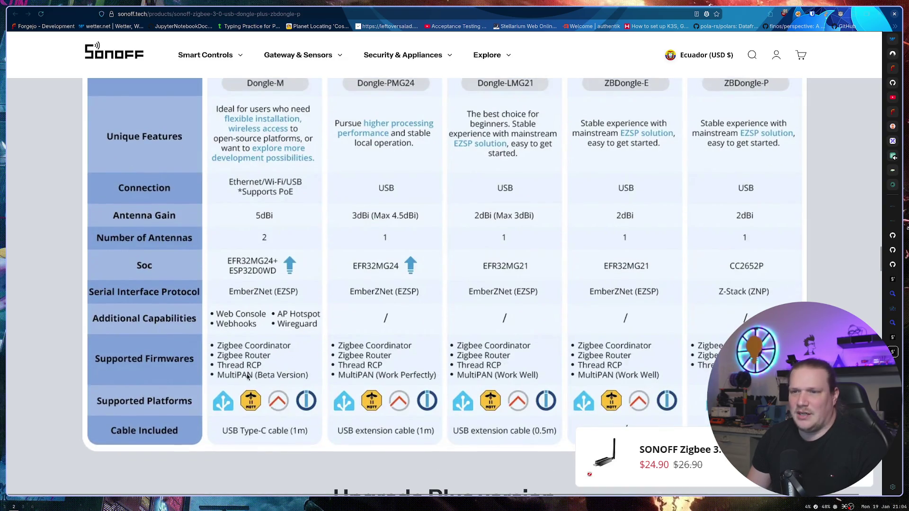
pyautogui.scroll(2, 487, 304)
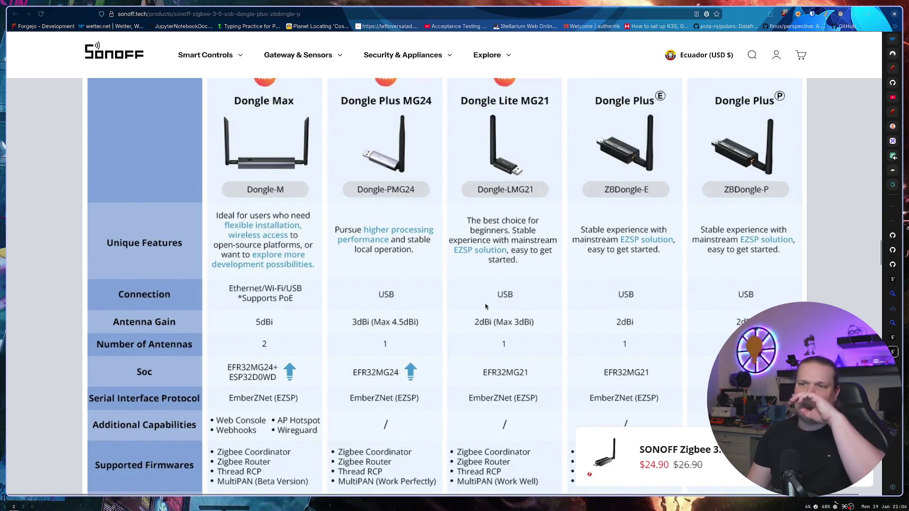
pyautogui.click(891, 338)
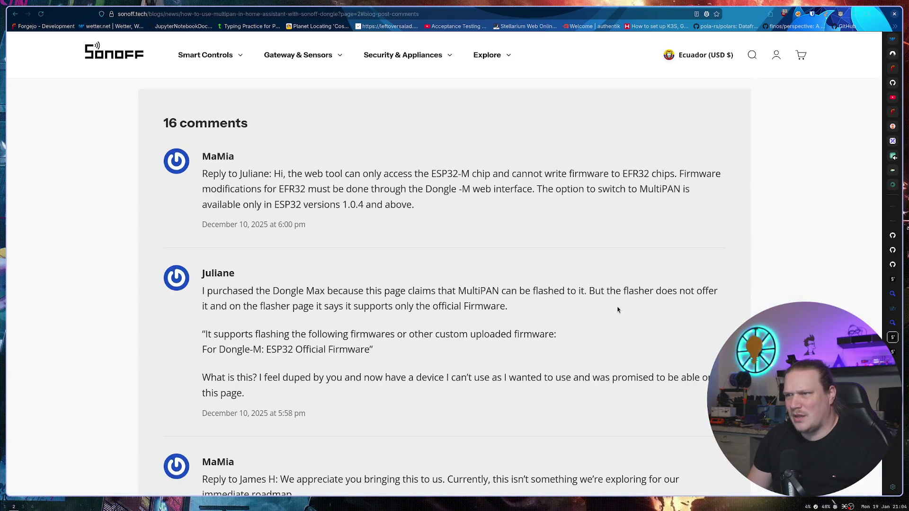
# Step: Advance the MultiPAN guide's reader comments to the next page
pyautogui.scroll(-3, 501, 285)
pyautogui.scroll(3, 585, 261)
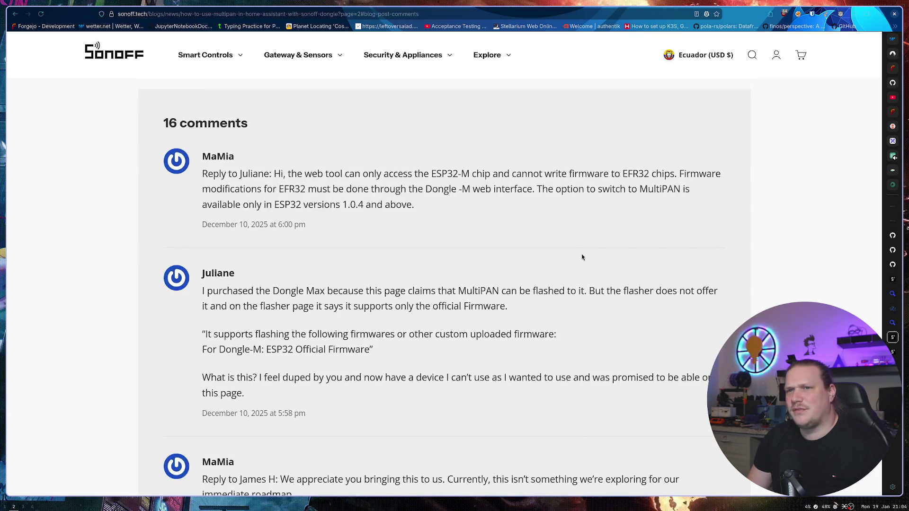
pyautogui.scroll(-6, 580, 256)
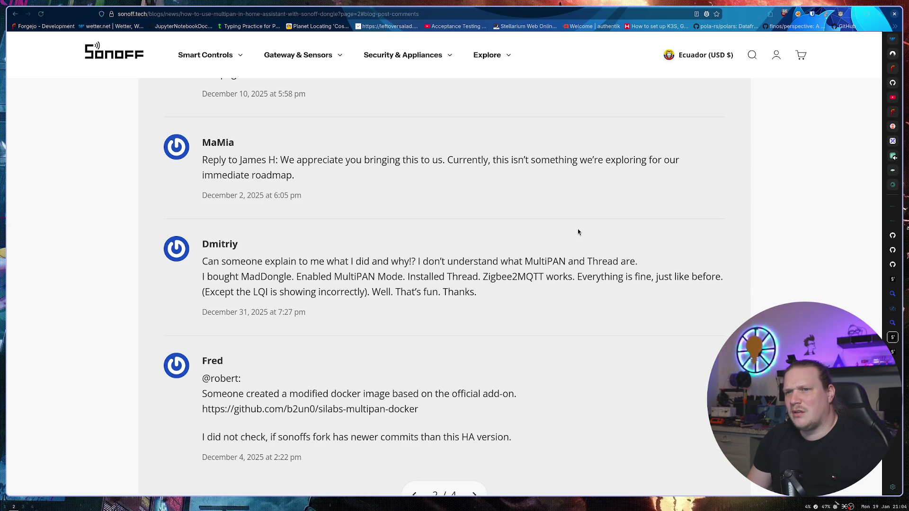
pyautogui.scroll(-2, 577, 232)
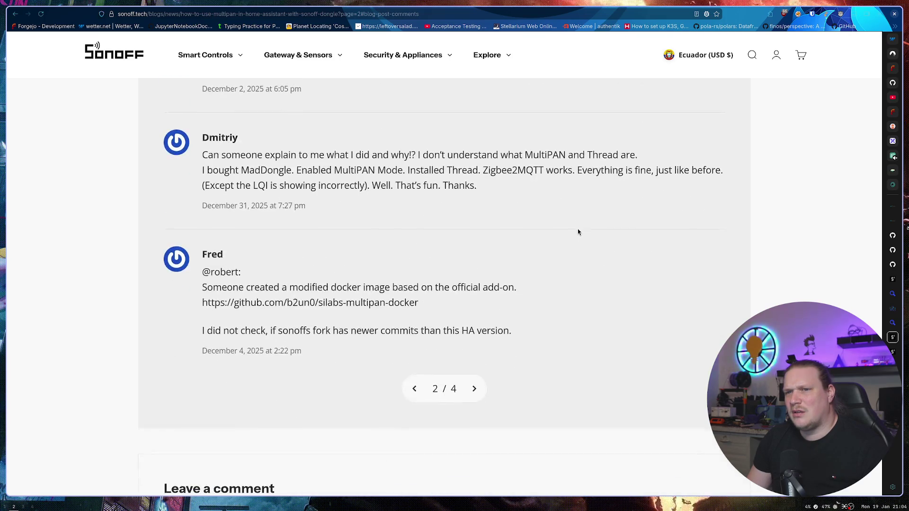
pyautogui.click(473, 389)
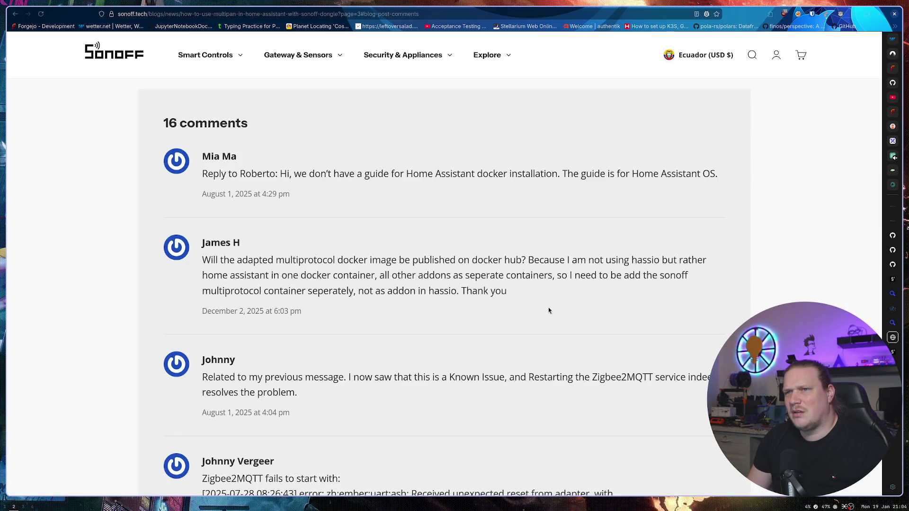
pyautogui.scroll(-2, 548, 308)
pyautogui.scroll(2, 548, 308)
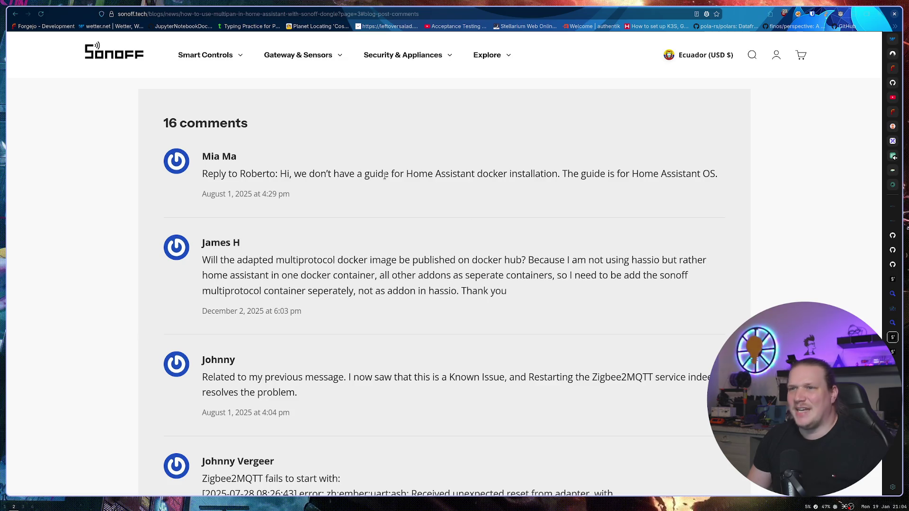
# Step: Highlight the docker guide reply, then advance to the last comments page, 4 of 4
pyautogui.moveTo(385, 174); pyautogui.dragTo(723, 177)
pyautogui.click(674, 206)
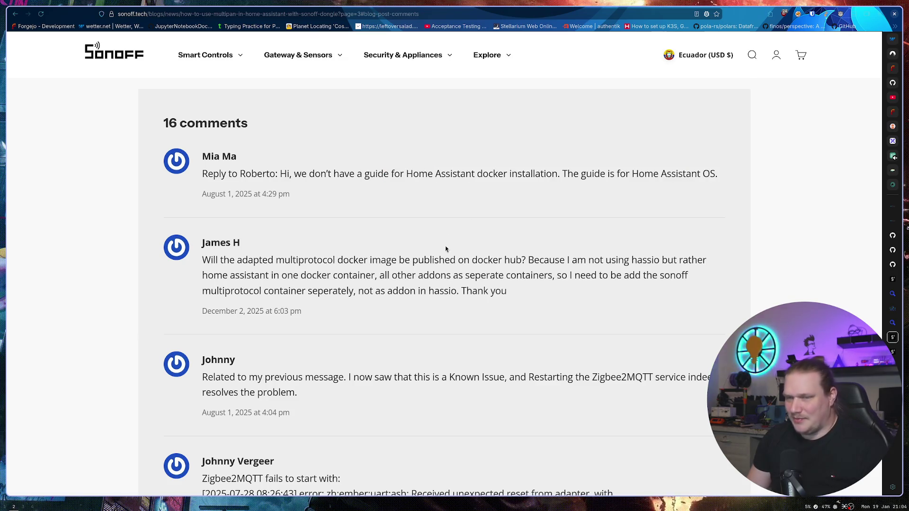
pyautogui.scroll(-5, 468, 265)
pyautogui.scroll(-4, 471, 271)
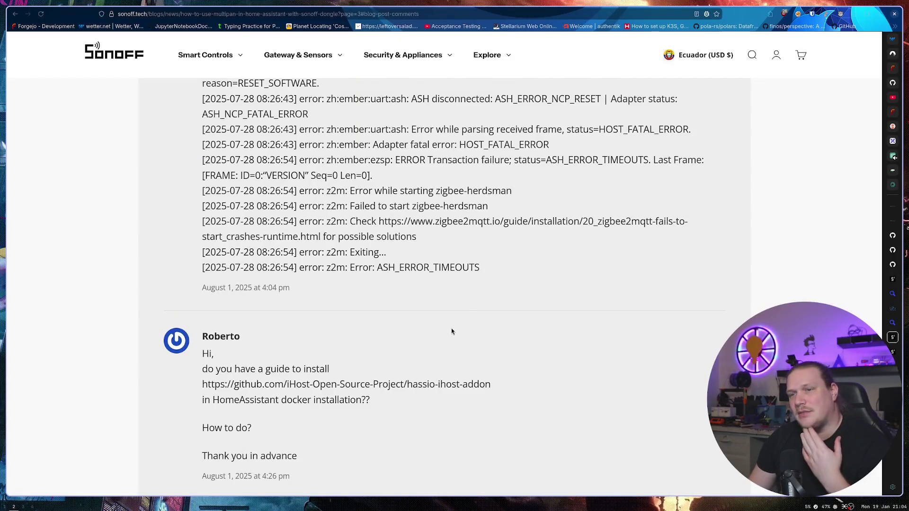
pyautogui.scroll(-2, 451, 327)
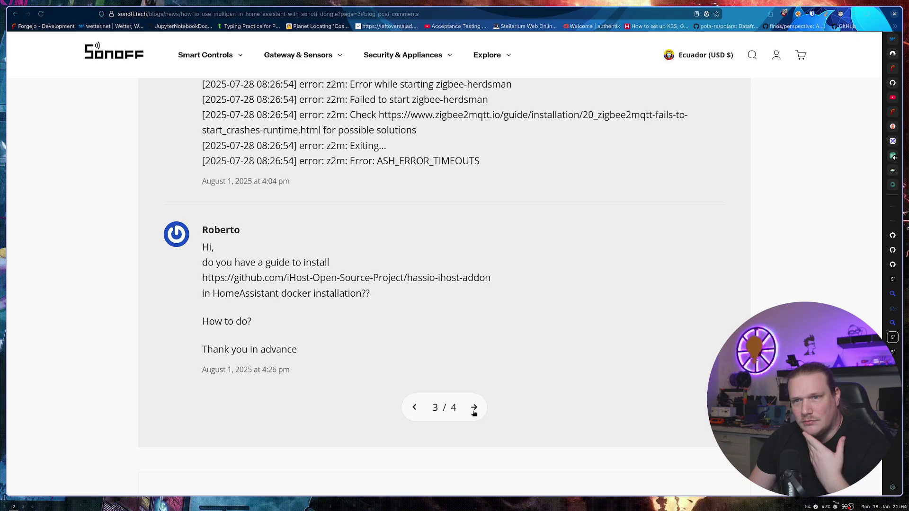
pyautogui.click(473, 410)
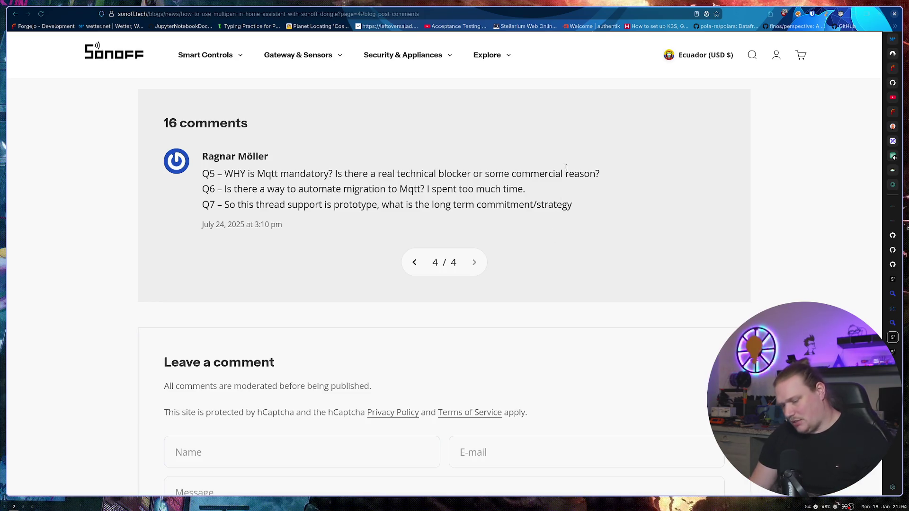
# Step: Load the openHAB website in a new tab
pyautogui.hotkey('ctrl', 't')
pyautogui.write('openhab')
pyautogui.press('Return')
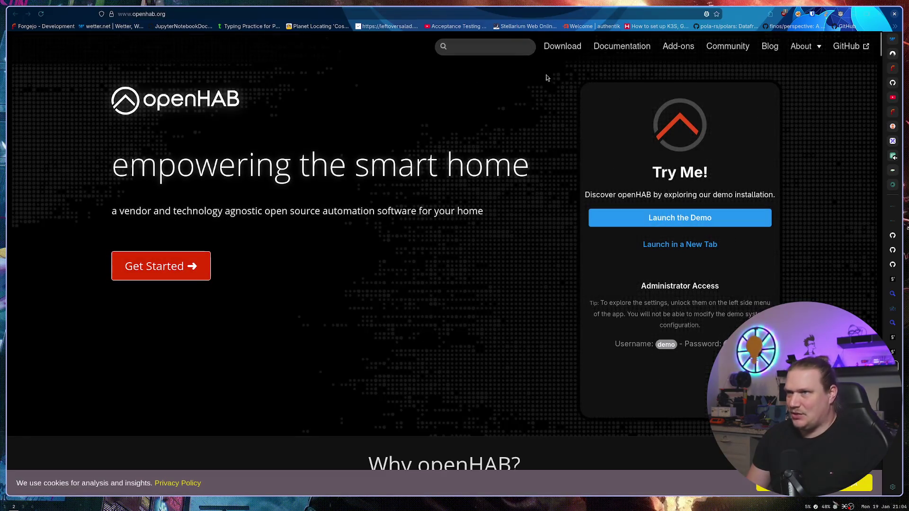
# Step: Search openHAB add-ons for 'sonoff', then 'matter', and open the Matter binding docs
pyautogui.click(672, 45)
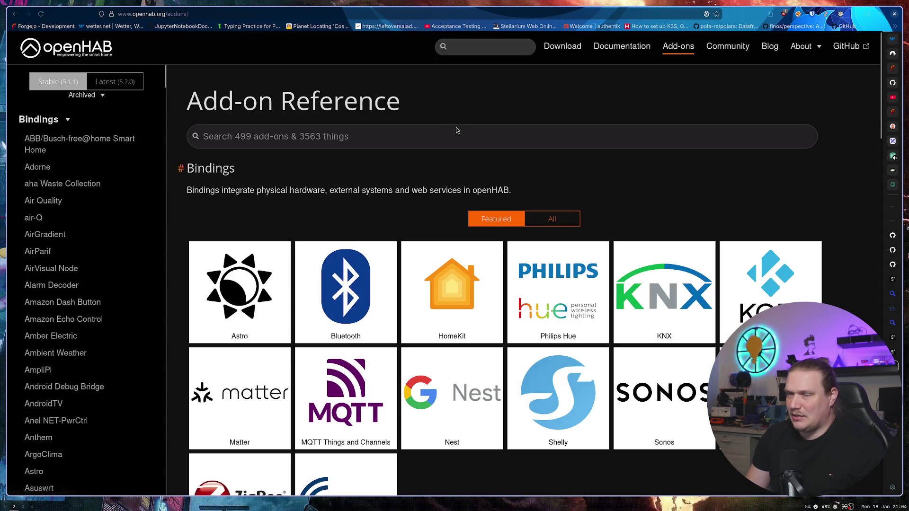
pyautogui.click(438, 137)
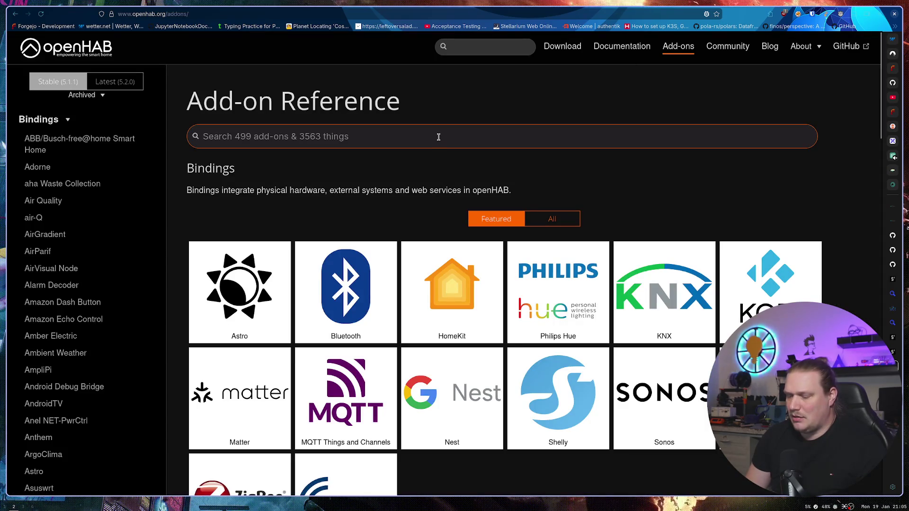
pyautogui.write('sonof')
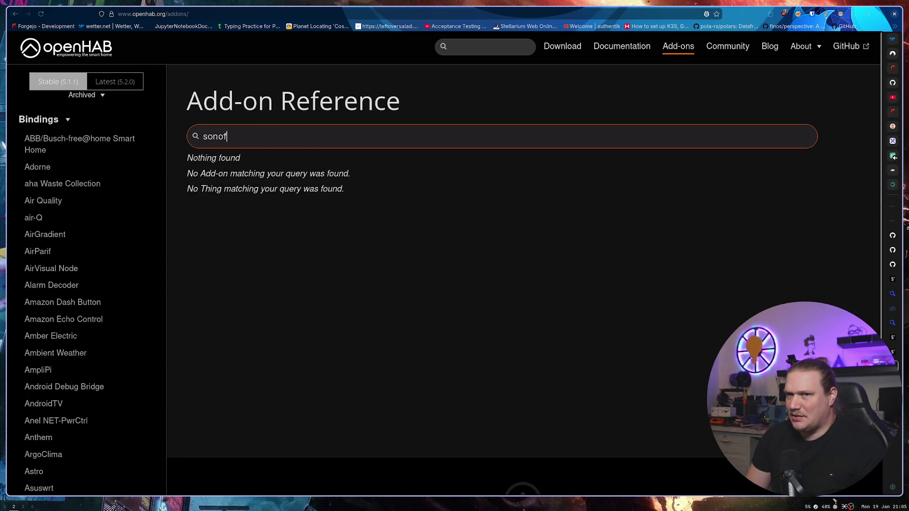
pyautogui.write('f')
pyautogui.hotkey('ctrl', 'a')
pyautogui.press('BackSpace')
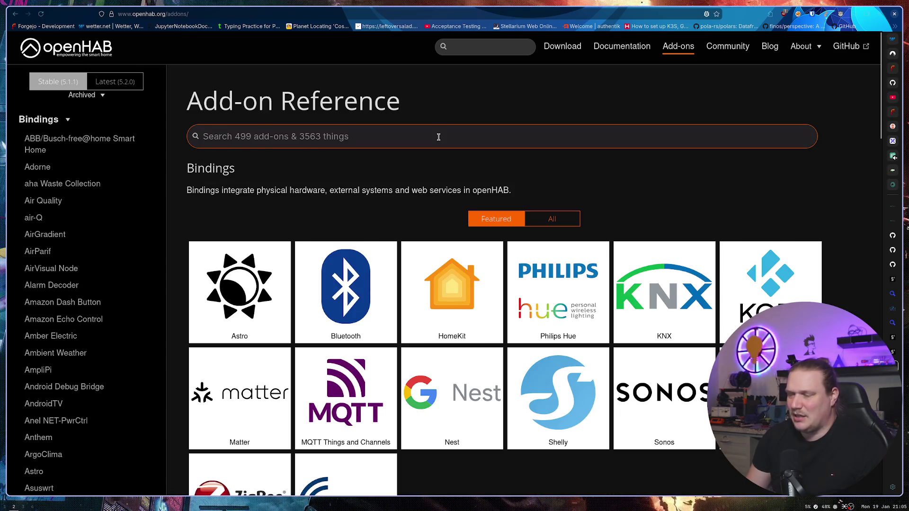
pyautogui.write('matter')
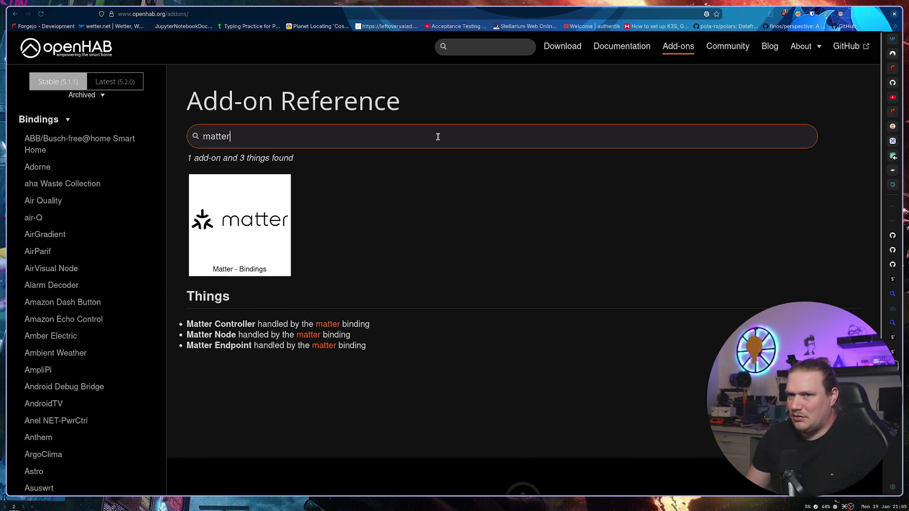
pyautogui.click(267, 219)
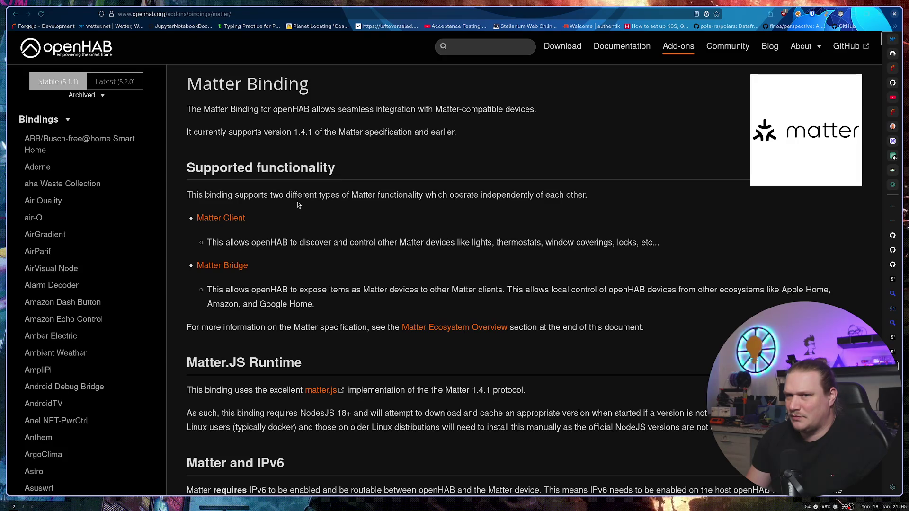
# Step: Highlight the Matter Bridge and Matter Client descriptions in the supported functionality
pyautogui.scroll(-3, 297, 203)
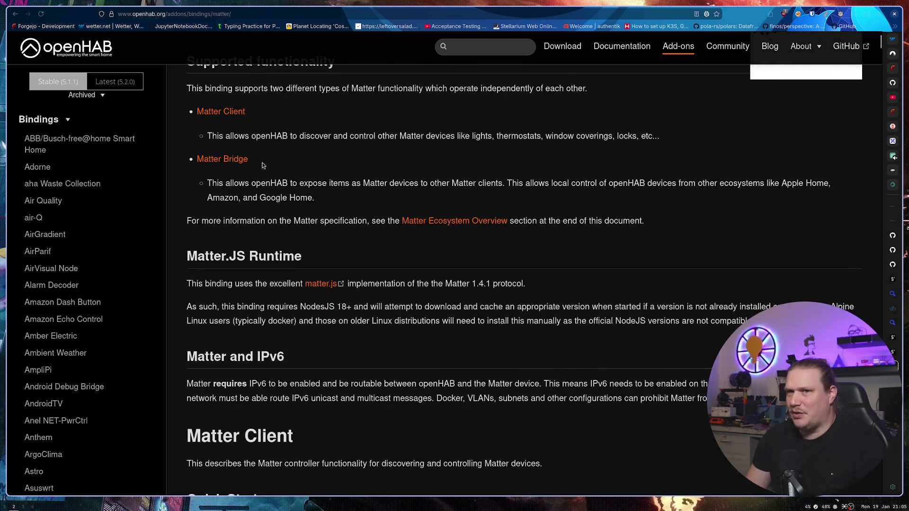
pyautogui.moveTo(303, 182)
pyautogui.mouseDown()
pyautogui.moveTo(757, 185)
pyautogui.moveTo(827, 193)
pyautogui.moveTo(316, 199)
pyautogui.moveTo(205, 179)
pyautogui.mouseUp()
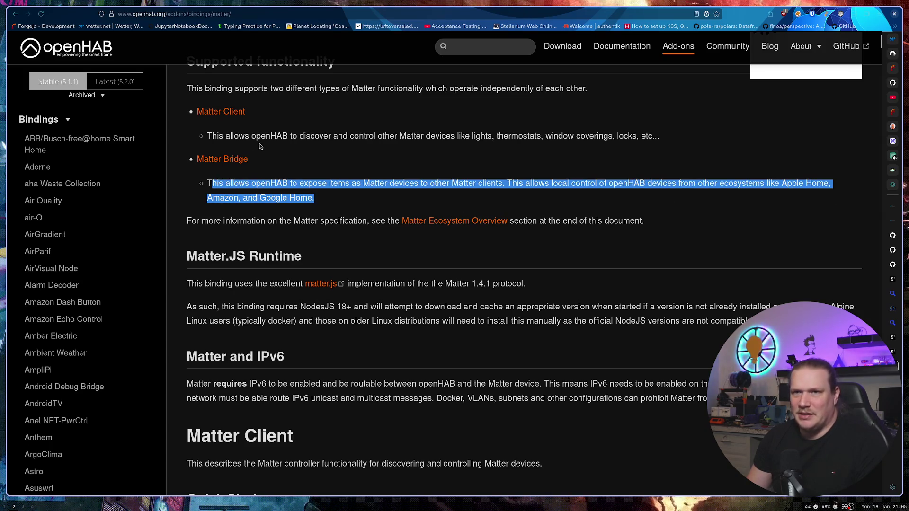
pyautogui.click(283, 138)
pyautogui.moveTo(245, 136); pyautogui.dragTo(573, 139)
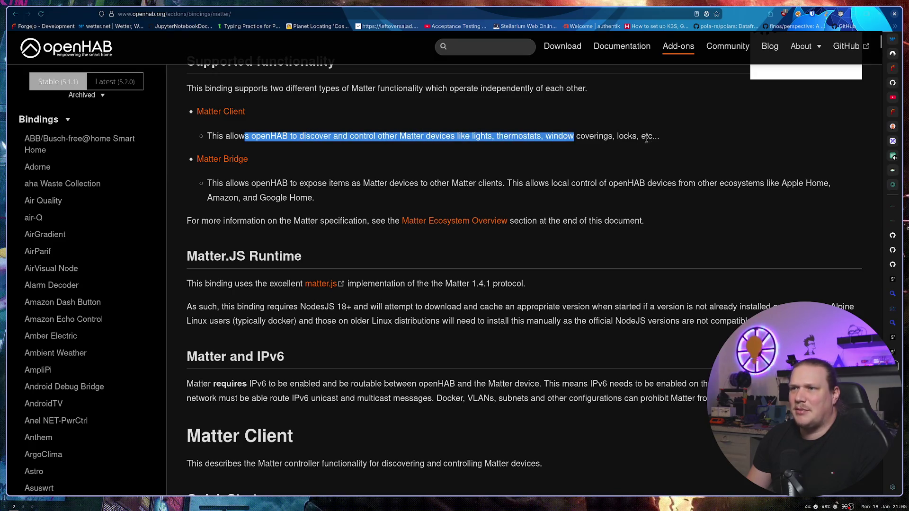
pyautogui.click(341, 156)
# Step: Scroll down to the Matter Client quick start section
pyautogui.scroll(2, 307, 223)
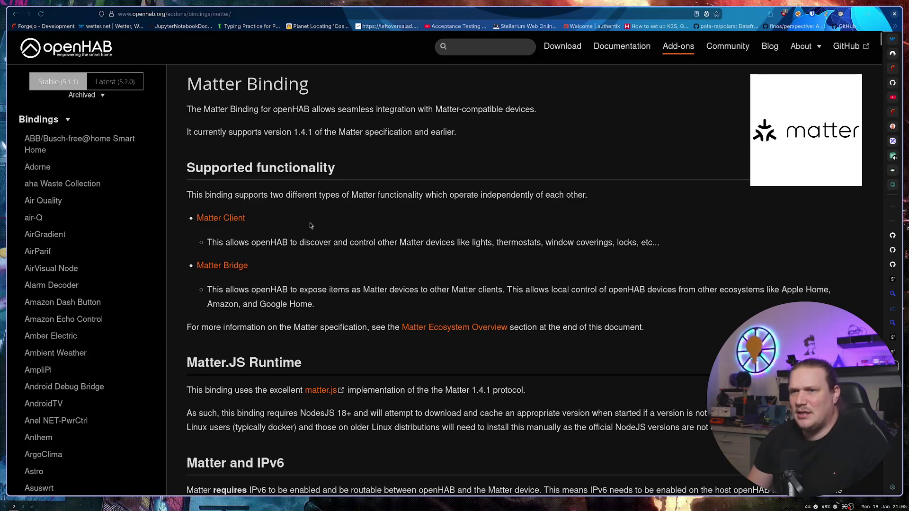
pyautogui.scroll(-1, 323, 218)
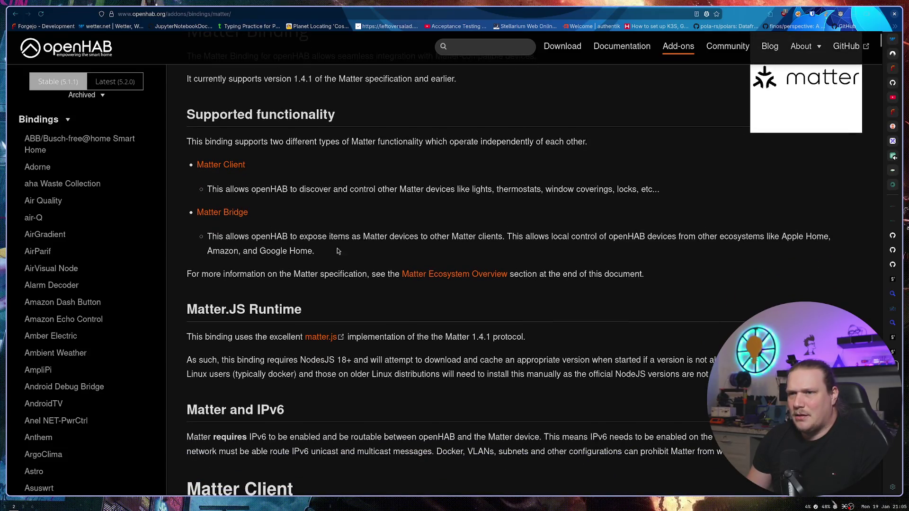
pyautogui.scroll(-1, 454, 274)
pyautogui.scroll(-1, 306, 226)
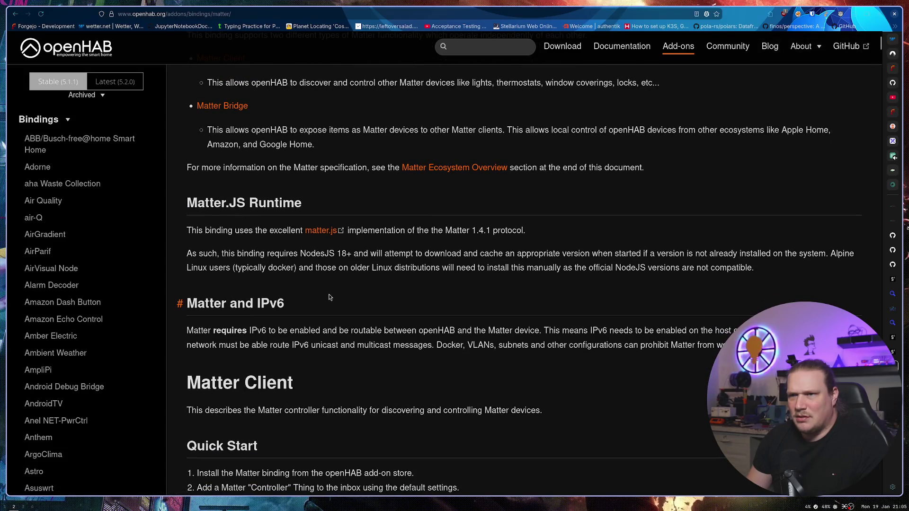
pyautogui.scroll(-2, 328, 289)
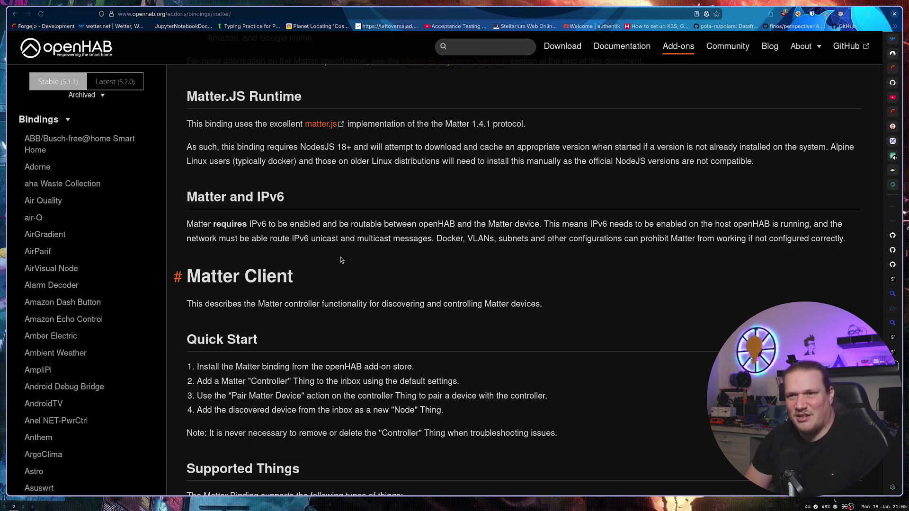
pyautogui.scroll(-3, 387, 266)
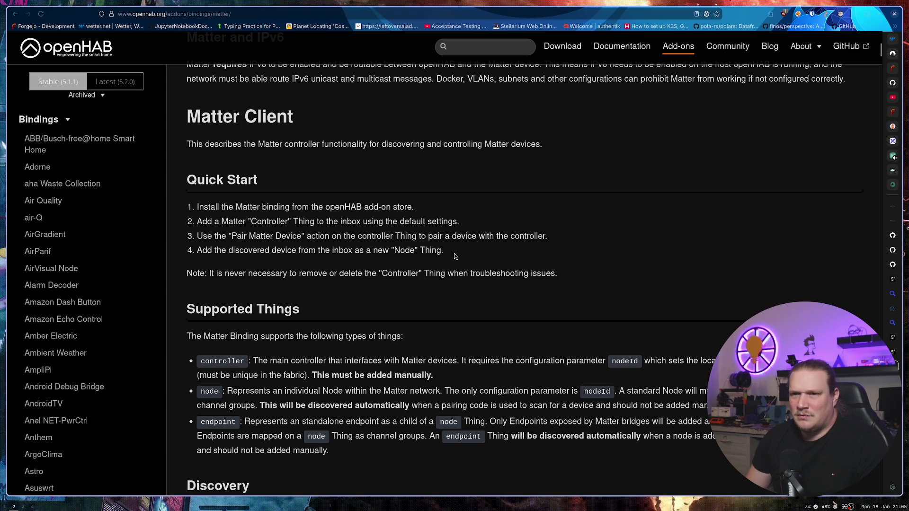
# Step: Jump to the 'Device Pairing: Code Types' section of the Matter binding docs
pyautogui.scroll(-3, 442, 258)
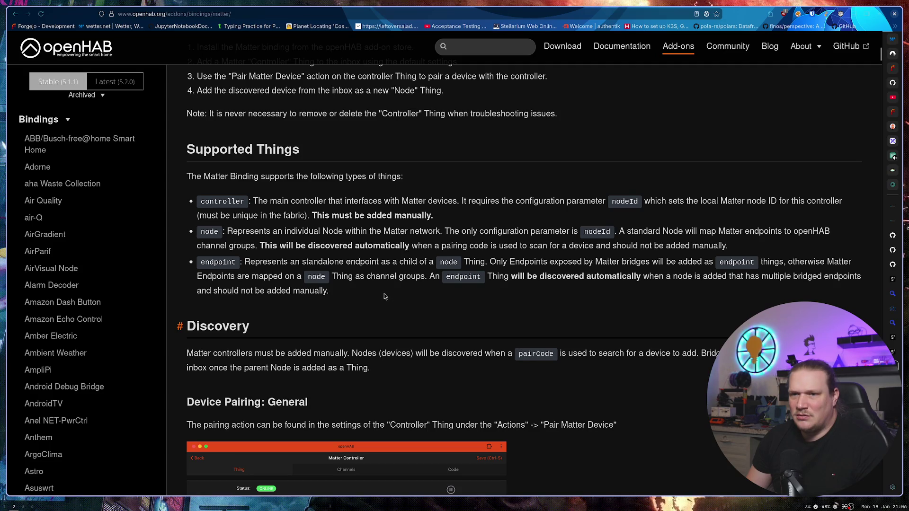
pyautogui.scroll(-2, 383, 291)
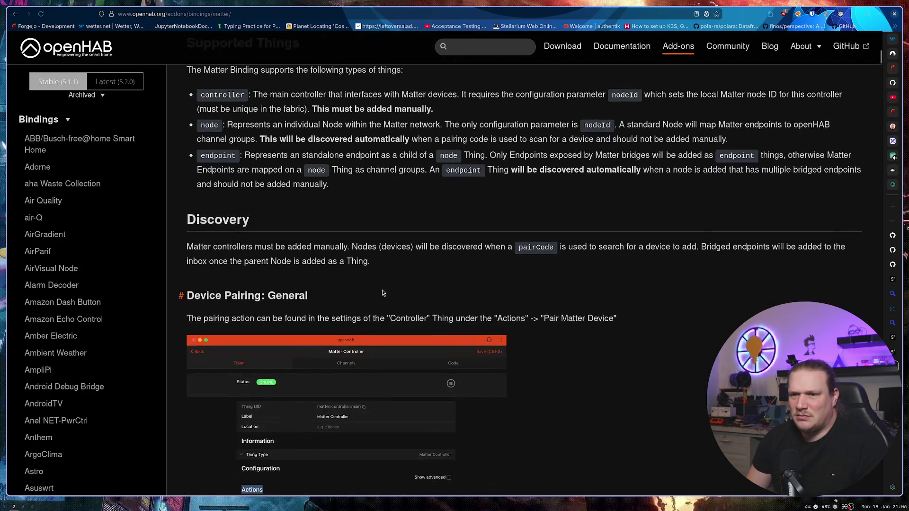
pyautogui.scroll(-1, 395, 276)
pyautogui.scroll(-2, 395, 276)
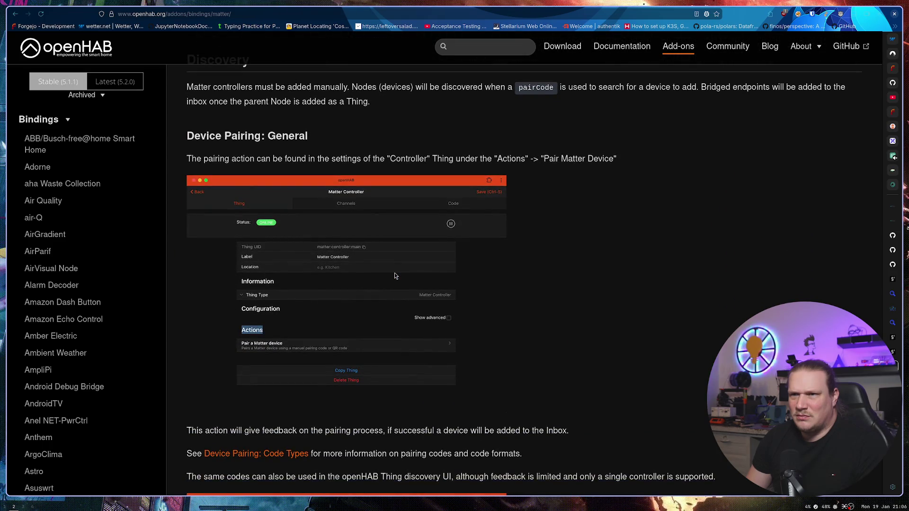
pyautogui.scroll(-4, 566, 284)
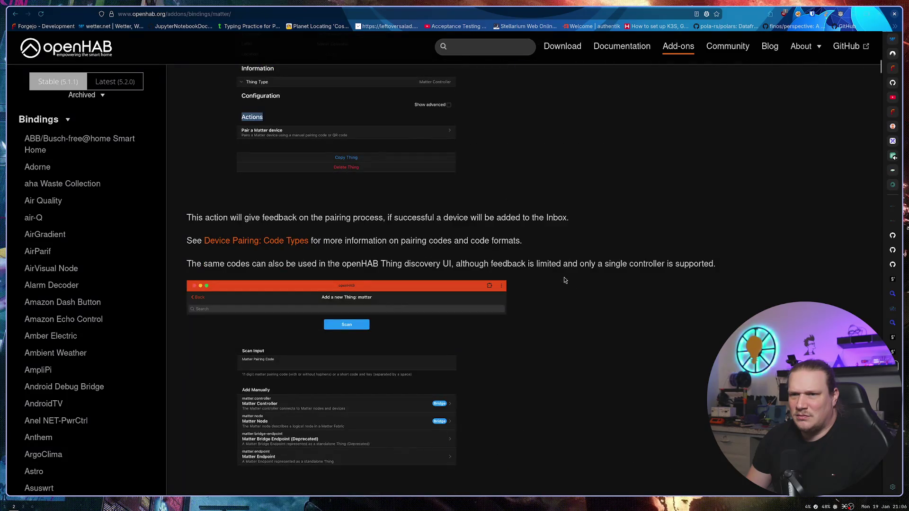
pyautogui.click(292, 240)
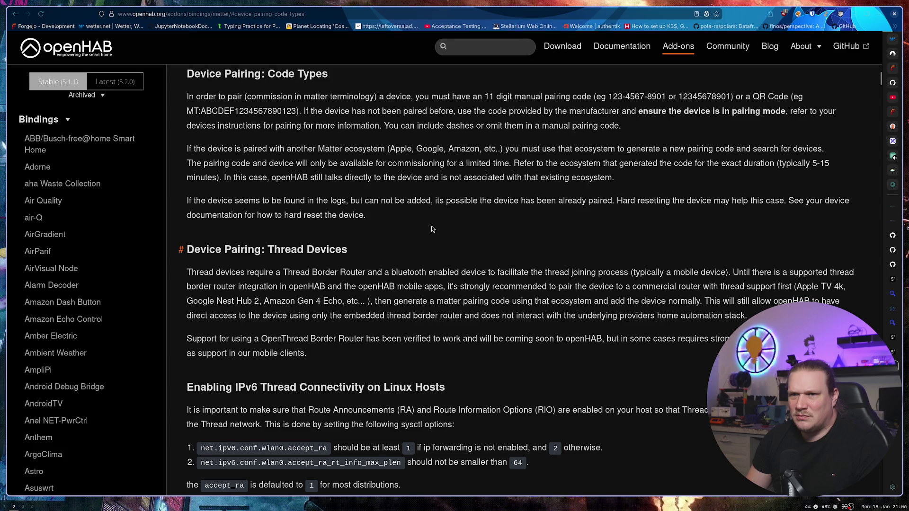
# Step: Read on down to the Matter Ecosystem Overview's Thread Border Routers section
pyautogui.scroll(5, 431, 227)
pyautogui.scroll(5, 431, 225)
pyautogui.scroll(-10, 431, 227)
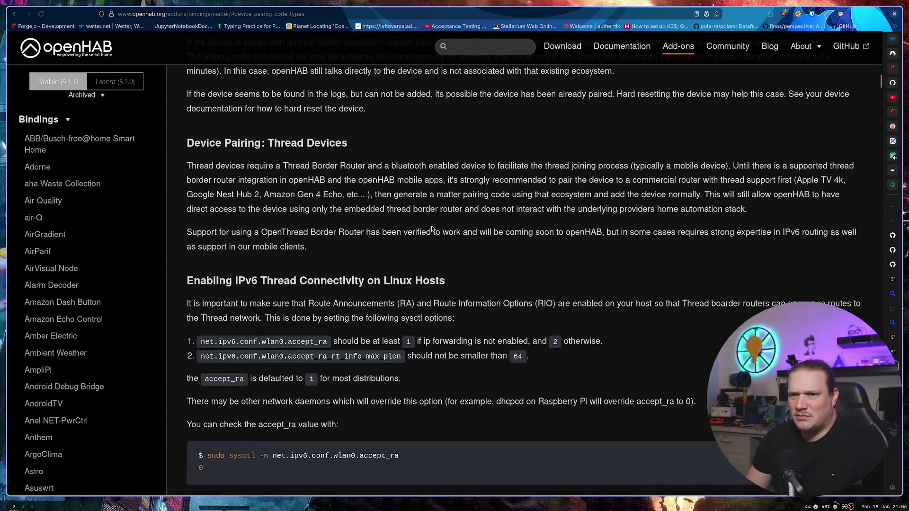
pyautogui.scroll(-5, 432, 229)
pyautogui.scroll(-10, 431, 229)
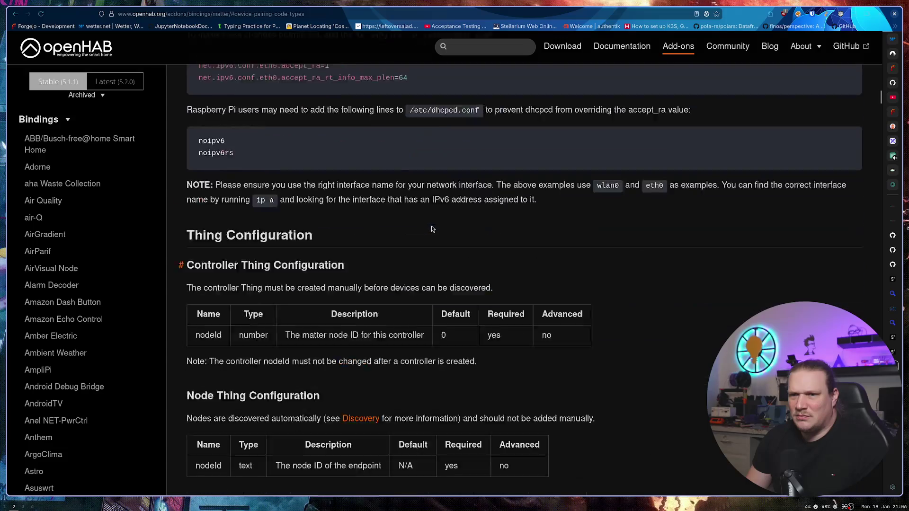
pyautogui.scroll(-3, 431, 228)
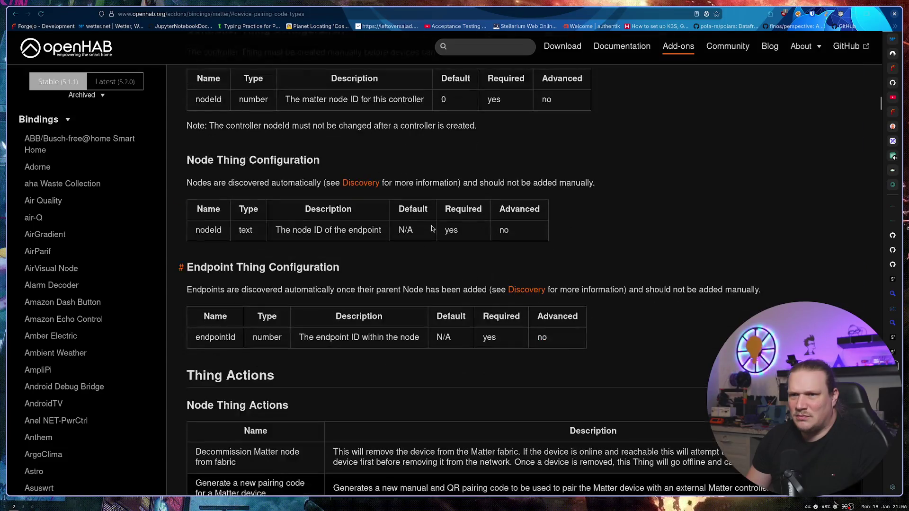
pyautogui.scroll(-10, 431, 229)
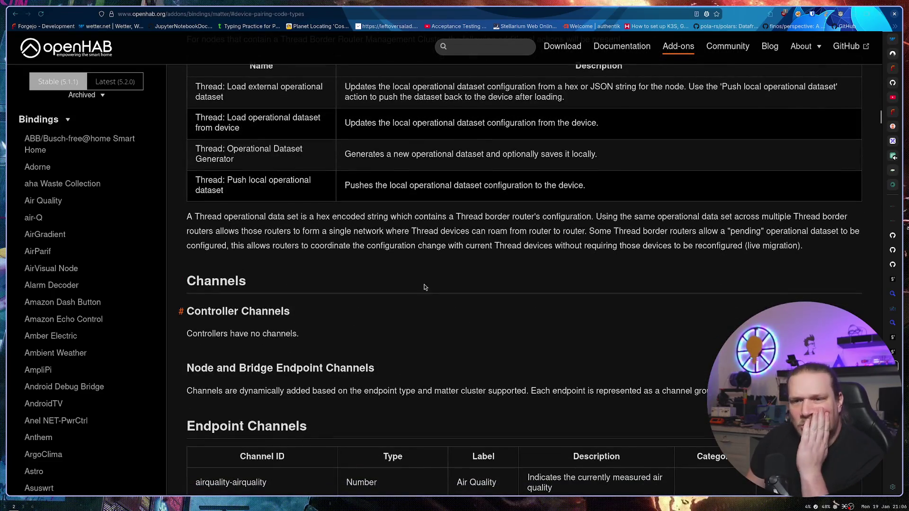
pyautogui.scroll(-1, 421, 302)
pyautogui.scroll(-14, 421, 302)
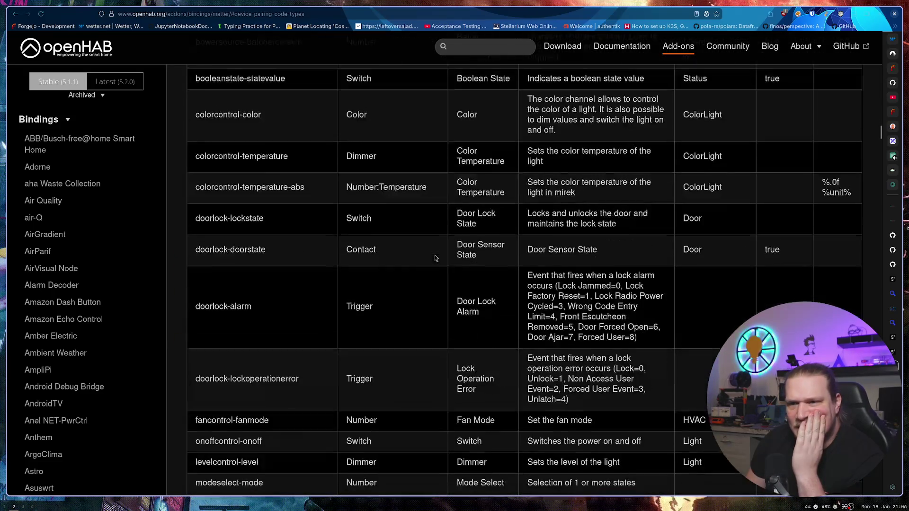
pyautogui.scroll(-20, 435, 257)
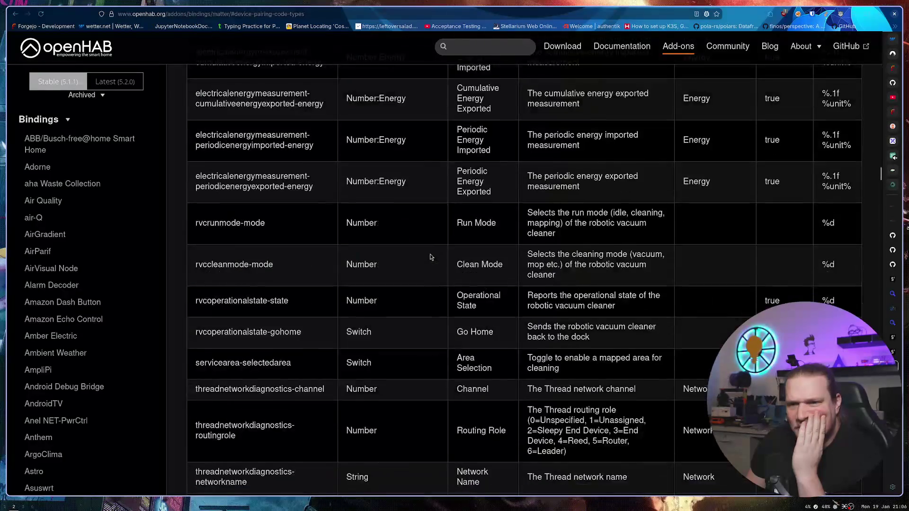
pyautogui.scroll(-9, 428, 256)
pyautogui.scroll(-20, 426, 256)
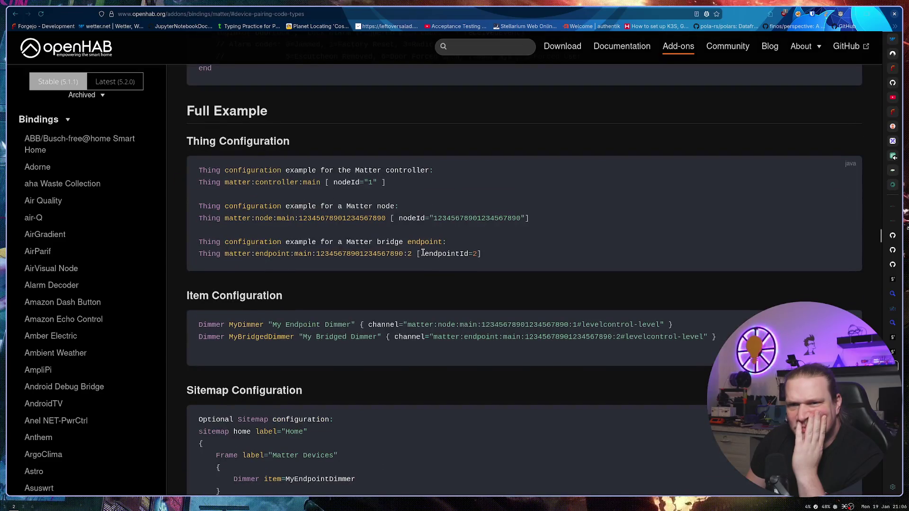
pyautogui.scroll(-7, 423, 253)
pyautogui.scroll(4, 423, 253)
pyautogui.scroll(-2, 423, 253)
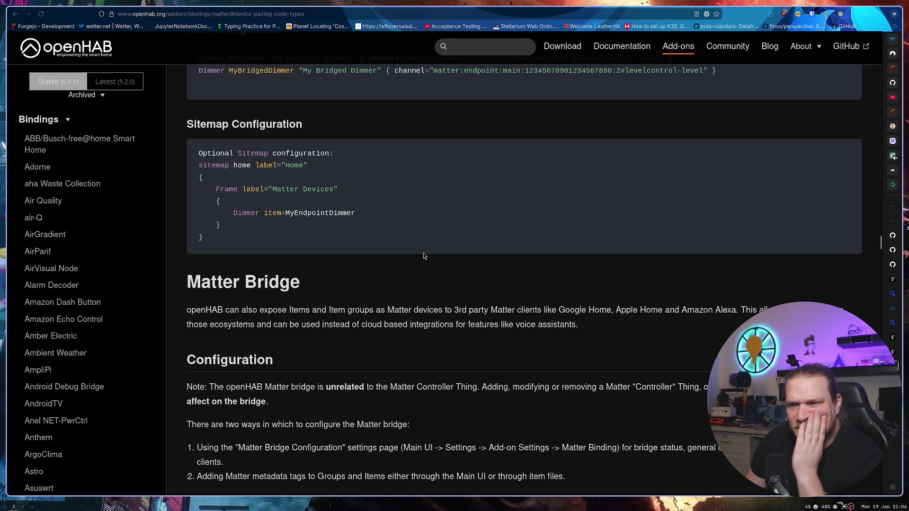
pyautogui.scroll(-5, 424, 256)
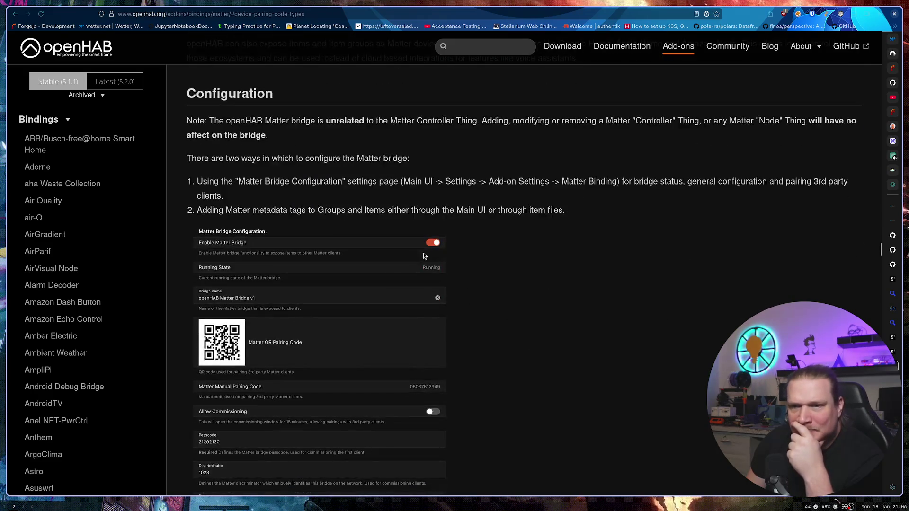
pyautogui.scroll(-8, 517, 268)
pyautogui.scroll(-8, 516, 268)
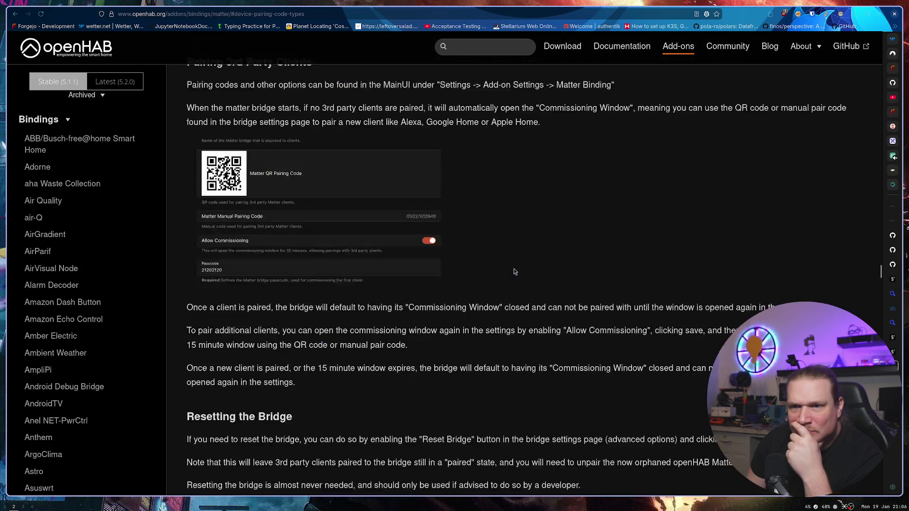
pyautogui.scroll(-15, 513, 265)
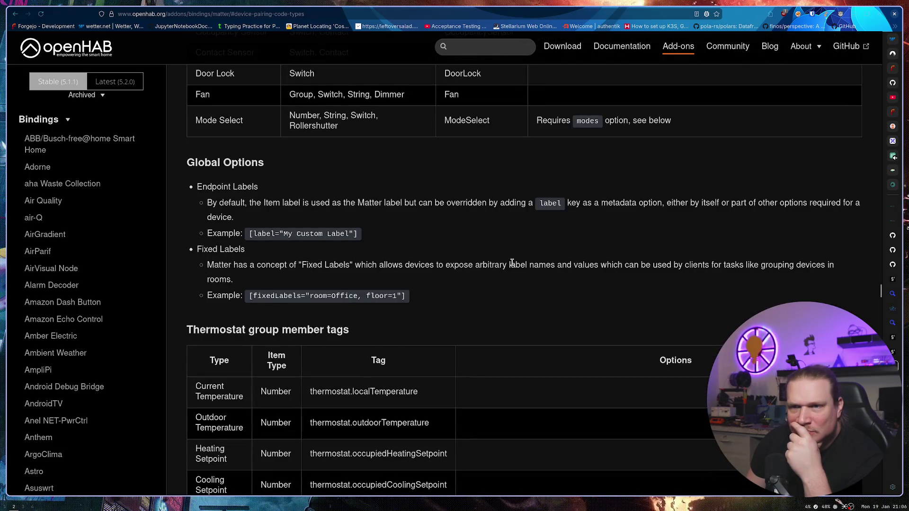
pyautogui.scroll(-15, 511, 263)
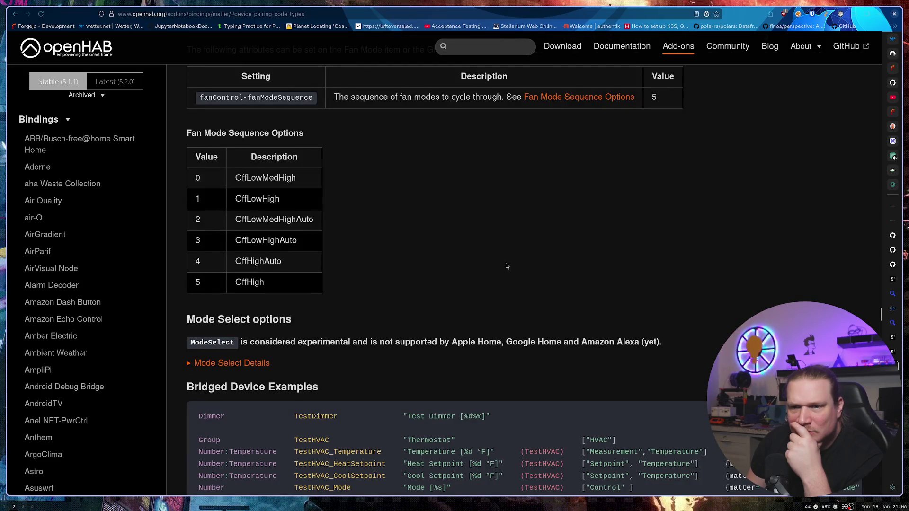
pyautogui.scroll(-1, 506, 265)
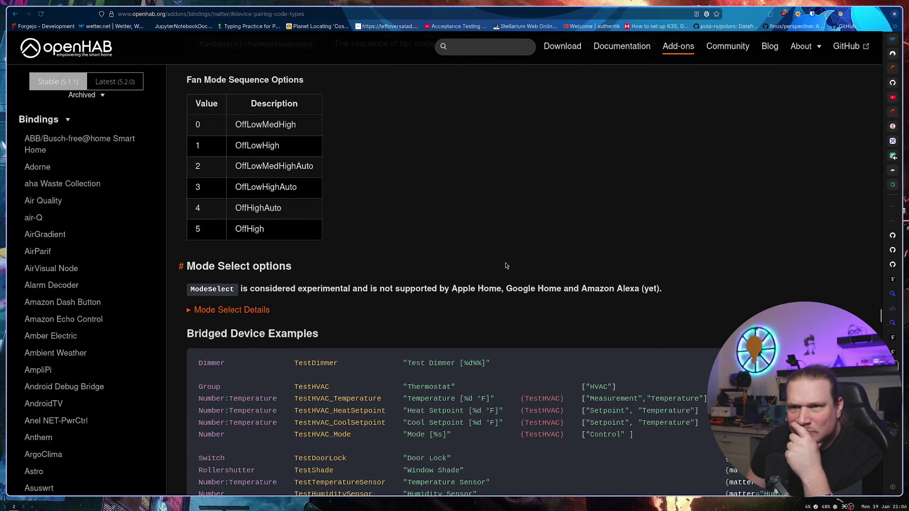
pyautogui.scroll(15, 502, 265)
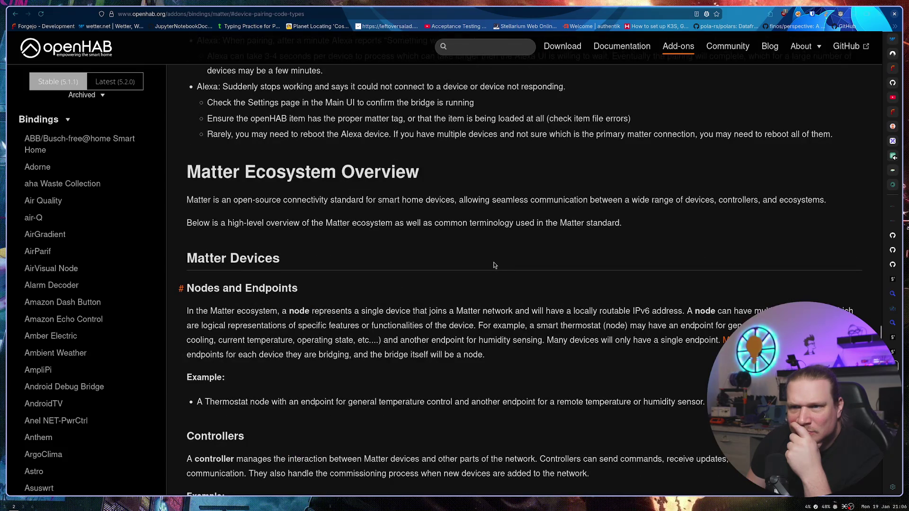
pyautogui.scroll(-3, 492, 264)
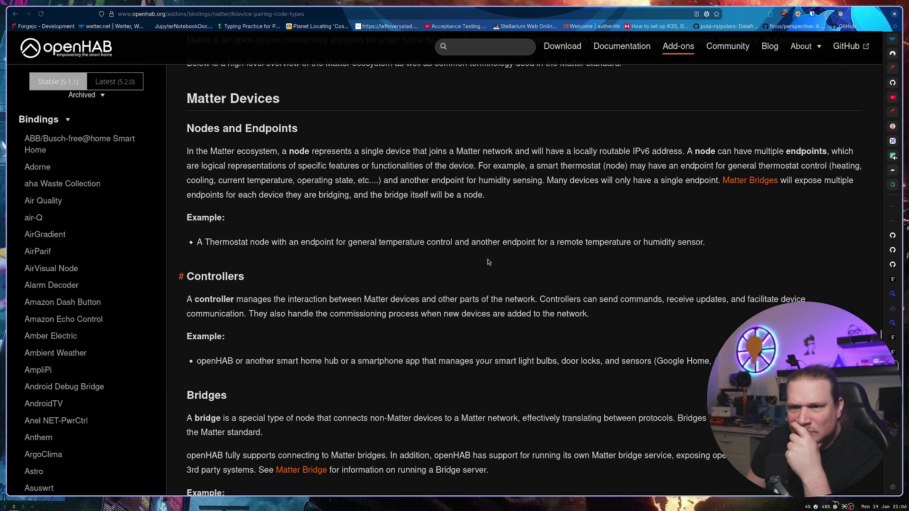
pyautogui.scroll(-4, 484, 260)
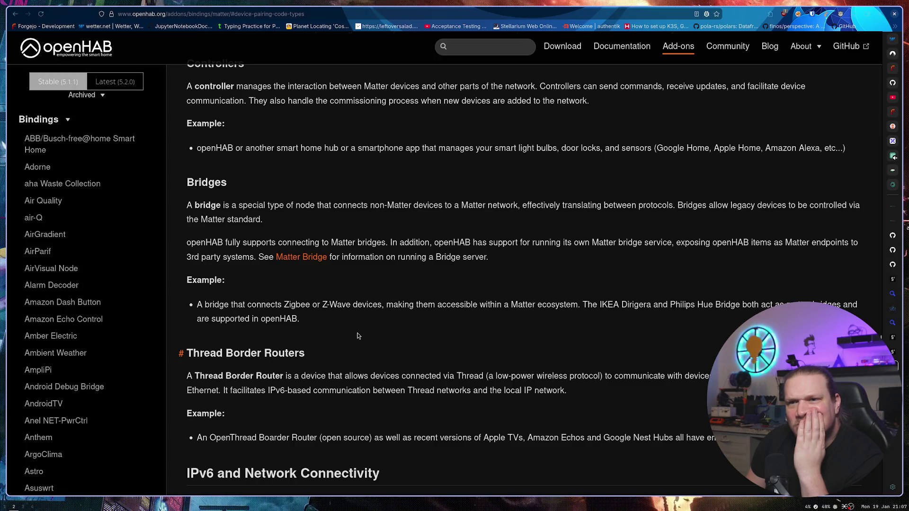
# Step: Highlight the Thread Border Routers heading and the protocol description beneath it
pyautogui.scroll(-2, 357, 335)
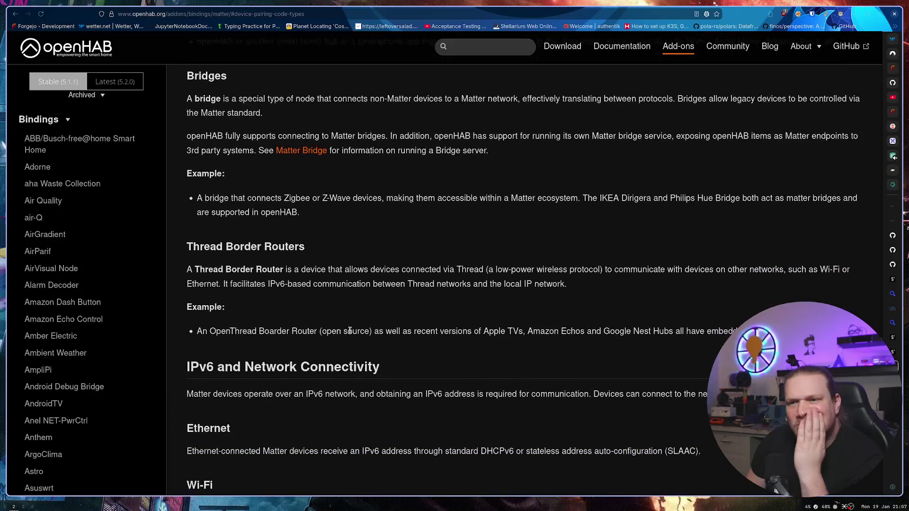
pyautogui.moveTo(187, 247); pyautogui.dragTo(305, 248)
pyautogui.click(324, 249)
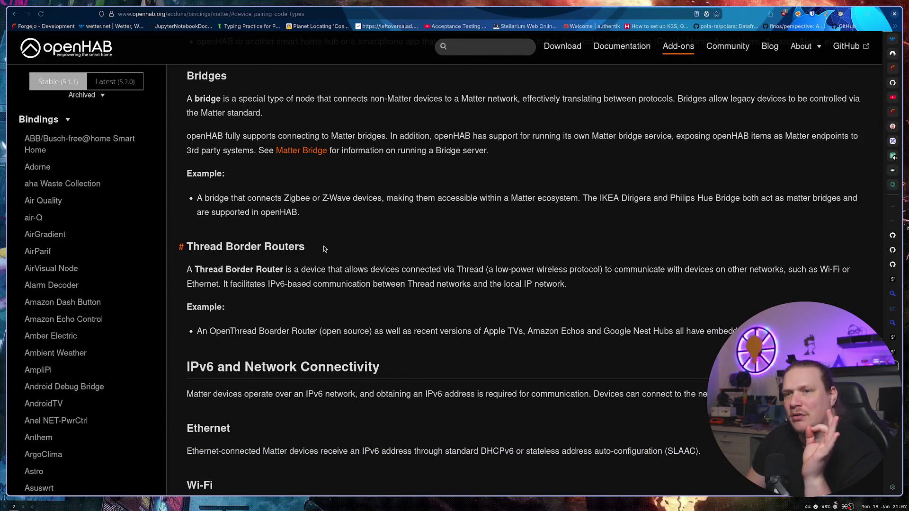
pyautogui.moveTo(187, 249); pyautogui.dragTo(305, 250)
pyautogui.click(338, 253)
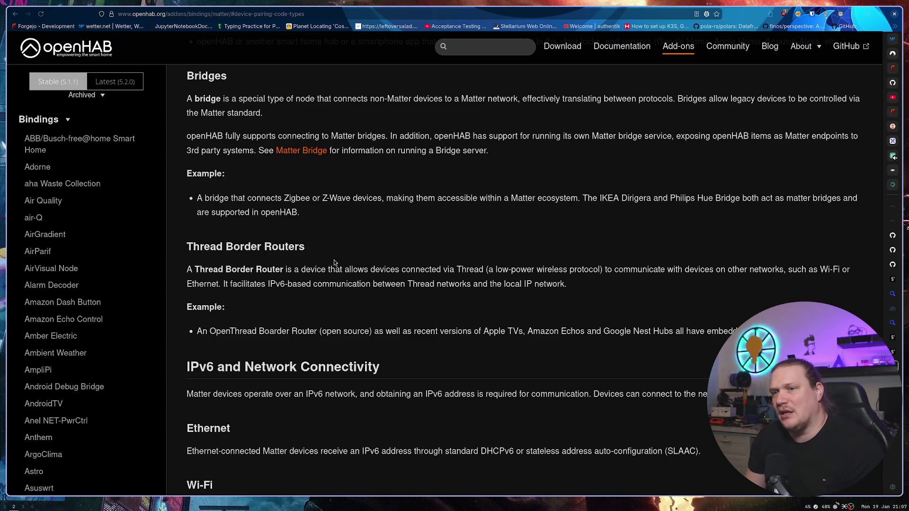
pyautogui.scroll(-2, 339, 255)
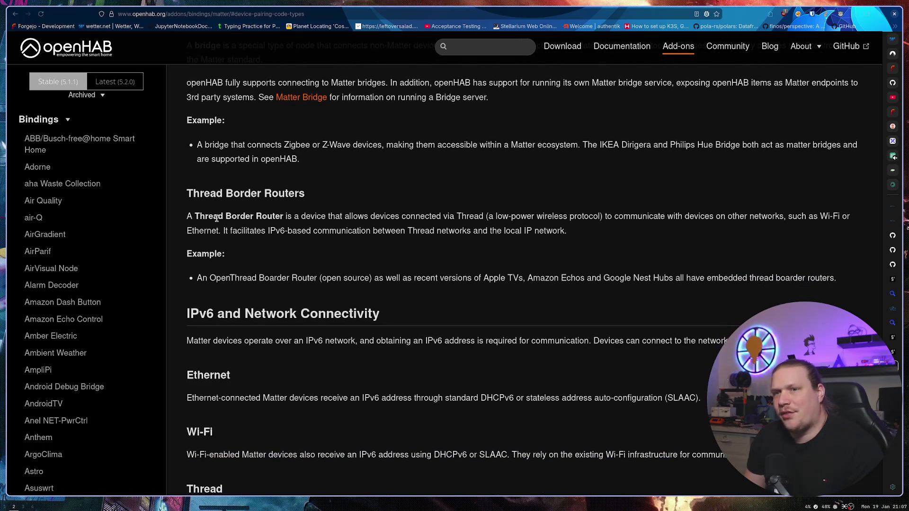
pyautogui.moveTo(213, 216); pyautogui.dragTo(603, 219)
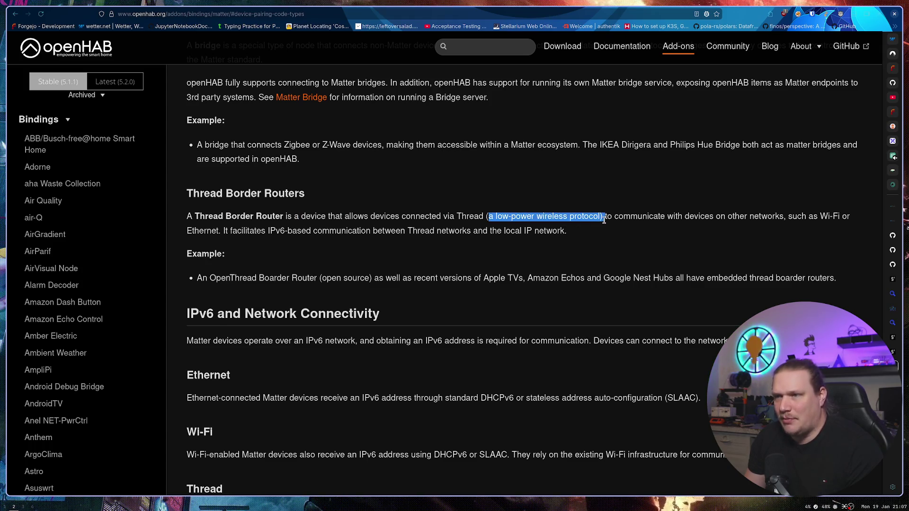
pyautogui.click(643, 230)
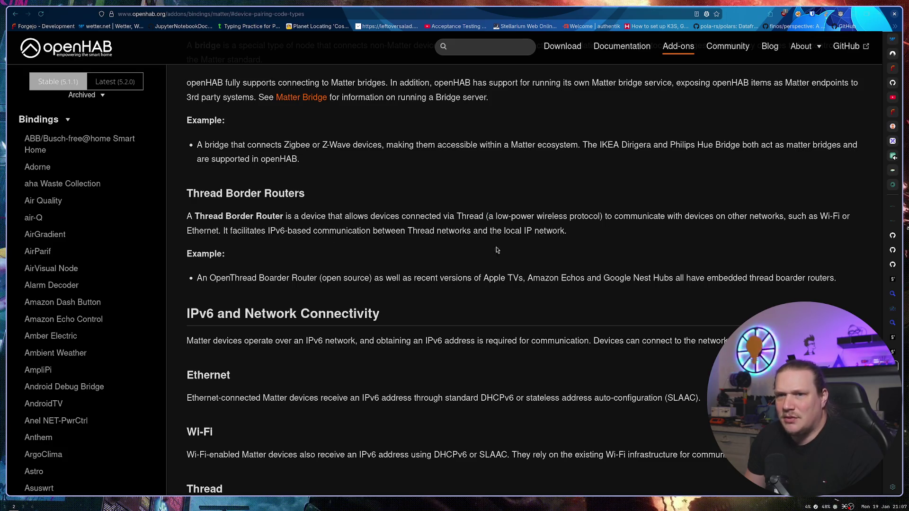
# Step: Highlight the OpenThread Border Router example sentence
pyautogui.moveTo(208, 278)
pyautogui.mouseDown()
pyautogui.moveTo(563, 279)
pyautogui.moveTo(800, 292)
pyautogui.mouseUp()
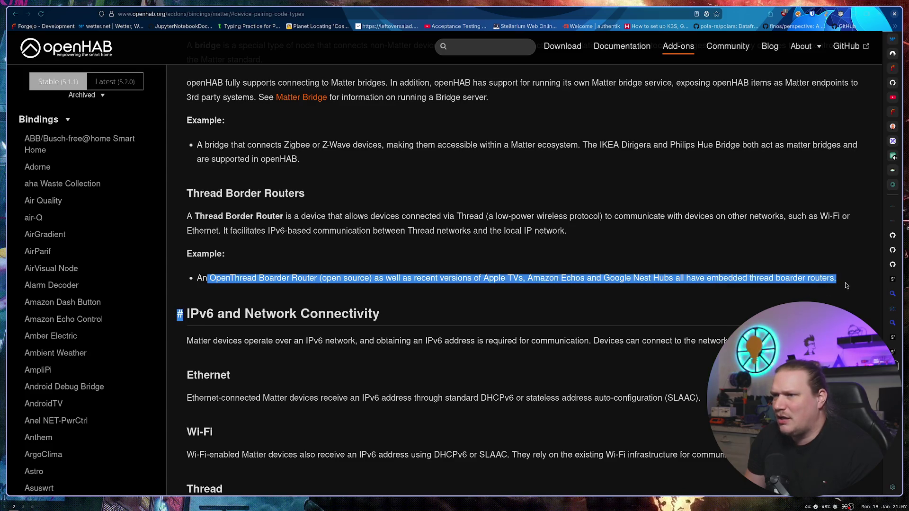
pyautogui.click(765, 271)
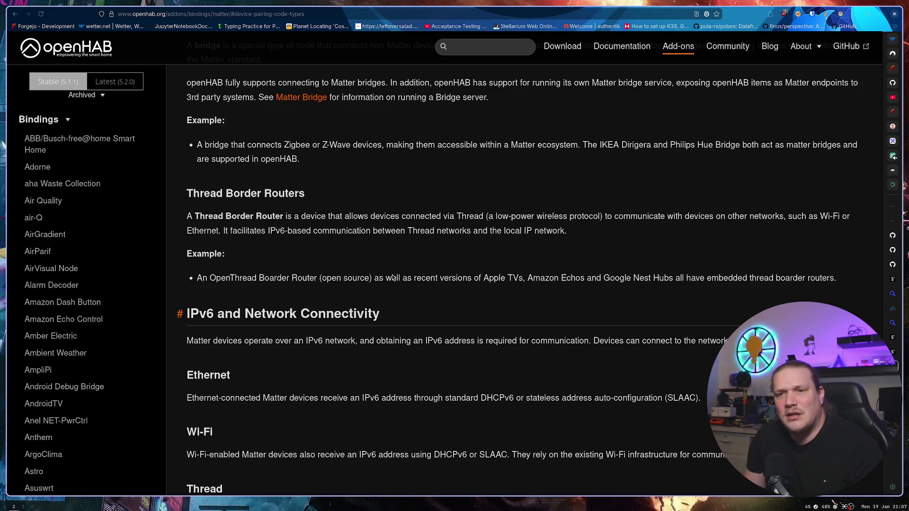
pyautogui.moveTo(213, 278)
pyautogui.mouseDown()
pyautogui.moveTo(401, 278)
pyautogui.moveTo(313, 278)
pyautogui.mouseUp()
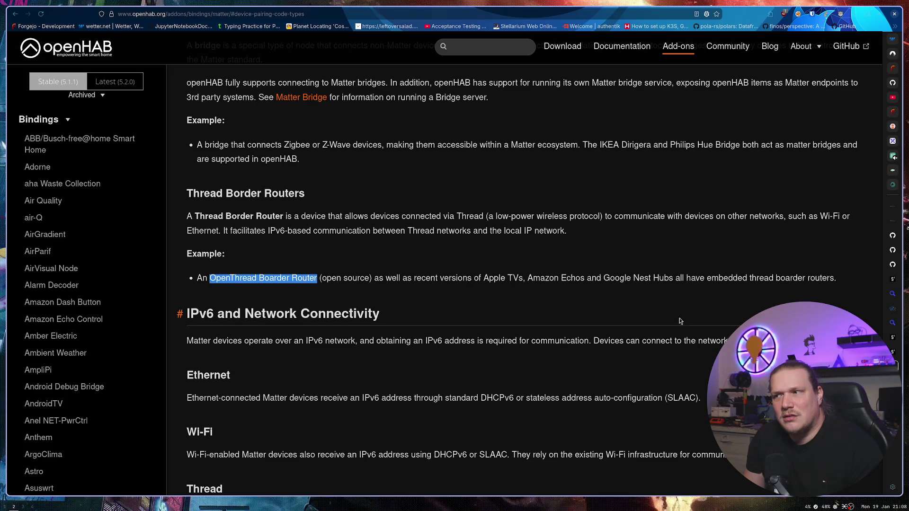
# Step: Check the SONOFF dongle comparison table, then return to the openHAB Matter docs
pyautogui.click(892, 351)
pyautogui.scroll(-5, 584, 266)
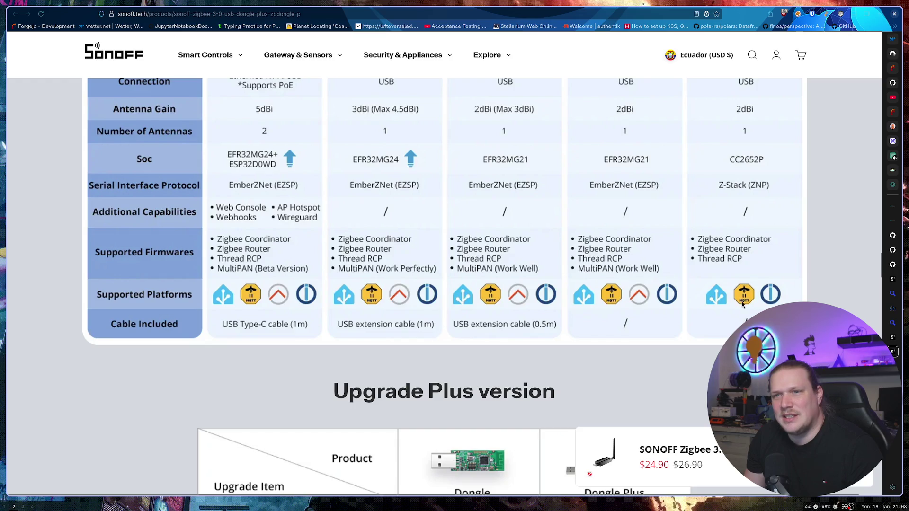
pyautogui.hotkey('ctrl', 'Tab')
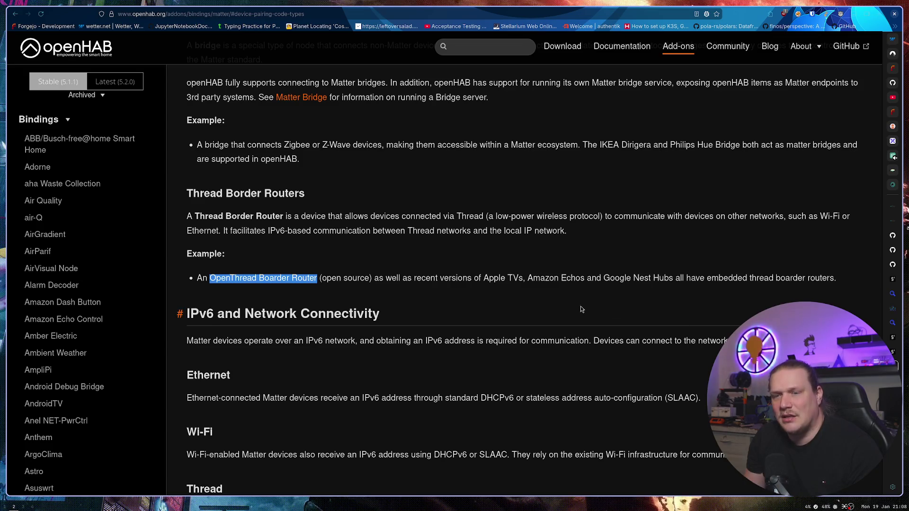
pyautogui.scroll(-3, 491, 294)
pyautogui.scroll(-3, 489, 293)
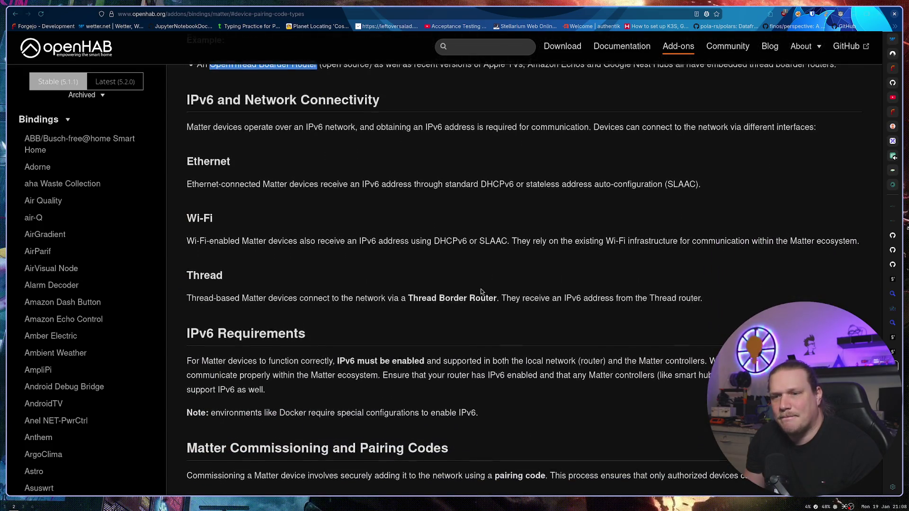
pyautogui.scroll(-2, 481, 291)
pyautogui.scroll(-10, 480, 289)
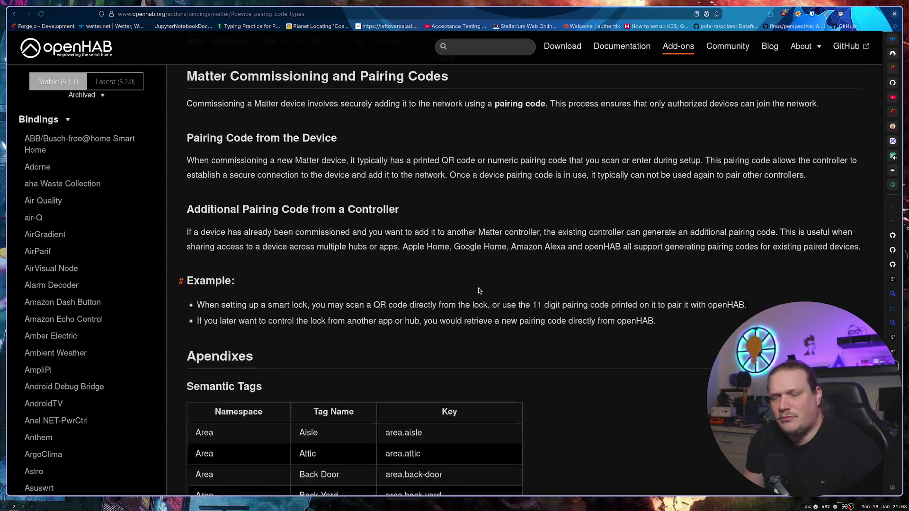
pyautogui.scroll(-20, 476, 290)
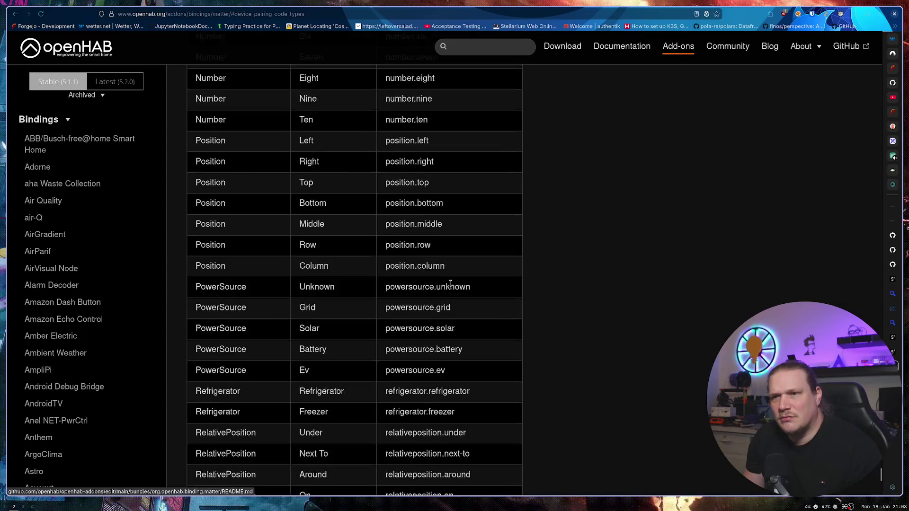
pyautogui.scroll(20, 449, 291)
pyautogui.scroll(20, 443, 296)
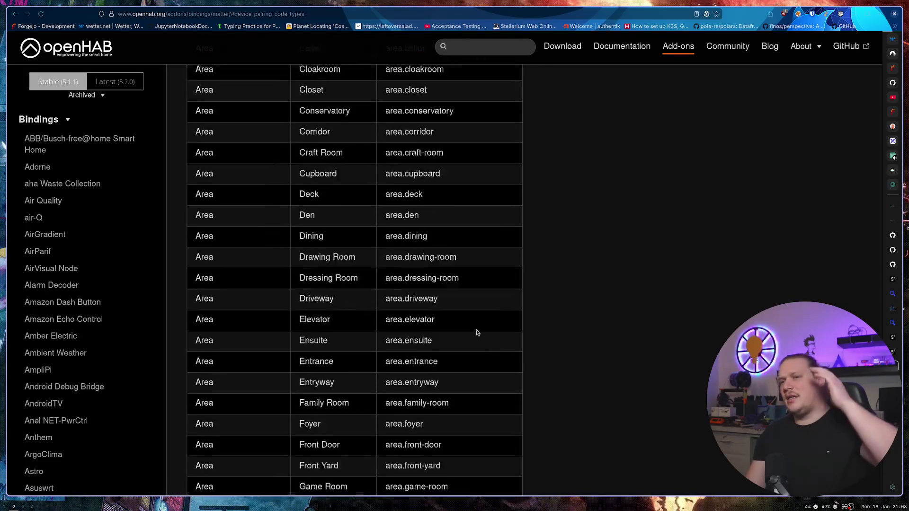
pyautogui.scroll(3, 449, 307)
pyautogui.scroll(-15, 441, 308)
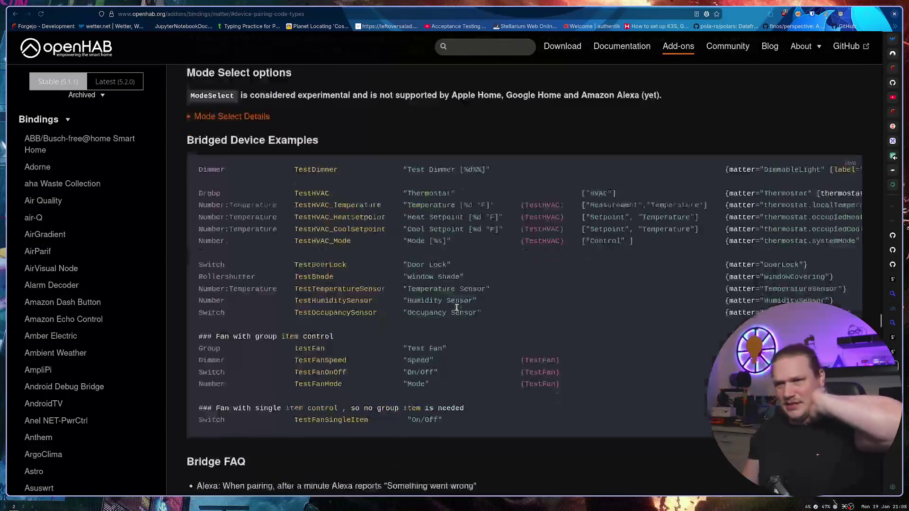
pyautogui.scroll(8, 425, 308)
pyautogui.scroll(20, 415, 309)
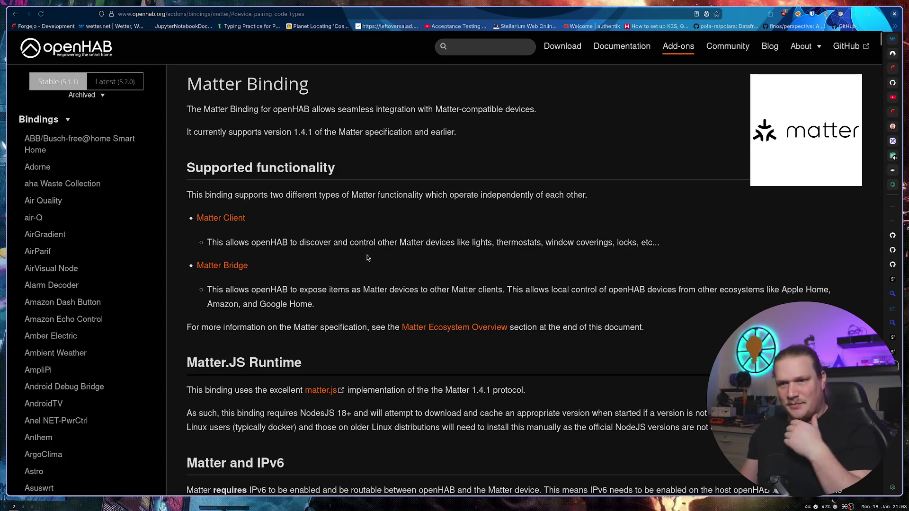
pyautogui.scroll(-3, 351, 273)
pyautogui.scroll(-2, 351, 273)
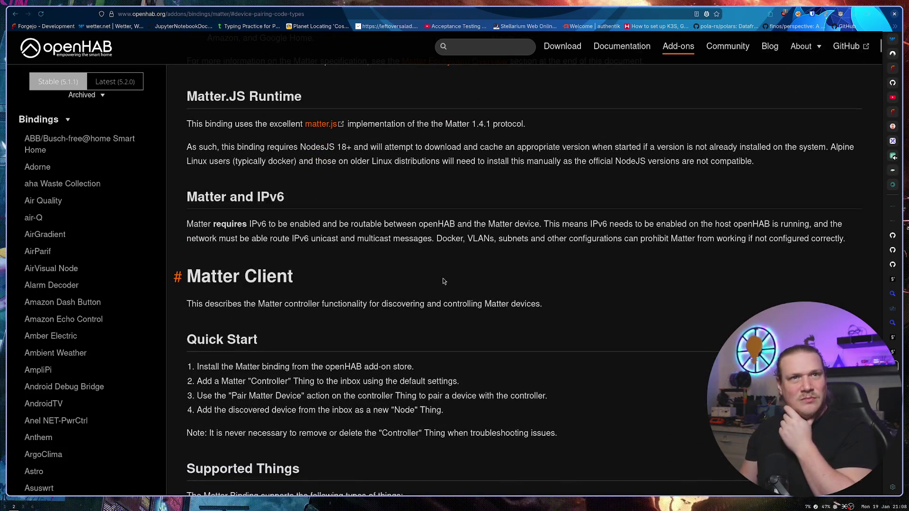
pyautogui.scroll(2, 407, 191)
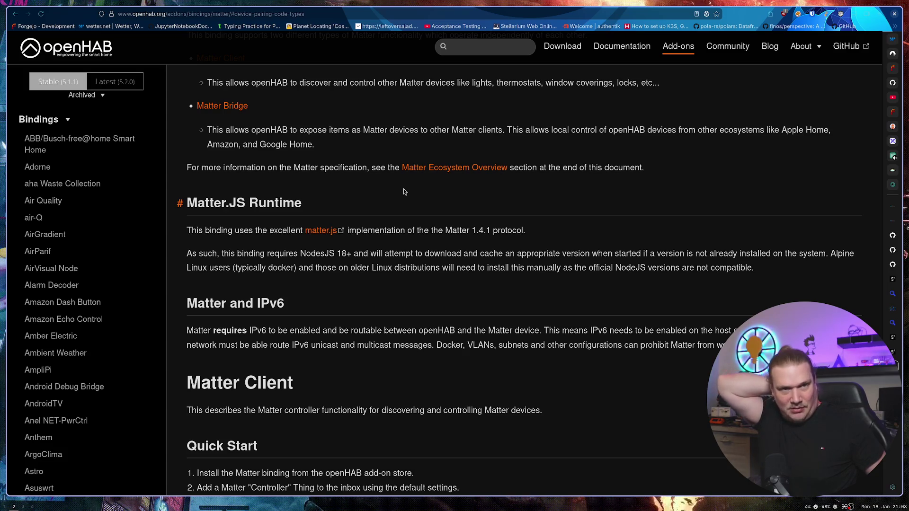
pyautogui.scroll(-10, 511, 298)
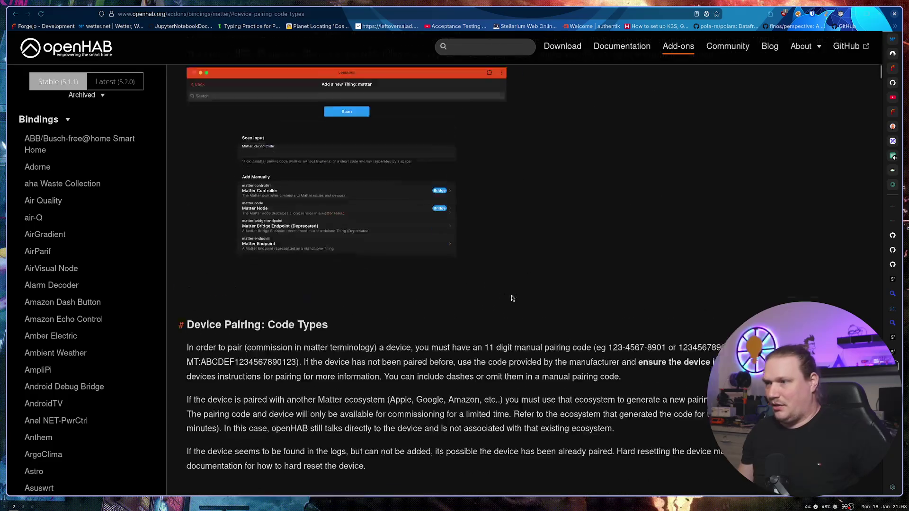
pyautogui.scroll(-10, 833, 126)
pyautogui.moveTo(880, 142); pyautogui.dragTo(879, 477)
pyautogui.scroll(15, 606, 367)
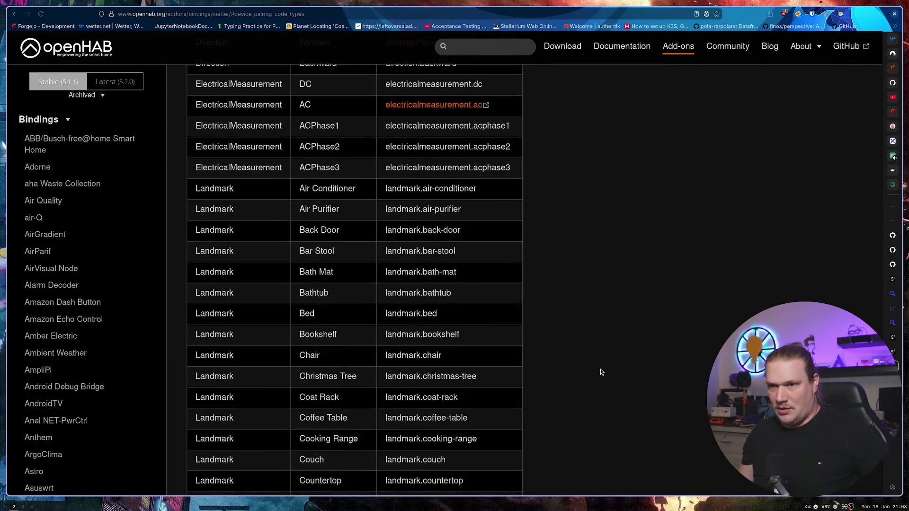
pyautogui.scroll(20, 600, 372)
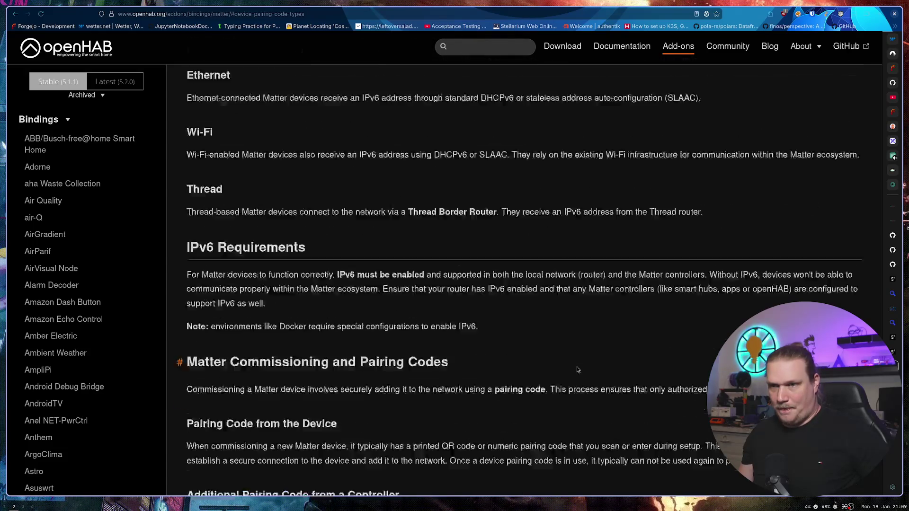
pyautogui.scroll(-2, 576, 369)
pyautogui.scroll(-3, 575, 368)
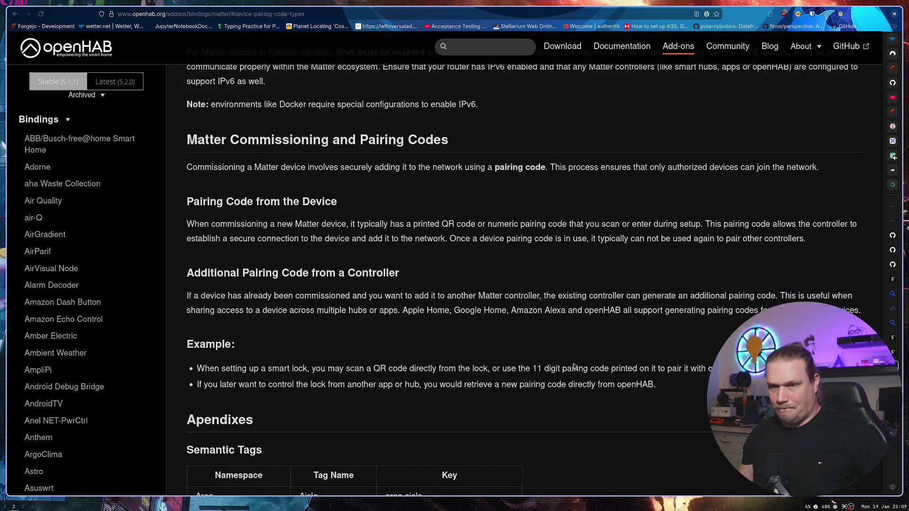
pyautogui.scroll(5, 572, 362)
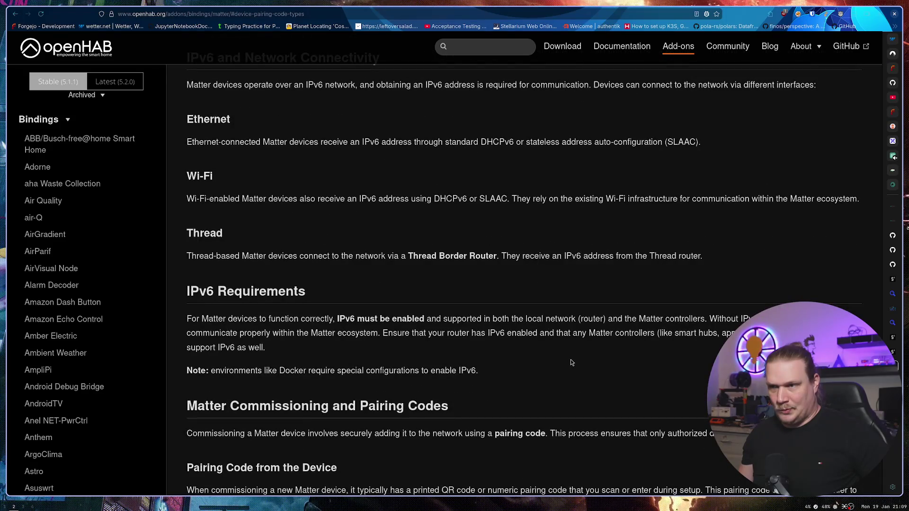
pyautogui.scroll(6, 570, 360)
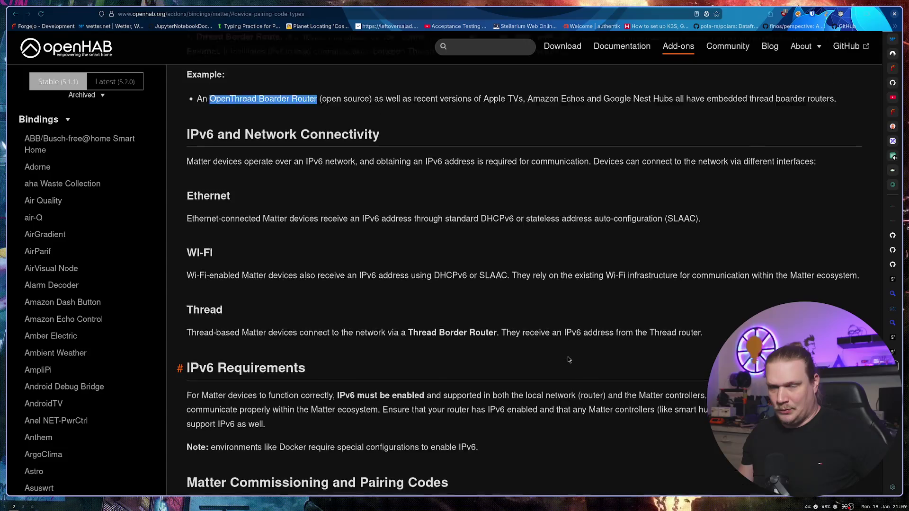
pyautogui.moveTo(523, 288); pyautogui.dragTo(658, 288)
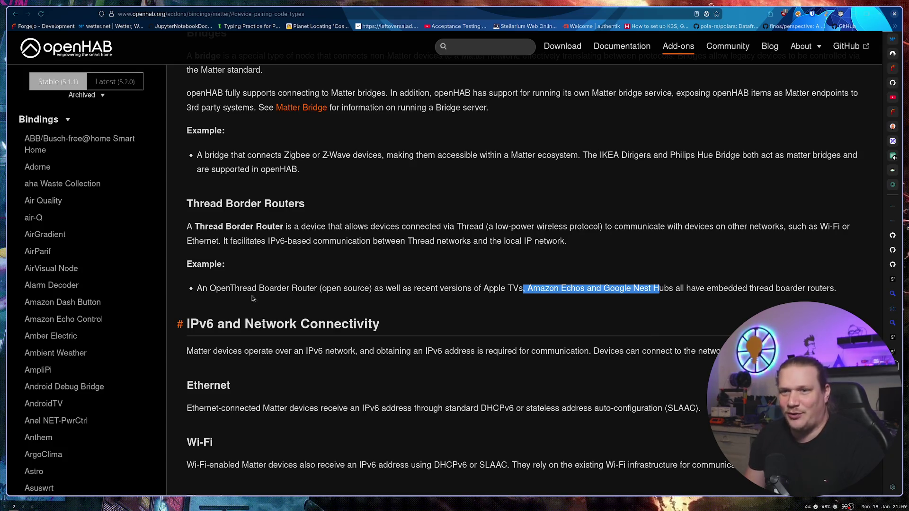
pyautogui.moveTo(235, 288)
pyautogui.mouseDown()
pyautogui.moveTo(505, 288)
pyautogui.moveTo(562, 310)
pyautogui.mouseUp()
pyautogui.click(563, 310)
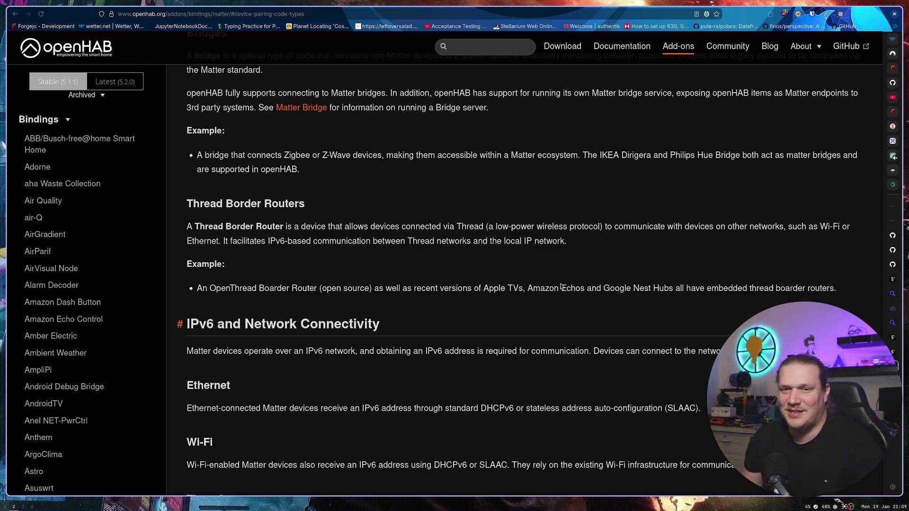
pyautogui.scroll(-15, 544, 276)
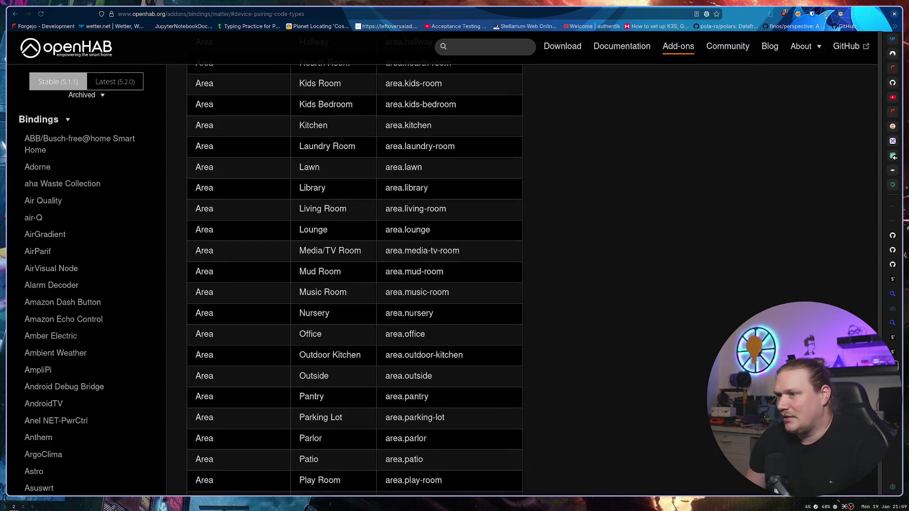
pyautogui.moveTo(879, 393); pyautogui.dragTo(847, 97)
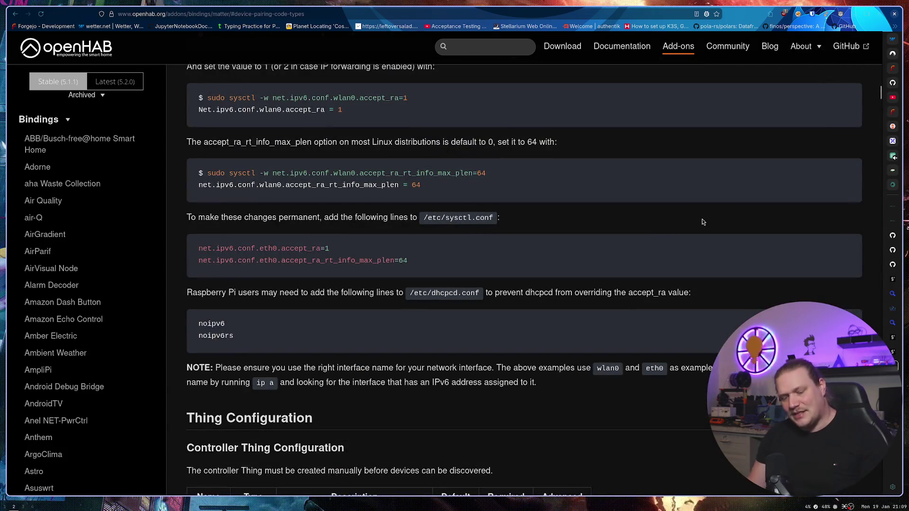
pyautogui.hotkey('ctrl', 't')
pyautogui.write('esp')
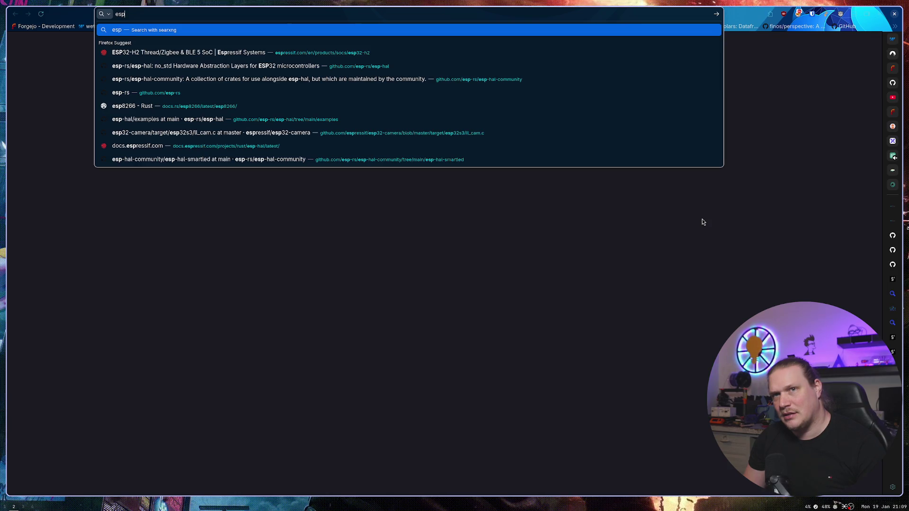
pyautogui.write('-rs')
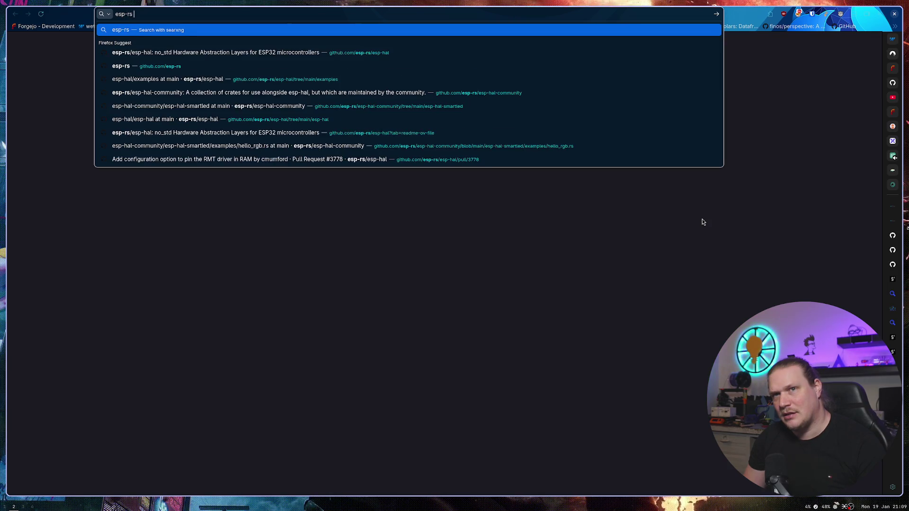
pyautogui.write('+matter')
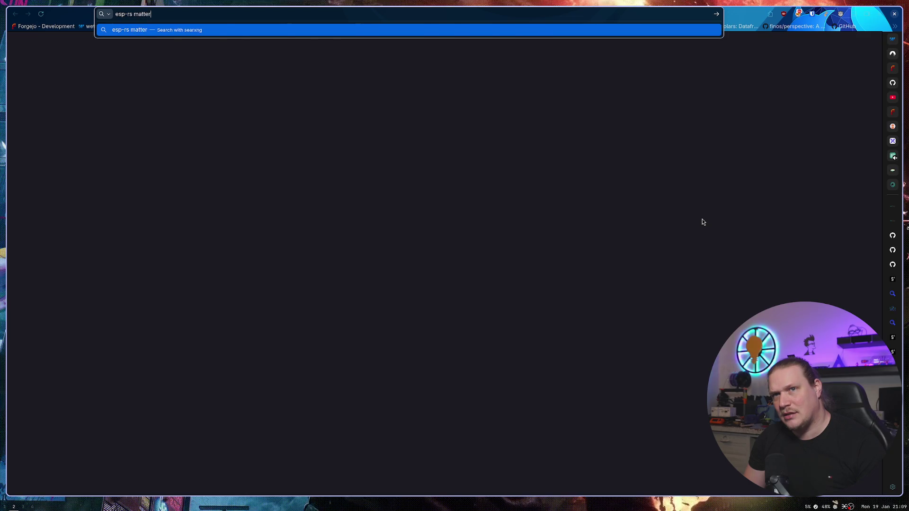
# Step: Run the 'esp-rs matter' search and open the project-chip/rs-matter GitHub result
pyautogui.press('Return')
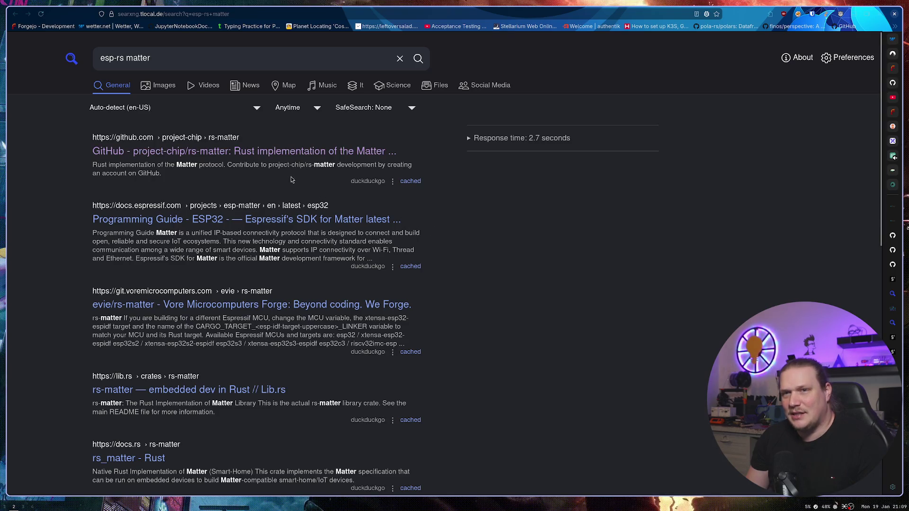
pyautogui.click(240, 151)
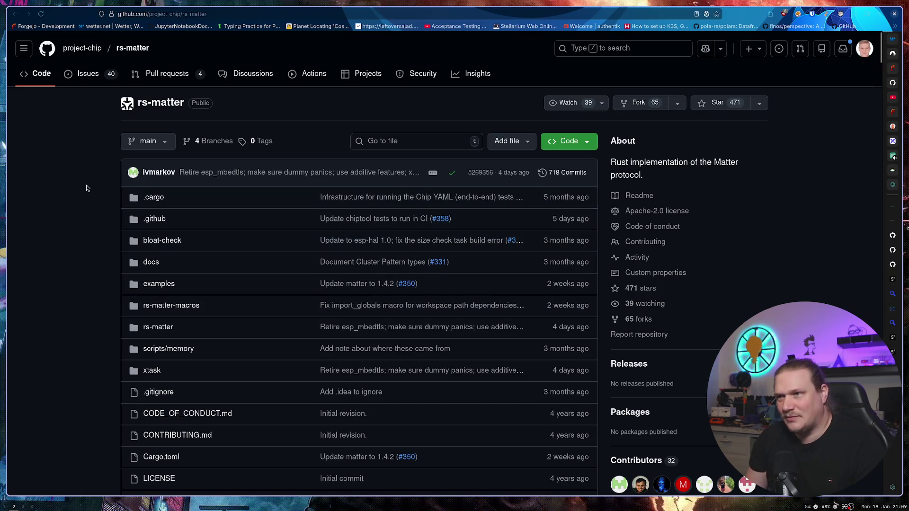
# Step: Mark Espressif ESP32XX among the README's supported MCUs
pyautogui.scroll(-10, 95, 194)
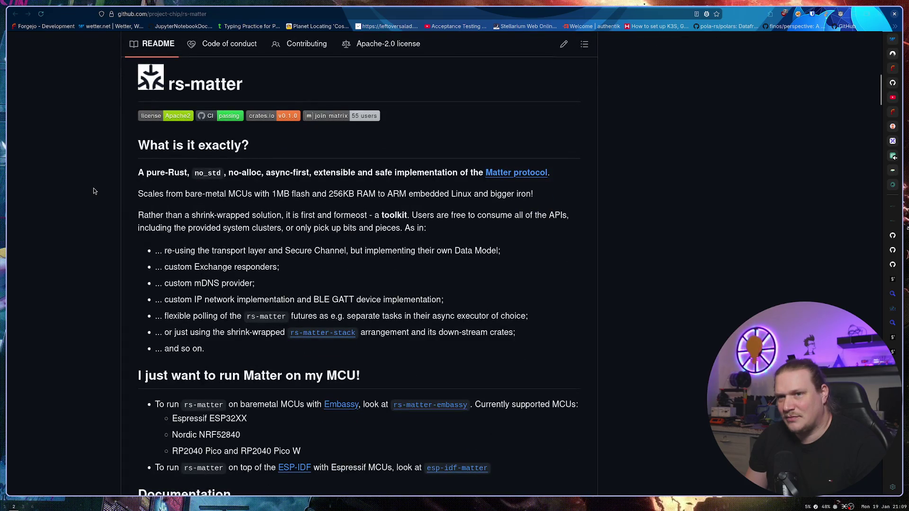
pyautogui.scroll(-3, 94, 189)
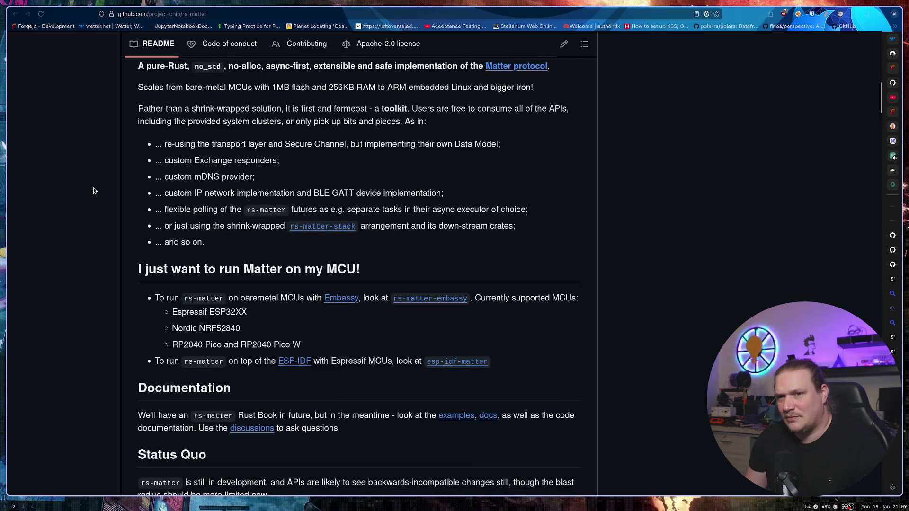
pyautogui.scroll(-3, 94, 190)
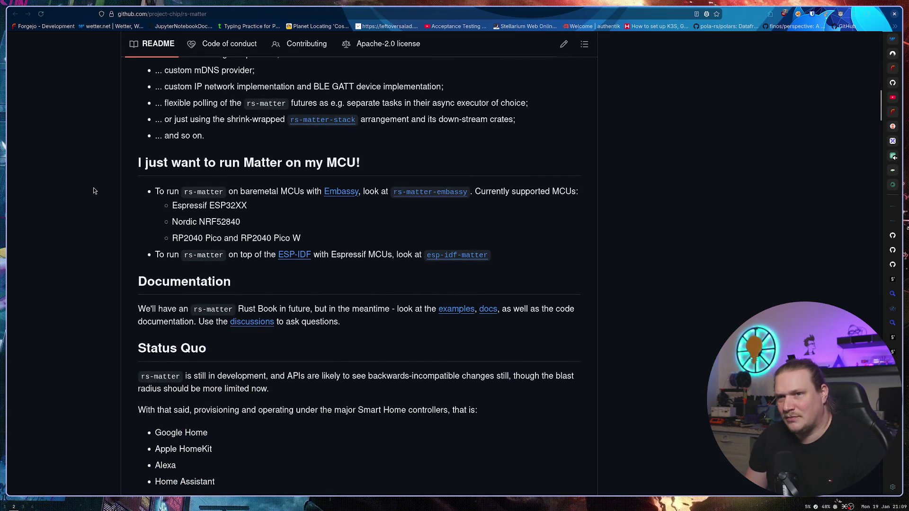
pyautogui.moveTo(168, 205); pyautogui.dragTo(304, 210)
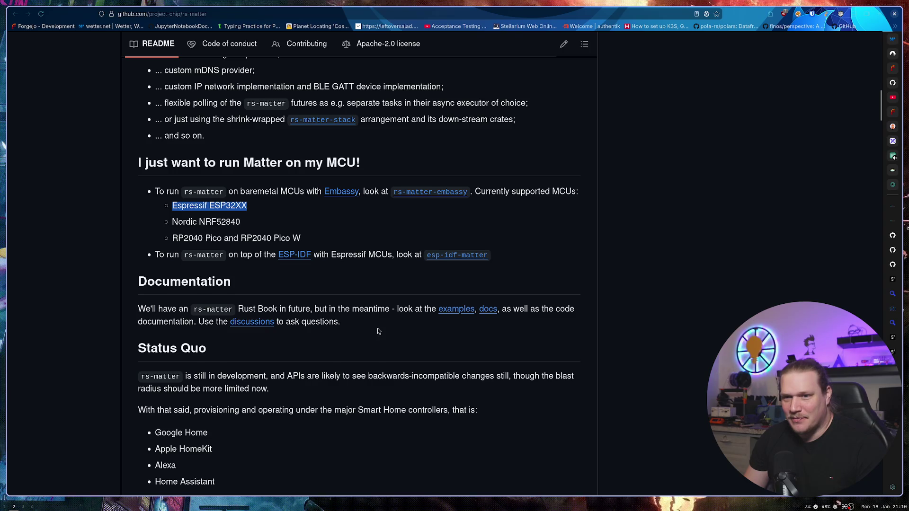
# Step: Read the example code, Build and chip-tool Test sections, then scroll back up
pyautogui.scroll(-2, 377, 328)
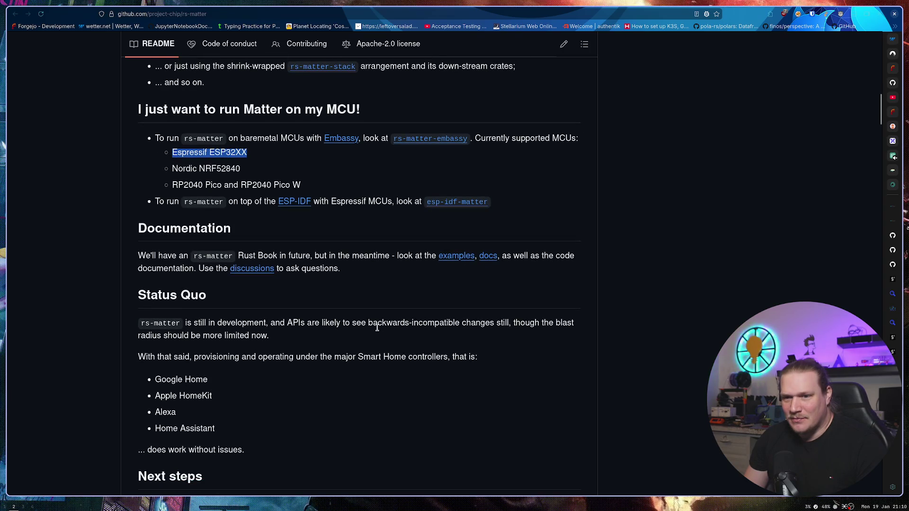
pyautogui.scroll(-5, 377, 327)
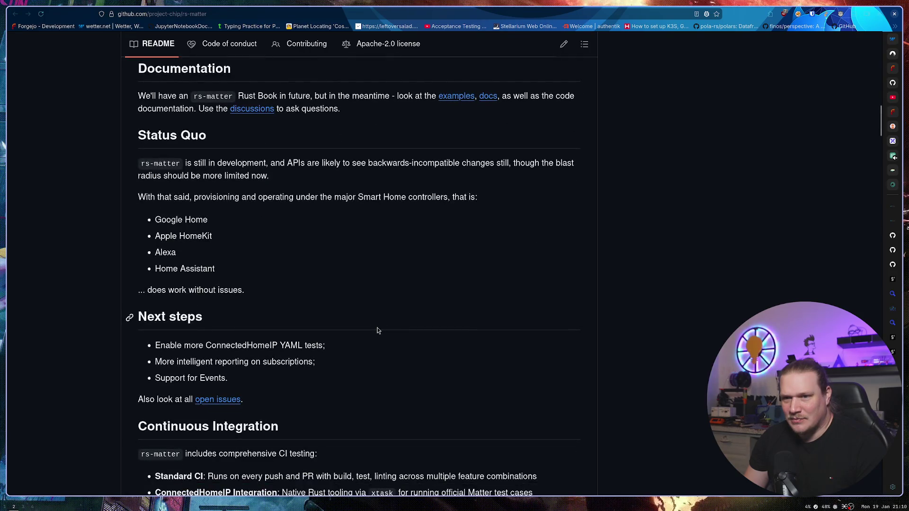
pyautogui.scroll(-3, 378, 330)
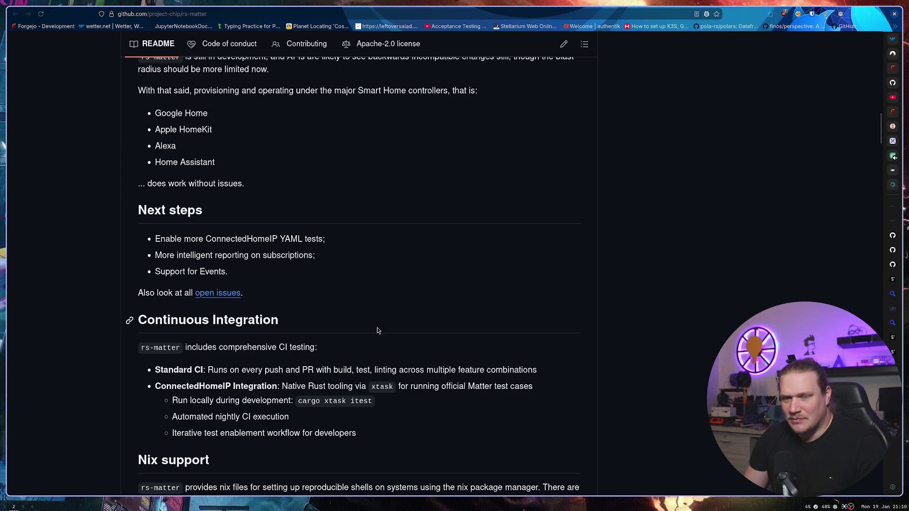
pyautogui.scroll(-5, 376, 330)
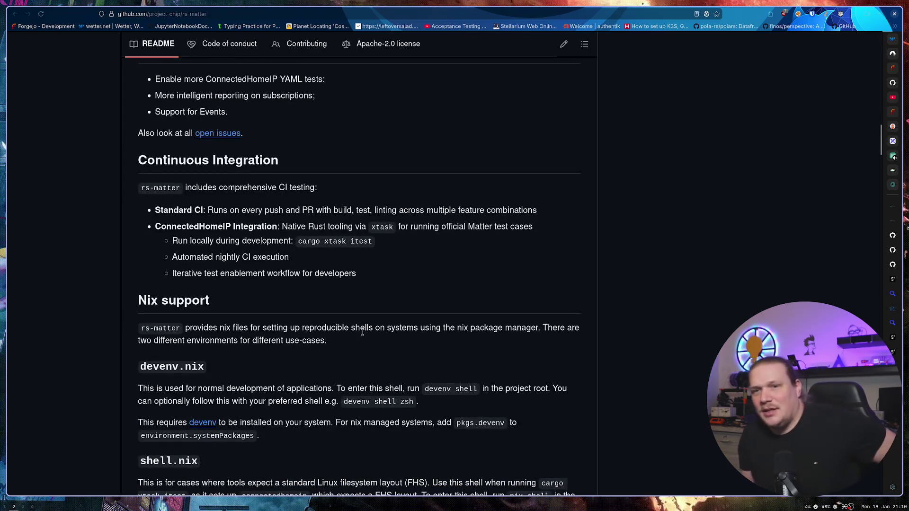
pyautogui.scroll(-6, 362, 332)
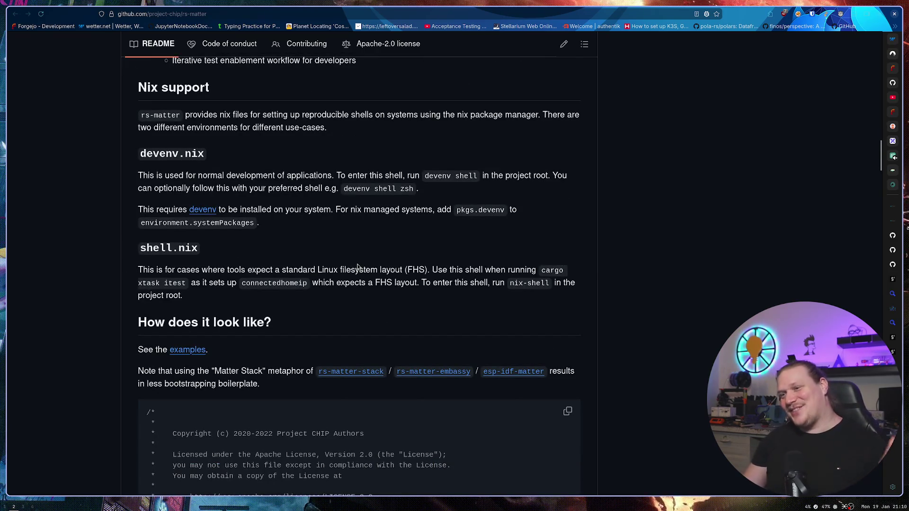
pyautogui.scroll(-9, 339, 253)
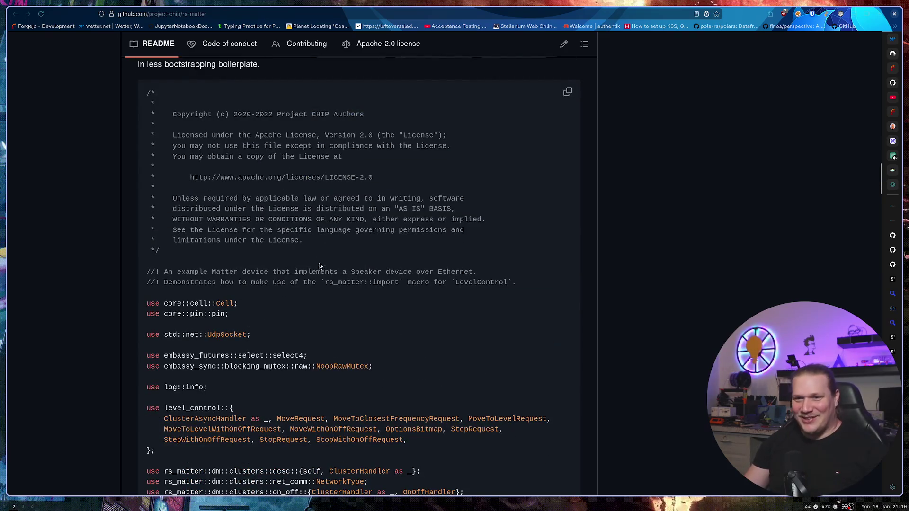
pyautogui.scroll(-4, 302, 260)
pyautogui.scroll(7, 307, 261)
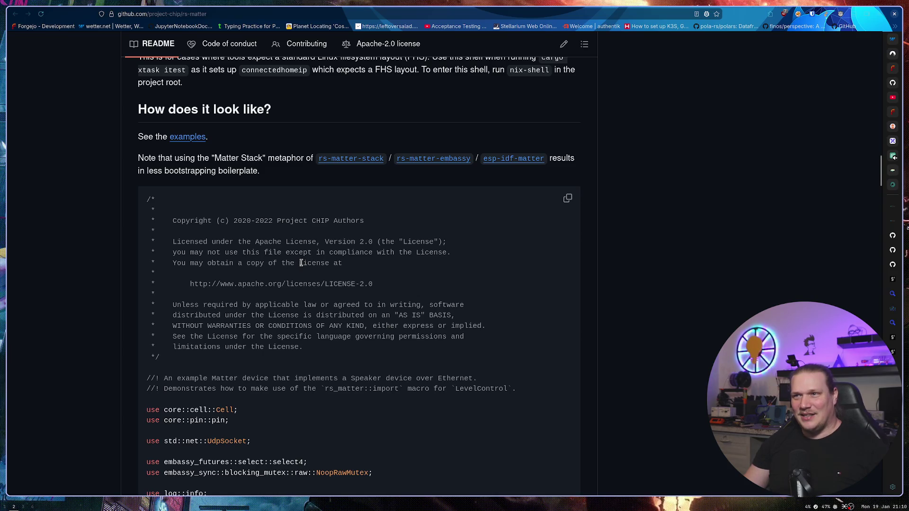
pyautogui.scroll(-20, 301, 262)
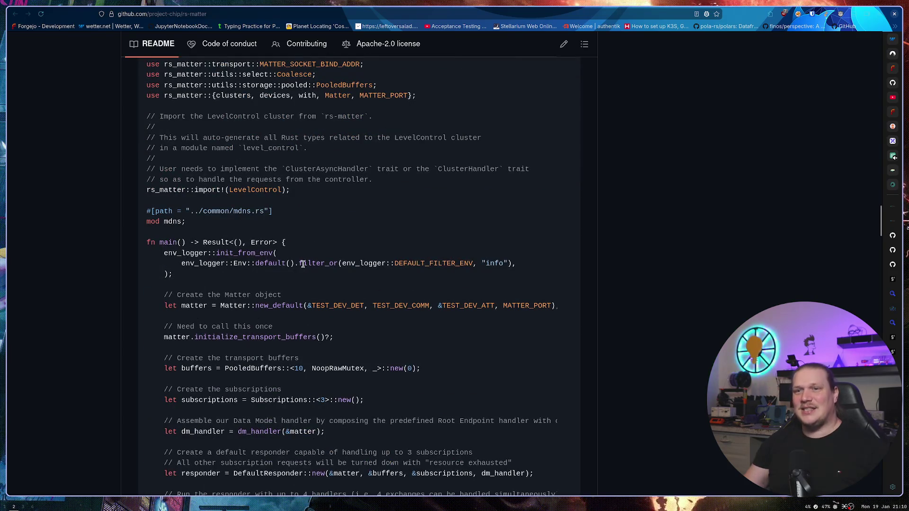
pyautogui.scroll(-6, 301, 263)
pyautogui.scroll(-5, 298, 266)
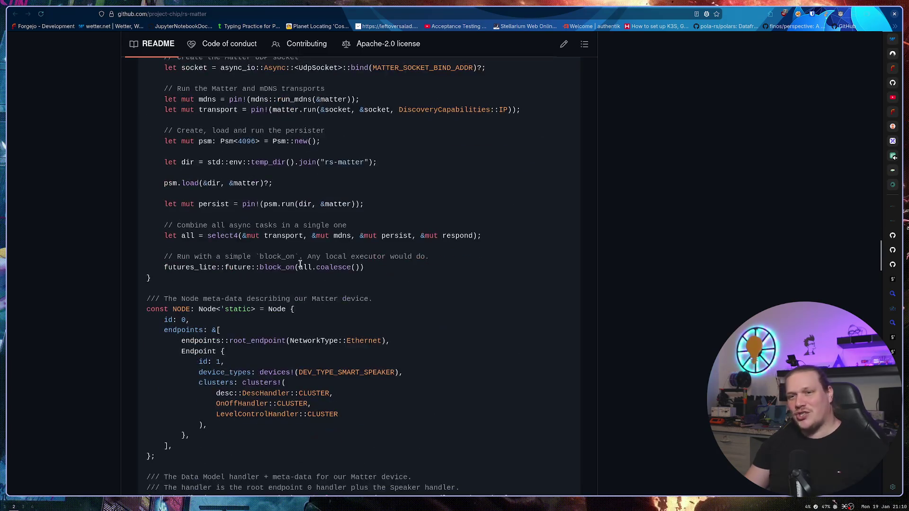
pyautogui.scroll(-20, 313, 313)
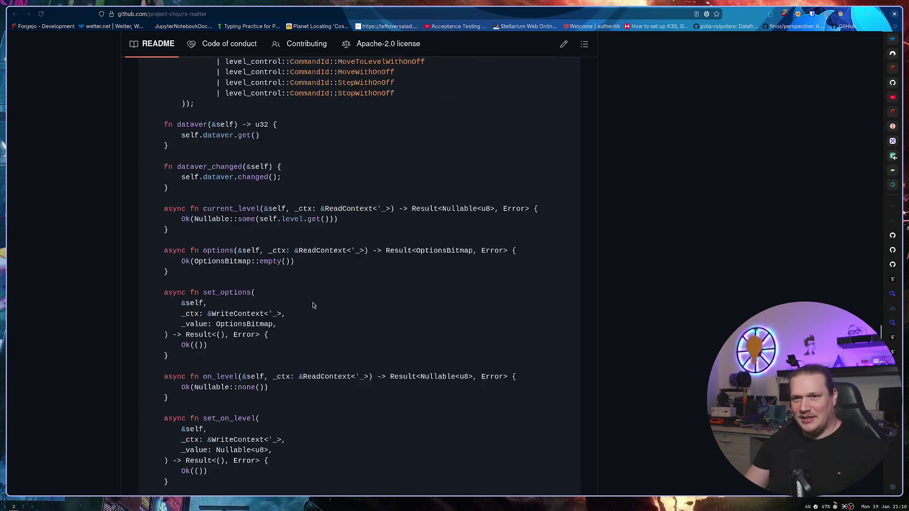
pyautogui.scroll(-9, 309, 301)
pyautogui.scroll(-5, 307, 300)
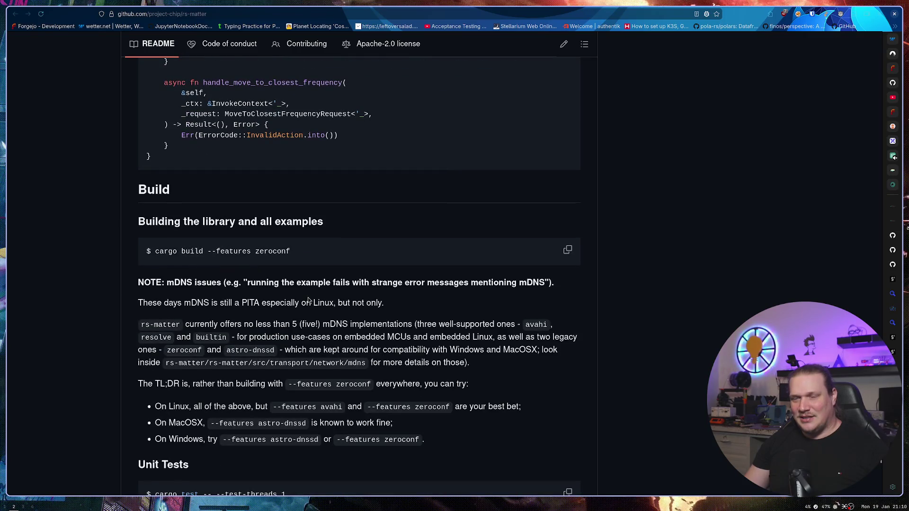
pyautogui.scroll(-10, 305, 300)
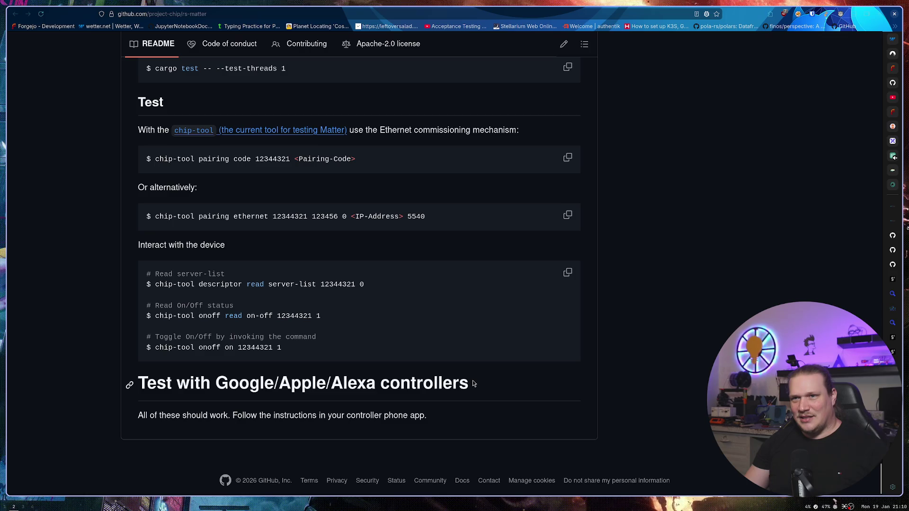
pyautogui.scroll(20, 473, 383)
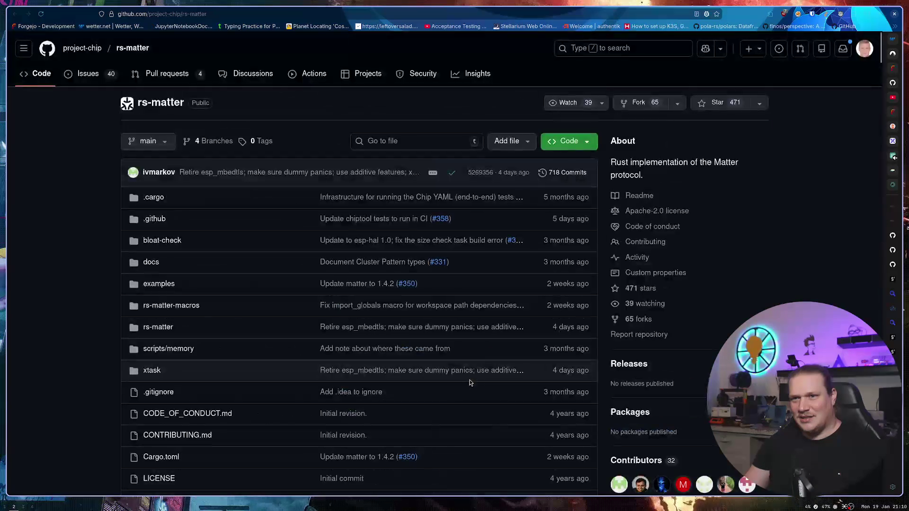
# Step: Open examples/src/bin/bridge.rs in the rs-matter repository
pyautogui.click(159, 284)
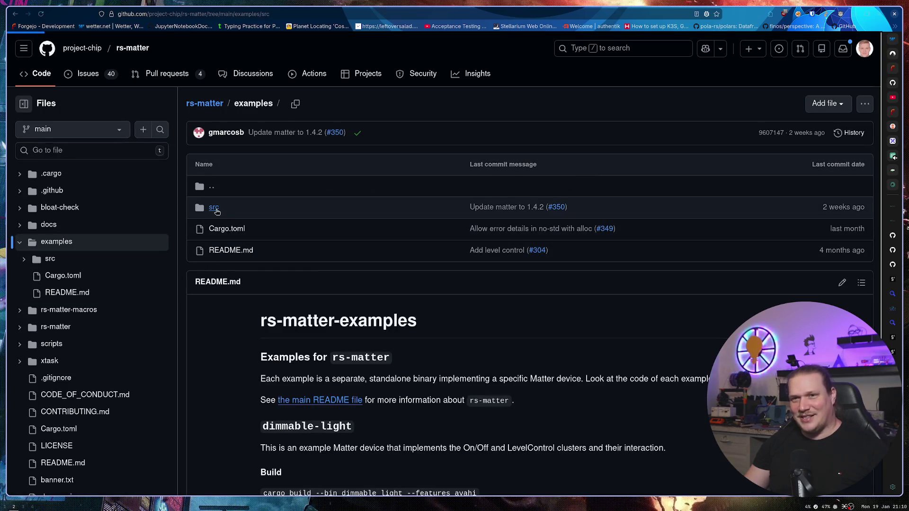
pyautogui.click(212, 209)
pyautogui.click(212, 210)
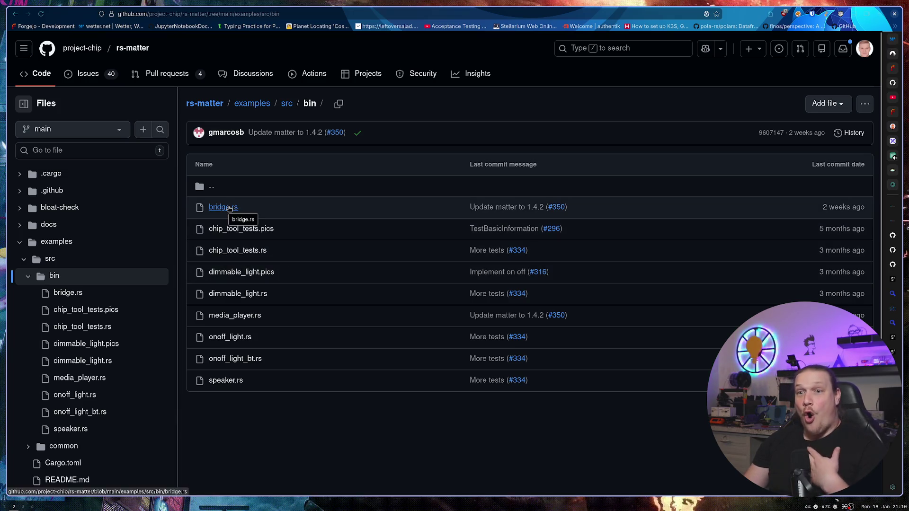
pyautogui.click(235, 210)
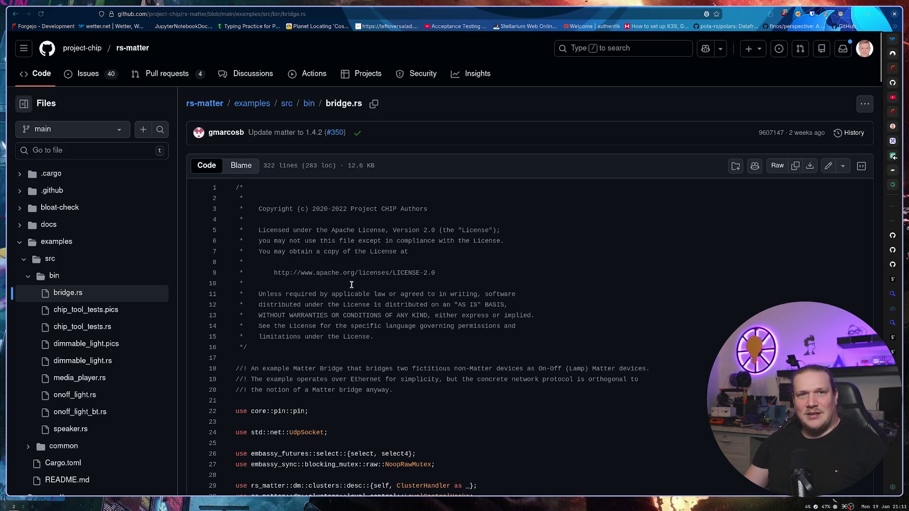
# Step: Read through the bridge.rs source, then go back to the bin folder listing
pyautogui.scroll(-8, 351, 285)
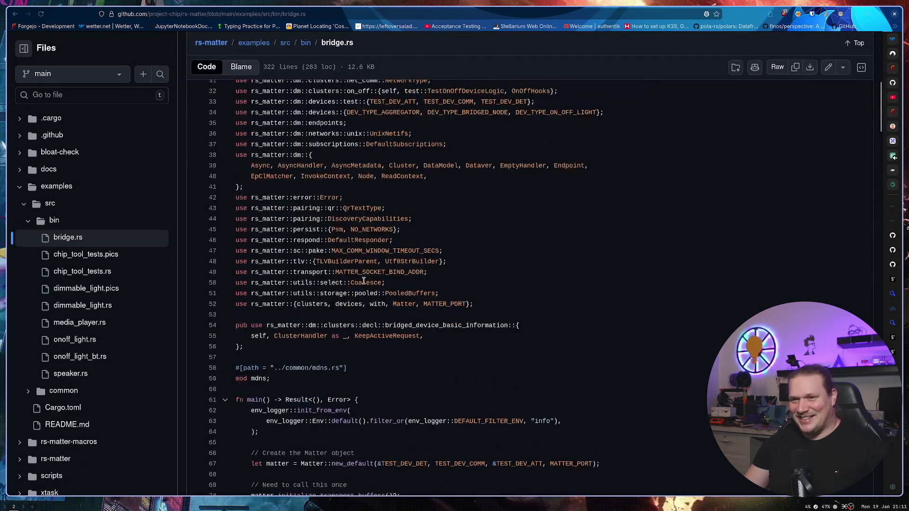
pyautogui.scroll(-9, 362, 281)
pyautogui.scroll(5, 363, 282)
pyautogui.scroll(-19, 362, 281)
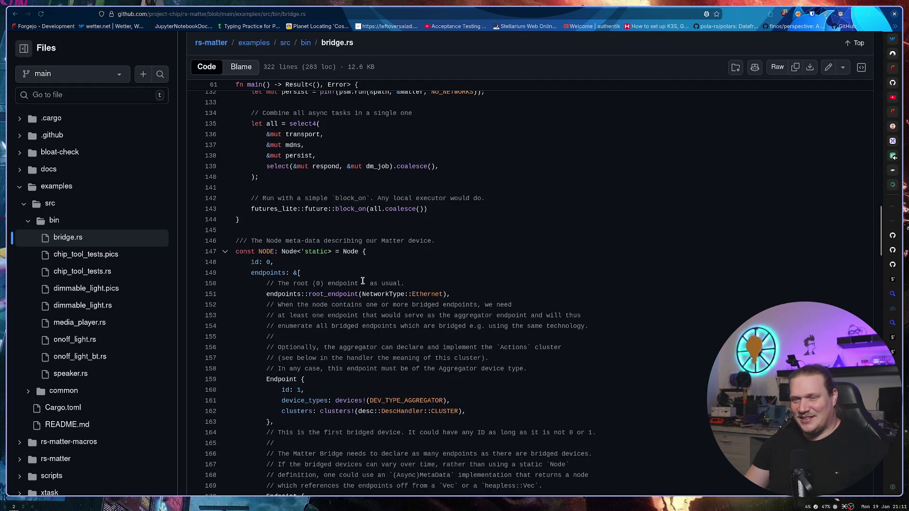
pyautogui.scroll(-20, 363, 281)
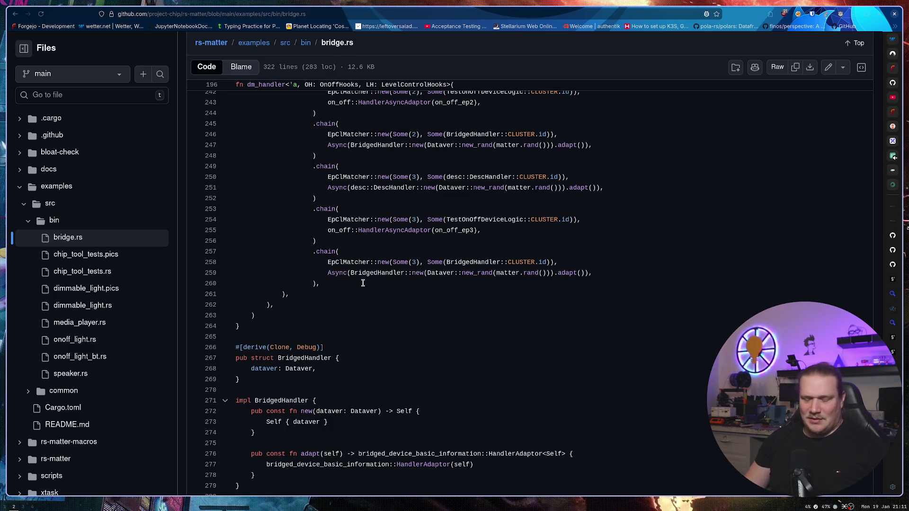
pyautogui.press('super+1')
pyautogui.press('super+2')
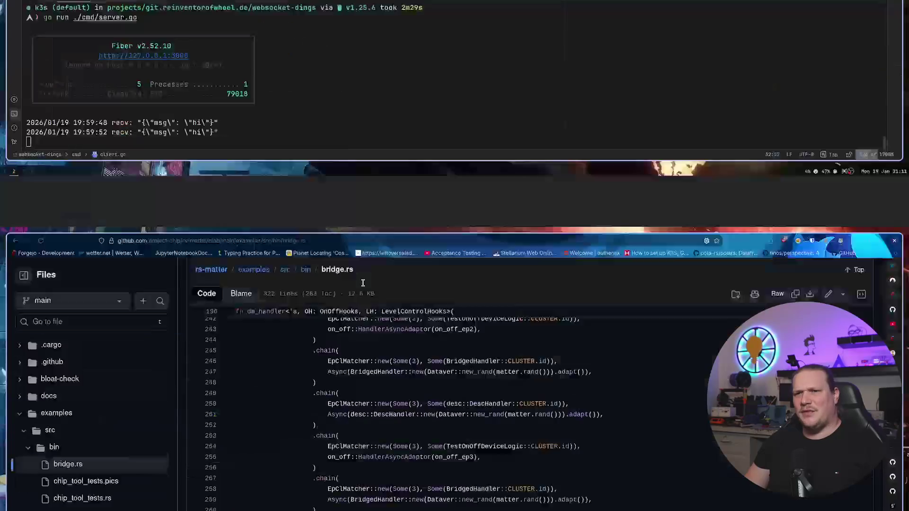
pyautogui.scroll(-8, 362, 282)
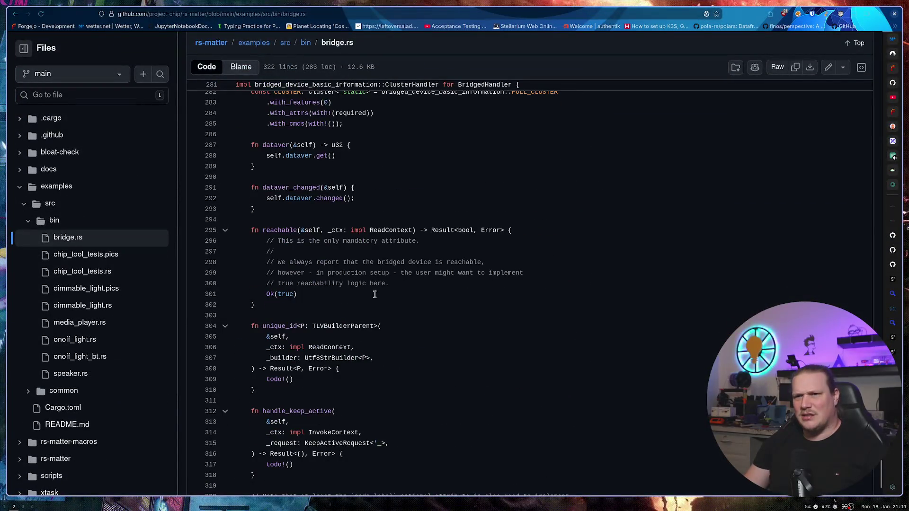
pyautogui.scroll(4, 388, 298)
pyautogui.hotkey('alt', 'Left')
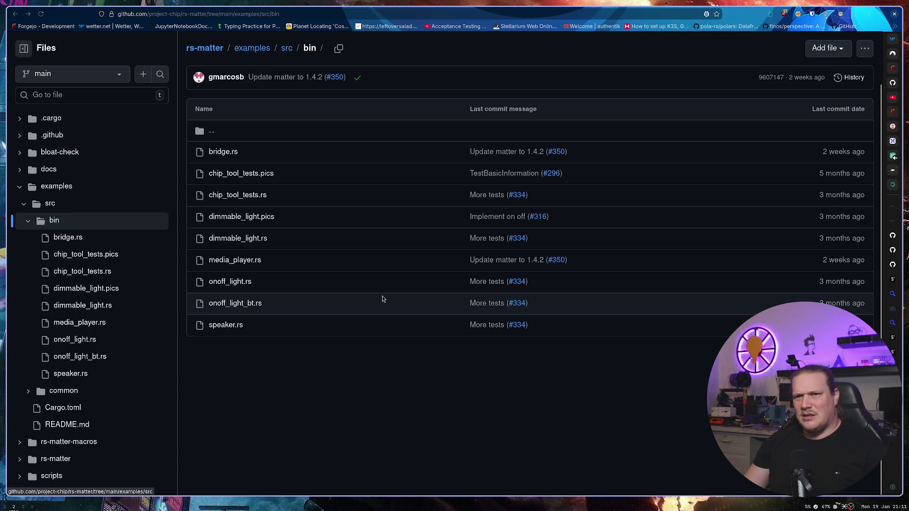
# Step: Return to the rs-matter front page and mark RP2040 Pico in the supported MCU list
pyautogui.hotkey('alt', 'Left')
pyautogui.hotkey('alt', 'Left')
pyautogui.scroll(-2, 383, 298)
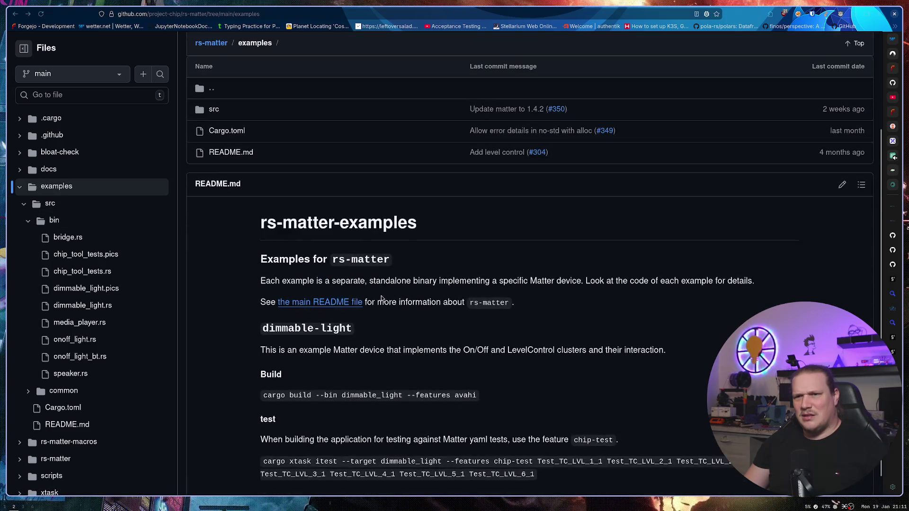
pyautogui.hotkey('alt', 'Left')
pyautogui.scroll(-15, 389, 298)
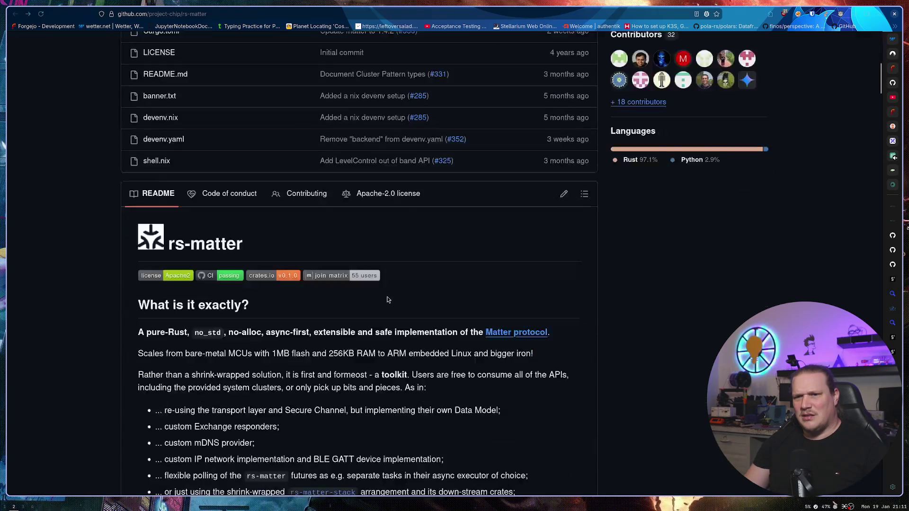
pyautogui.scroll(2, 387, 302)
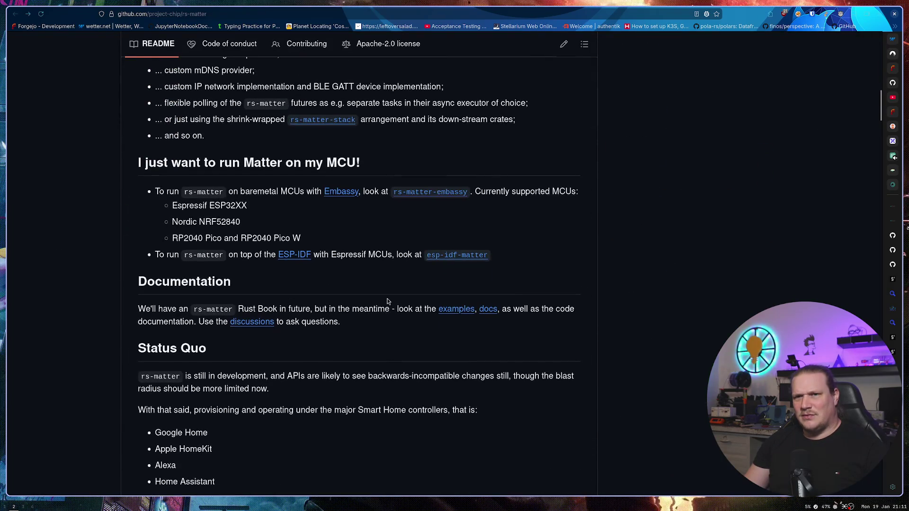
pyautogui.moveTo(221, 238); pyautogui.dragTo(158, 240)
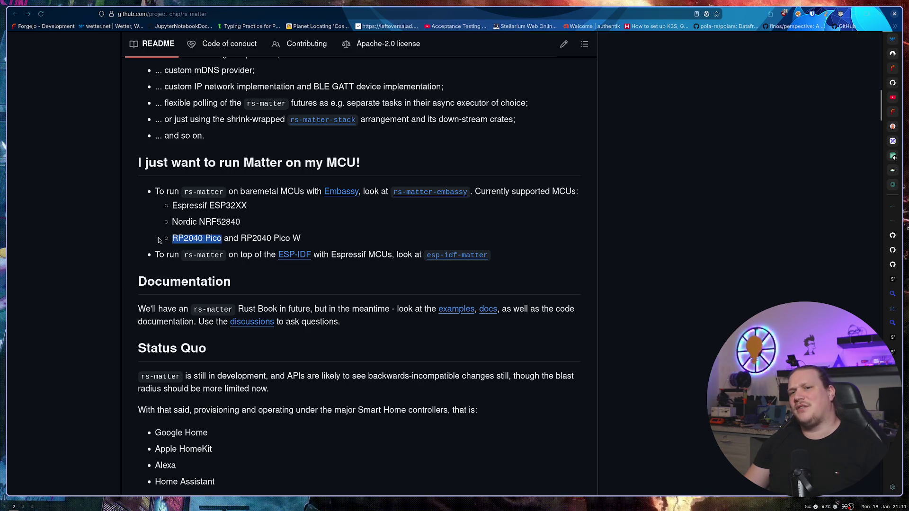
pyautogui.click(345, 234)
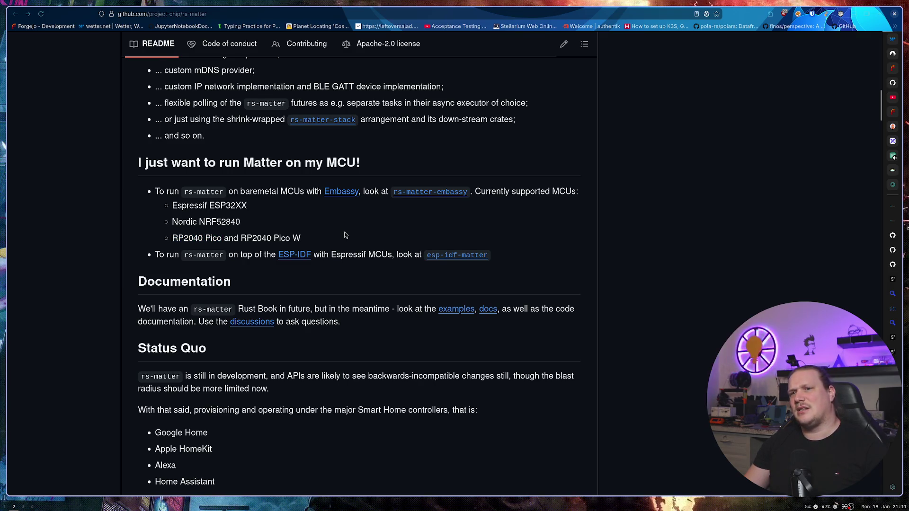
pyautogui.scroll(2, 345, 234)
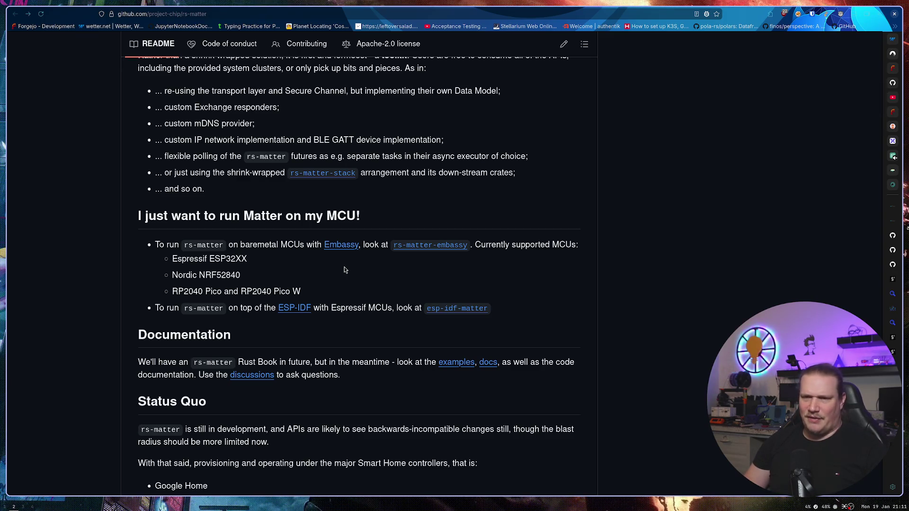
pyautogui.hotkey('ctrl', 't')
# Step: Search the web for 'rp2040 wifi'
pyautogui.write('rp30')
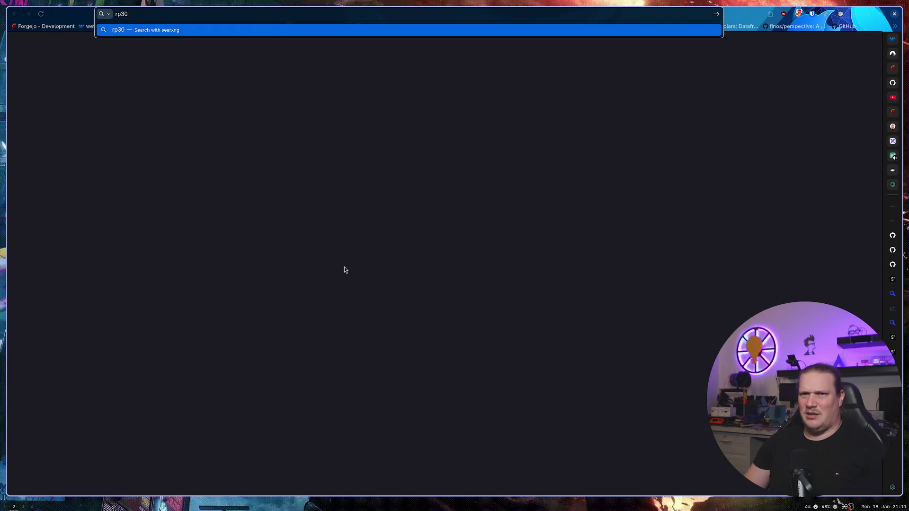
pyautogui.press('BackSpace')
pyautogui.press('BackSpace')
pyautogui.write('2040 wif')
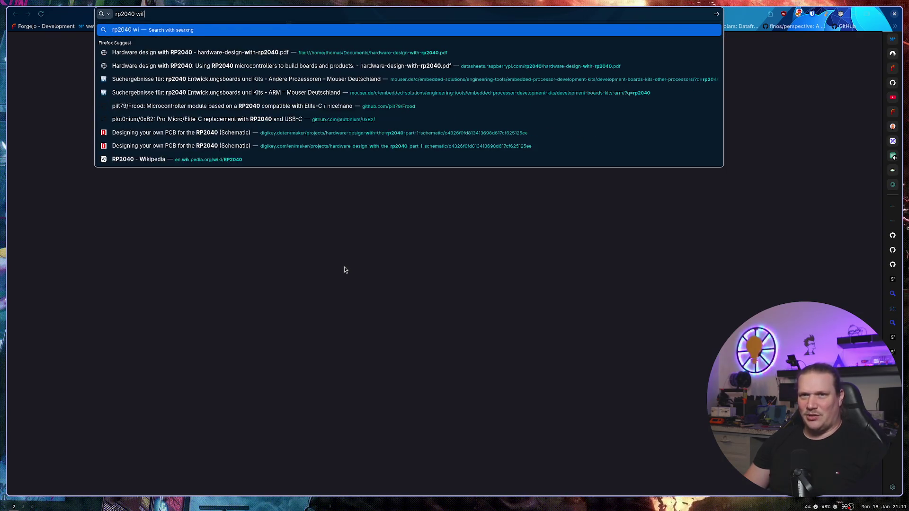
pyautogui.write('i')
pyautogui.press('Return')
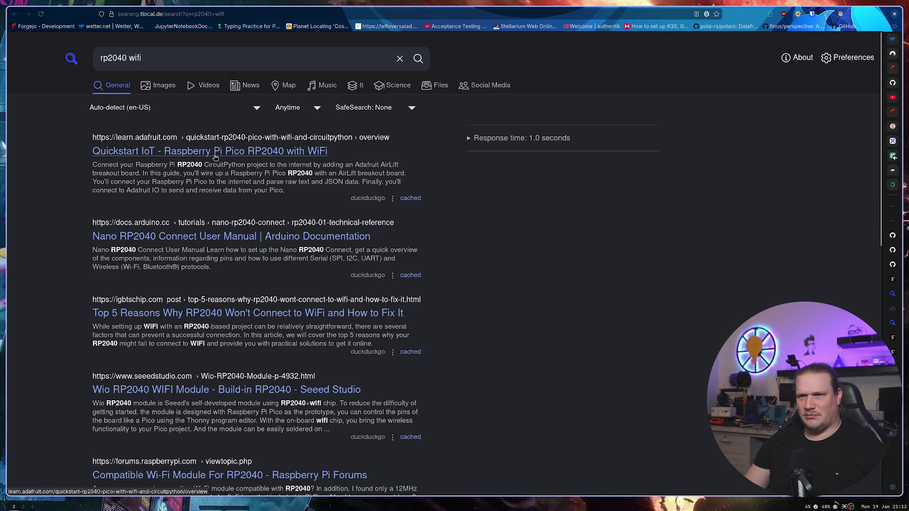
# Step: Skim Adafruit's Pico WiFi quickstart, then mark RP2040 Pico back on the README
pyautogui.click(214, 155)
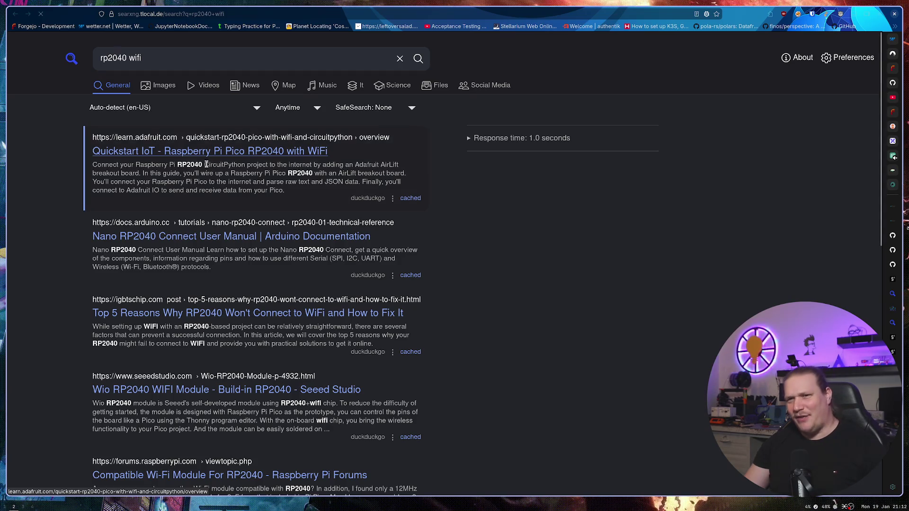
pyautogui.scroll(-5, 317, 281)
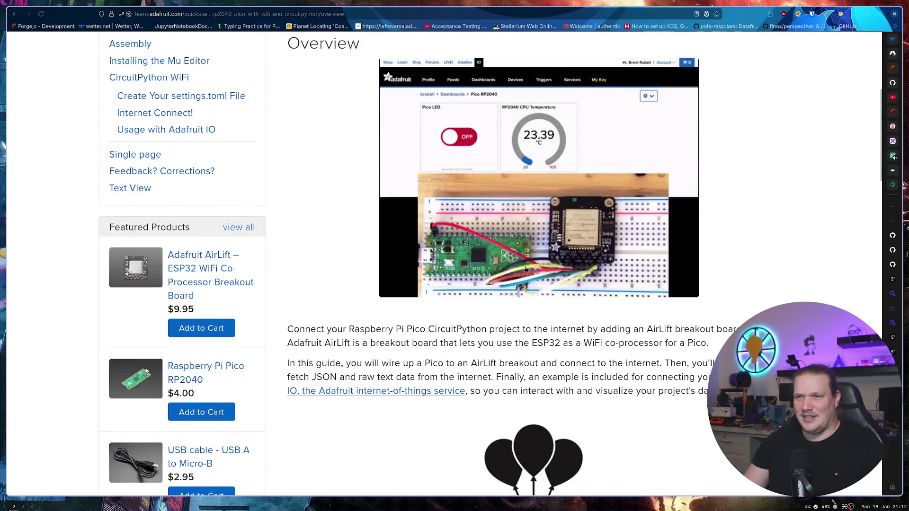
pyautogui.hotkey('ctrl', 'w')
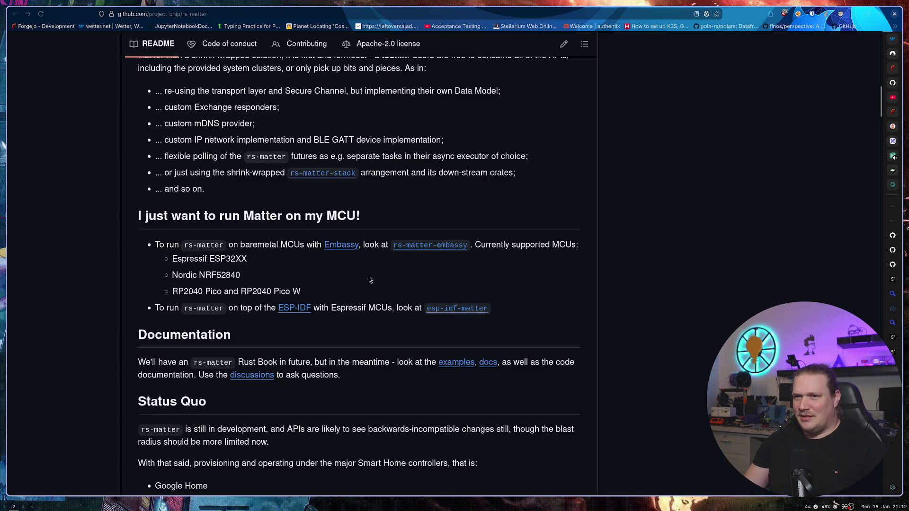
pyautogui.moveTo(225, 292); pyautogui.dragTo(174, 292)
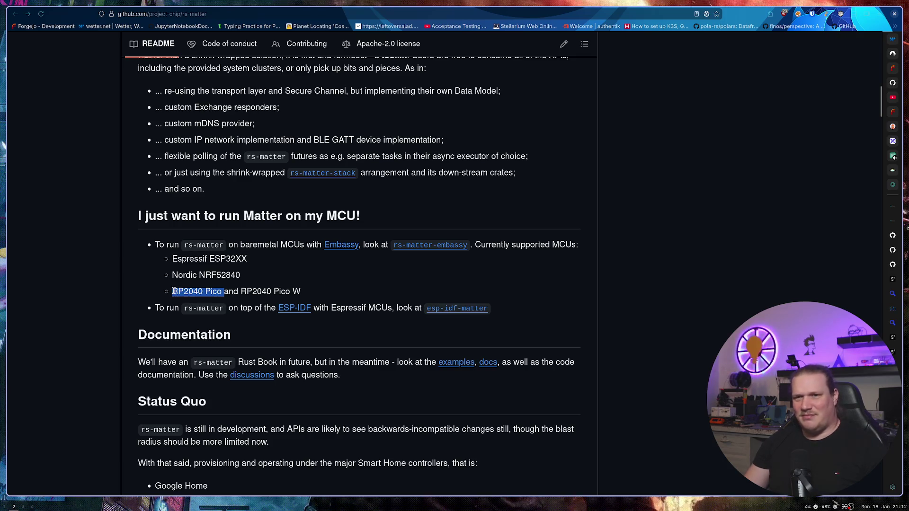
# Step: Scroll up past the RP2040 Pico mention and open rs-matter's Issues tab, showing 40 open issues
pyautogui.click(318, 279)
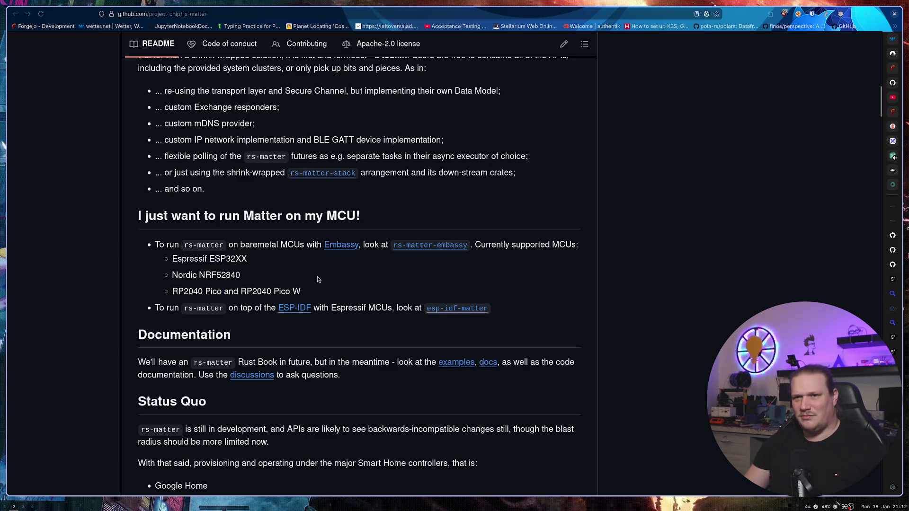
pyautogui.moveTo(225, 292); pyautogui.dragTo(172, 292)
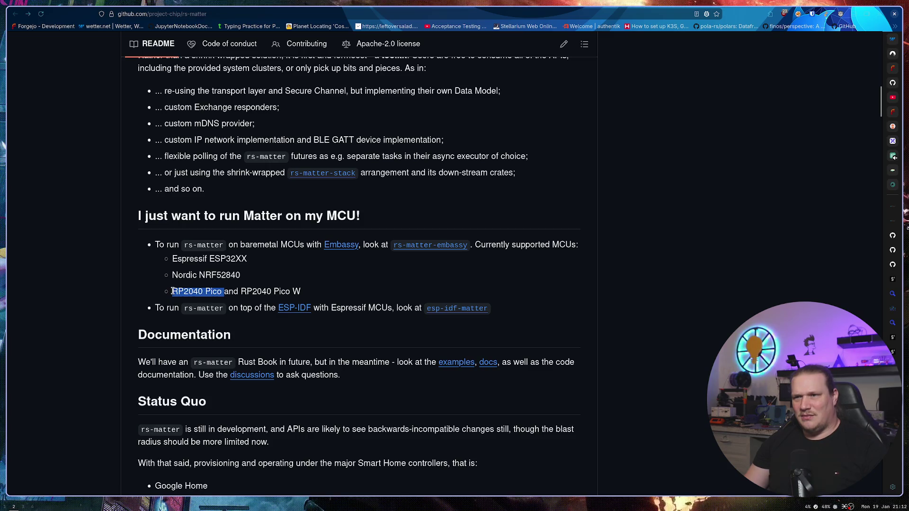
pyautogui.scroll(3, 282, 252)
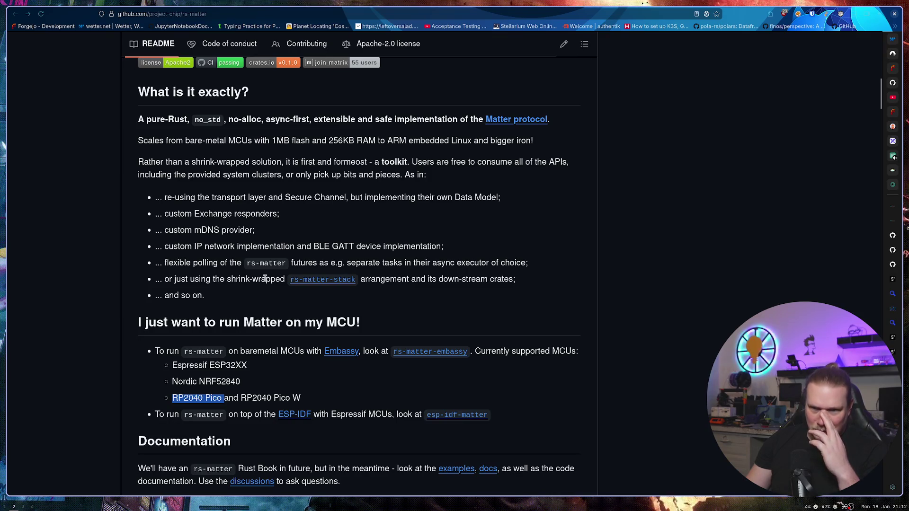
pyautogui.scroll(4, 240, 288)
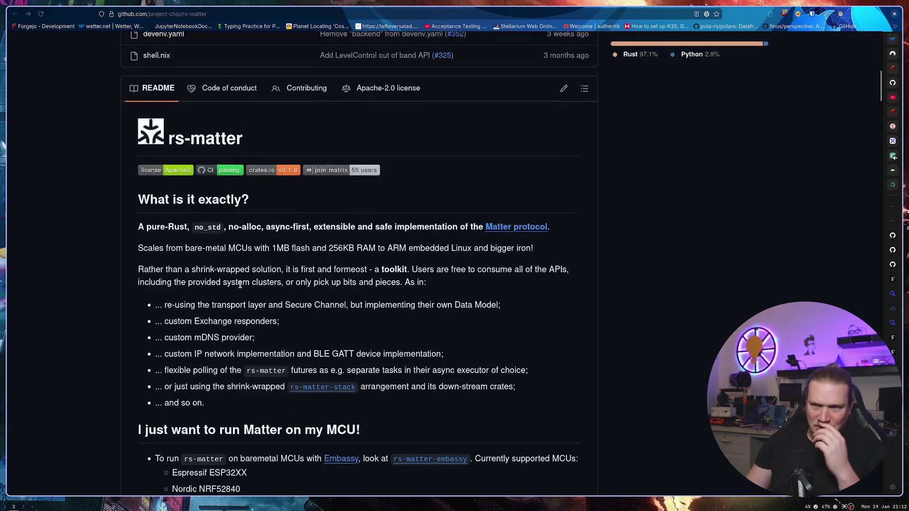
pyautogui.scroll(10, 239, 284)
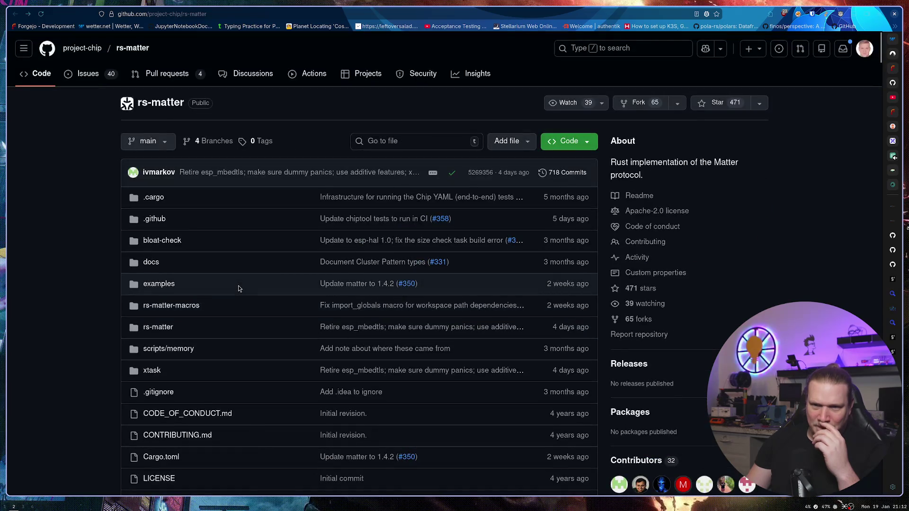
pyautogui.click(95, 73)
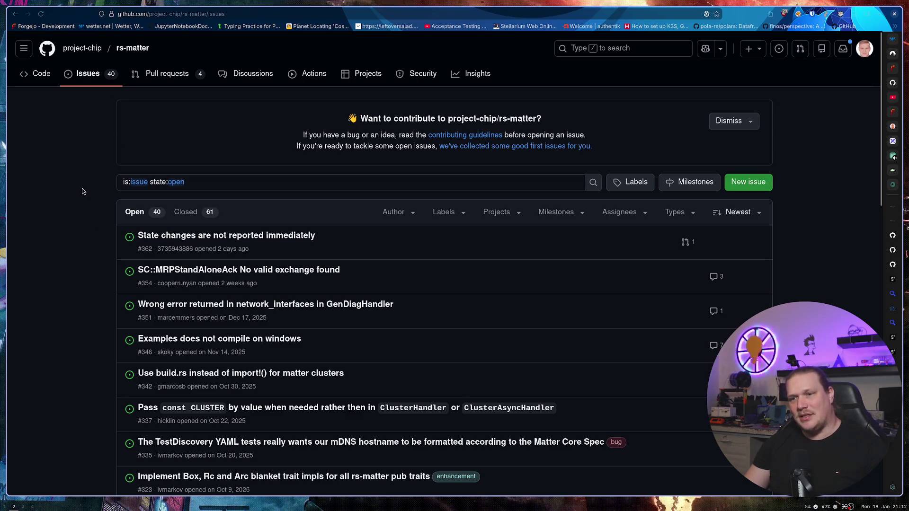
# Step: Back on the rs-matter repo, recheck the supported MCUs: Espressif ESP32XX and Nordic NRF52840
pyautogui.hotkey('alt', 'Left')
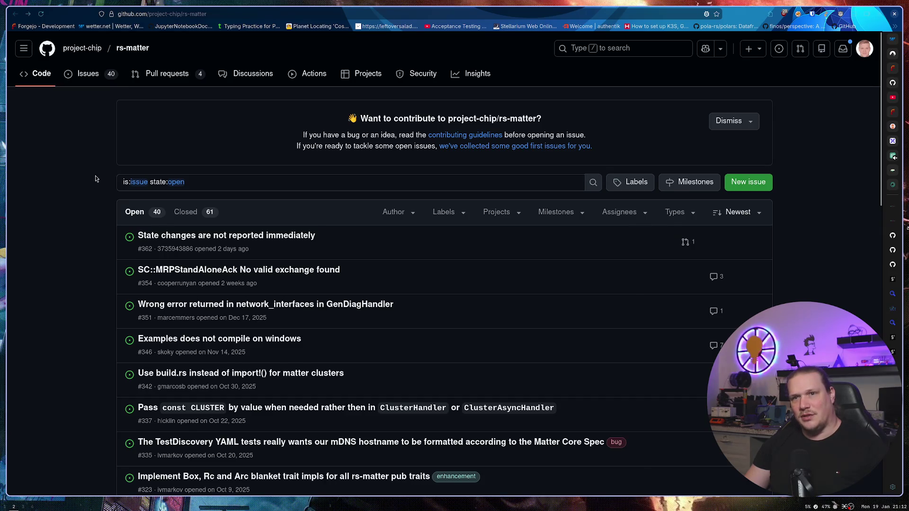
pyautogui.scroll(-10, 94, 181)
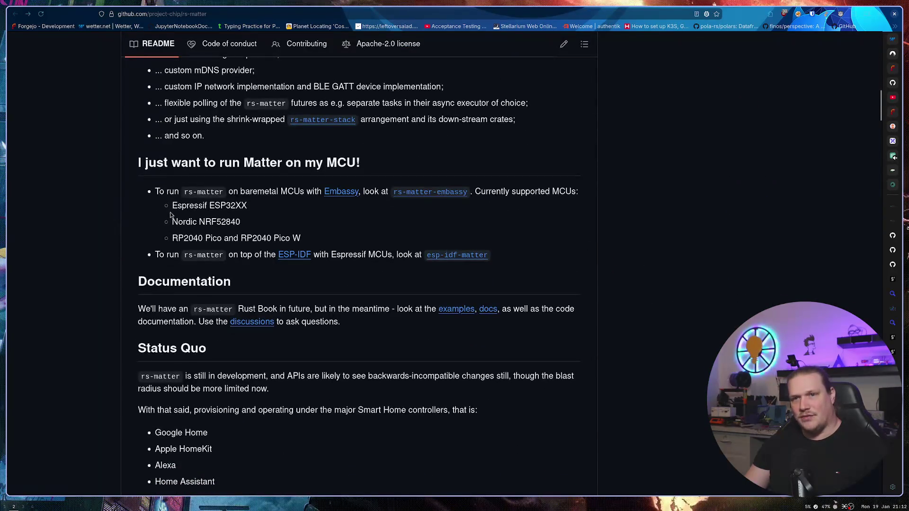
pyautogui.moveTo(173, 207); pyautogui.dragTo(251, 208)
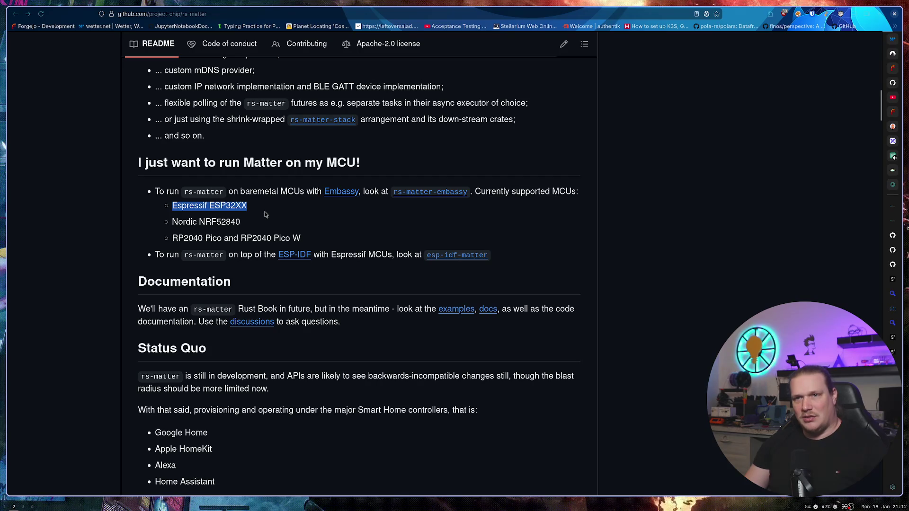
pyautogui.click(266, 214)
pyautogui.moveTo(242, 222); pyautogui.dragTo(171, 222)
pyautogui.click(294, 219)
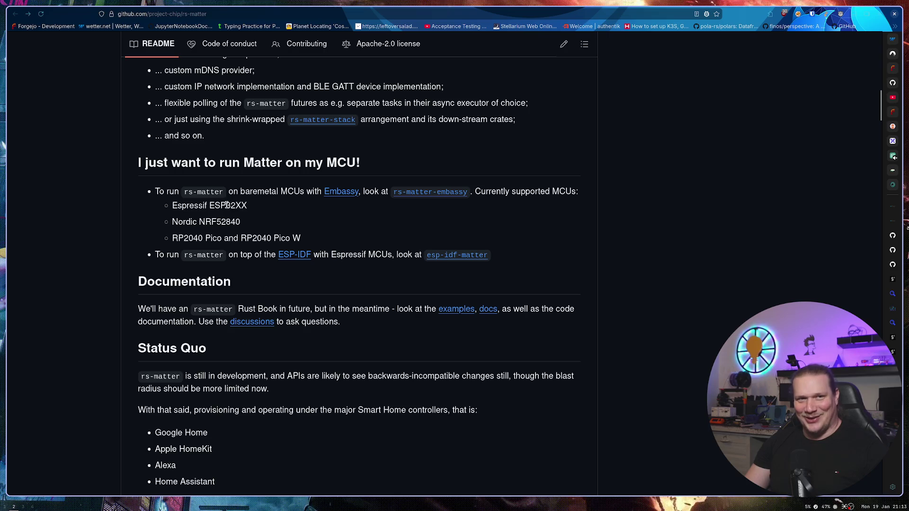
# Step: Scroll up and return to the 'esp-rs matter' search results
pyautogui.scroll(3, 274, 228)
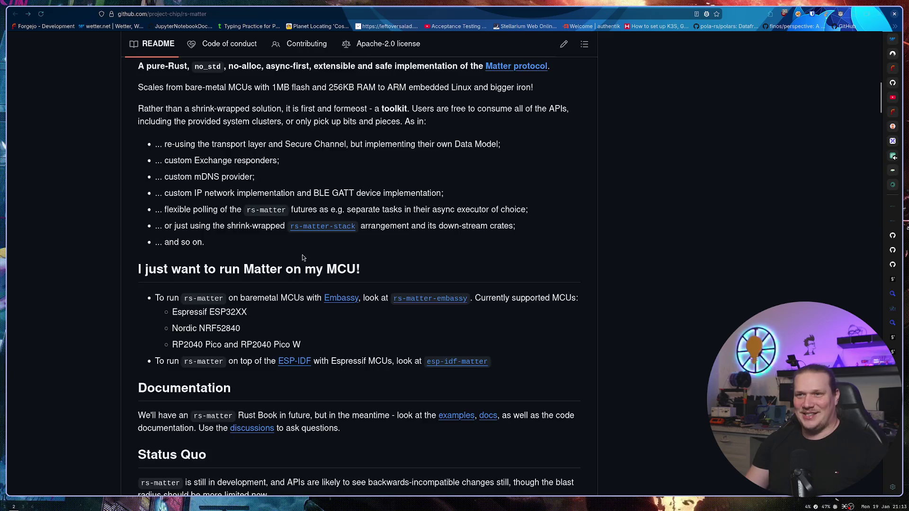
pyautogui.scroll(4, 302, 253)
pyautogui.scroll(10, 303, 244)
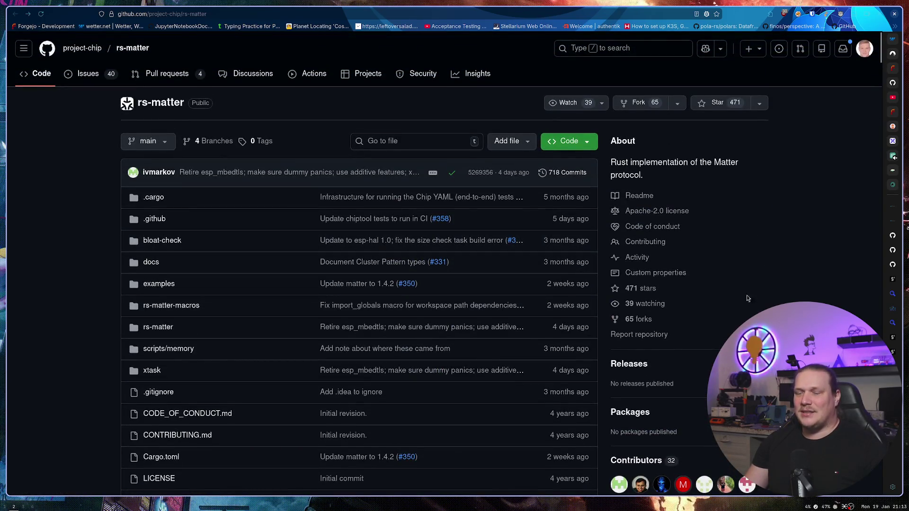
pyautogui.hotkey('alt', 'Left')
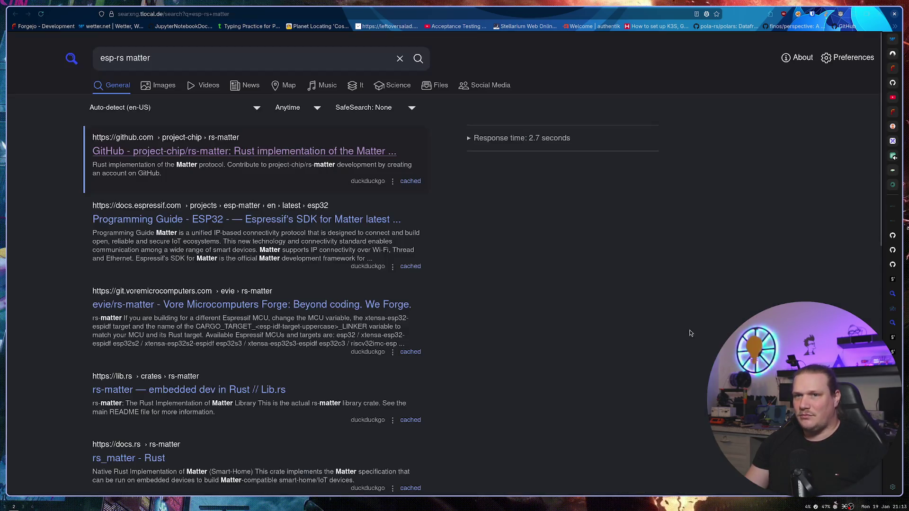
# Step: Open the Espressif SDK for Matter Programming Guide result and go to its 3. Matter Controller section
pyautogui.press('j')
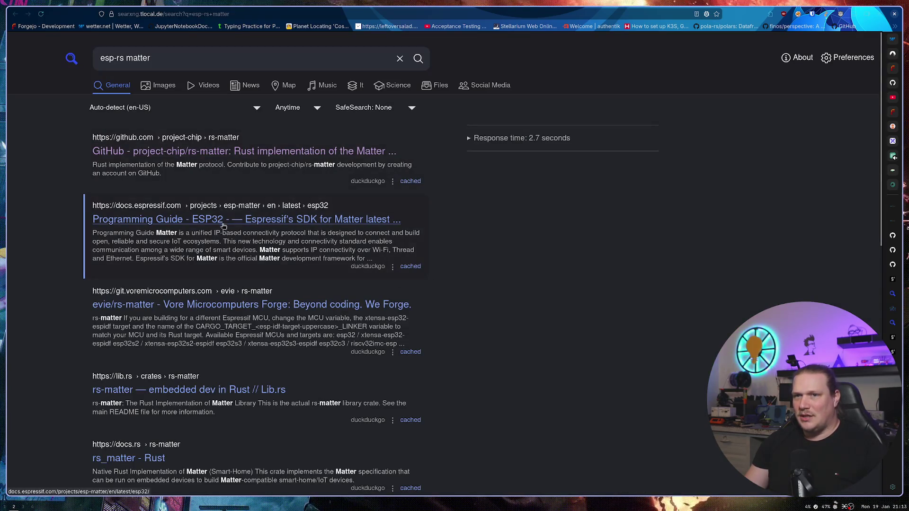
pyautogui.press('Return')
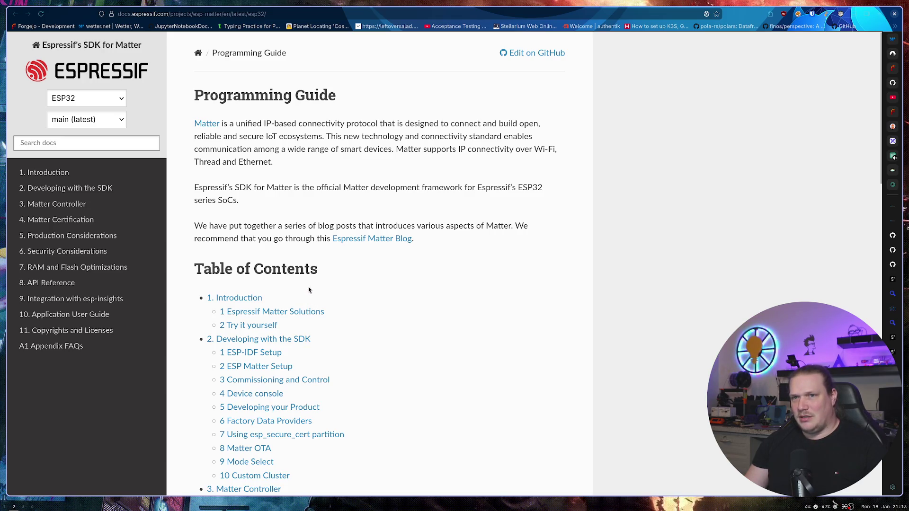
pyautogui.scroll(-2, 340, 269)
pyautogui.scroll(-2, 340, 271)
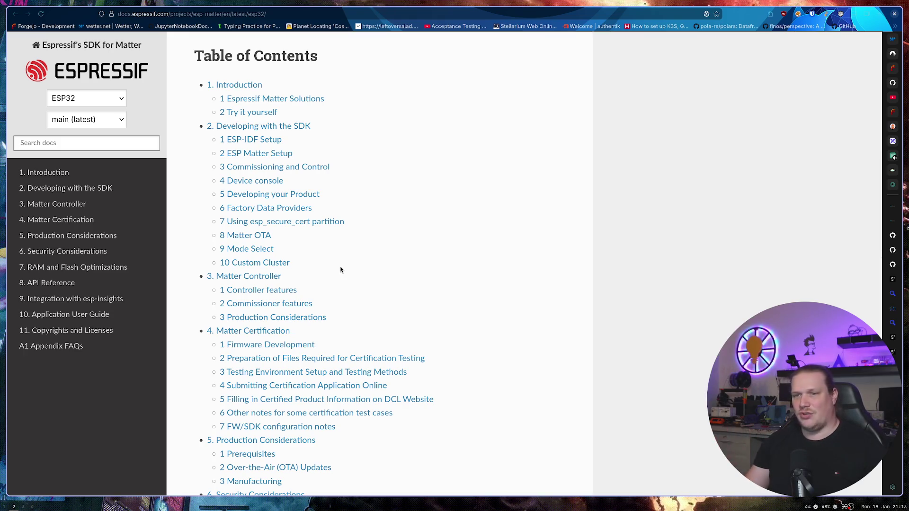
pyautogui.scroll(-4, 332, 264)
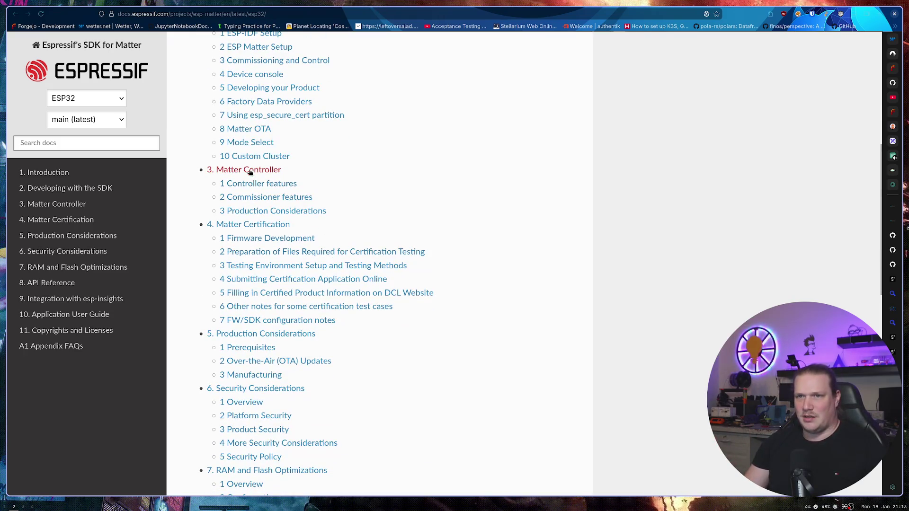
pyautogui.click(247, 170)
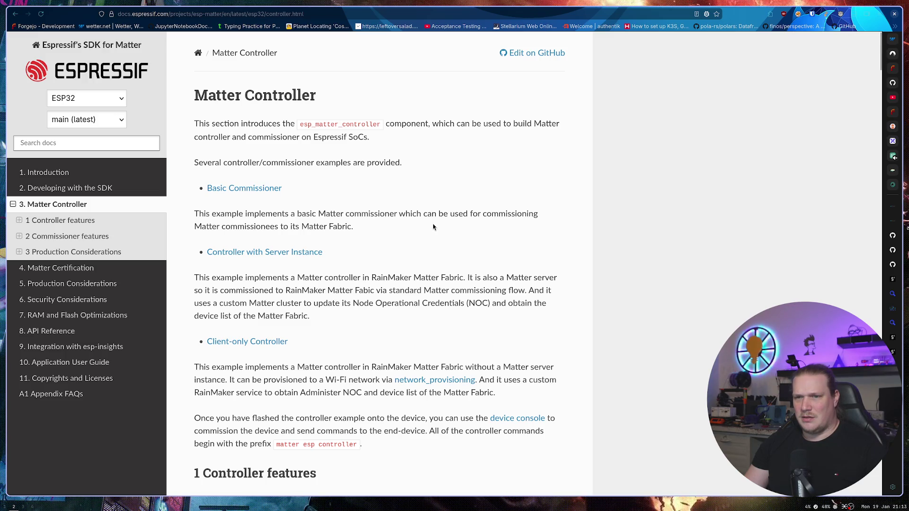
# Step: Read through the Matter Controller page, then go back to the programming guide's contents
pyautogui.scroll(-1, 432, 226)
pyautogui.moveTo(194, 224); pyautogui.dragTo(358, 365)
pyautogui.click(396, 365)
pyautogui.scroll(-3, 377, 348)
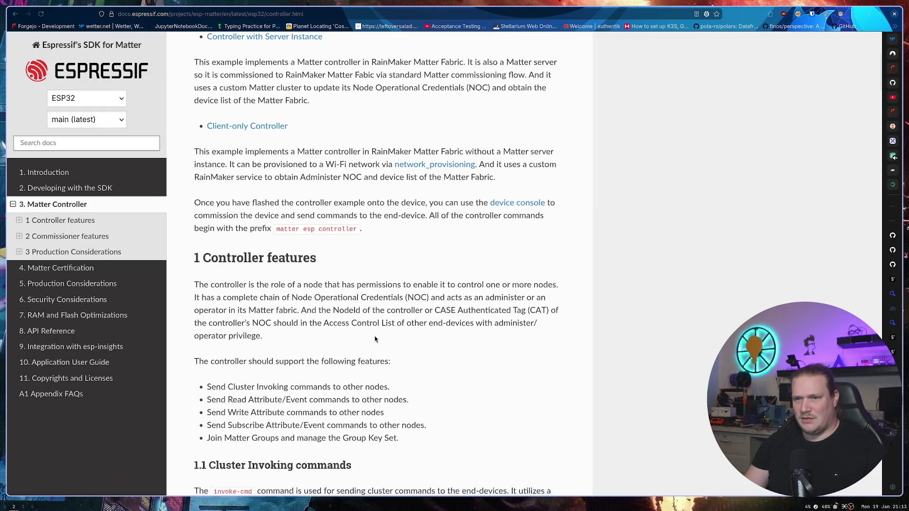
pyautogui.scroll(-1, 375, 339)
pyautogui.scroll(-12, 374, 335)
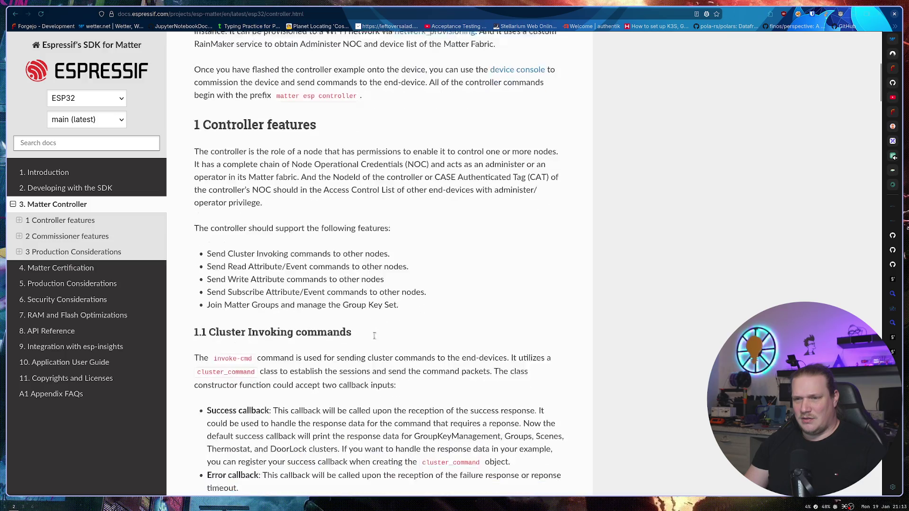
pyautogui.scroll(-15, 371, 335)
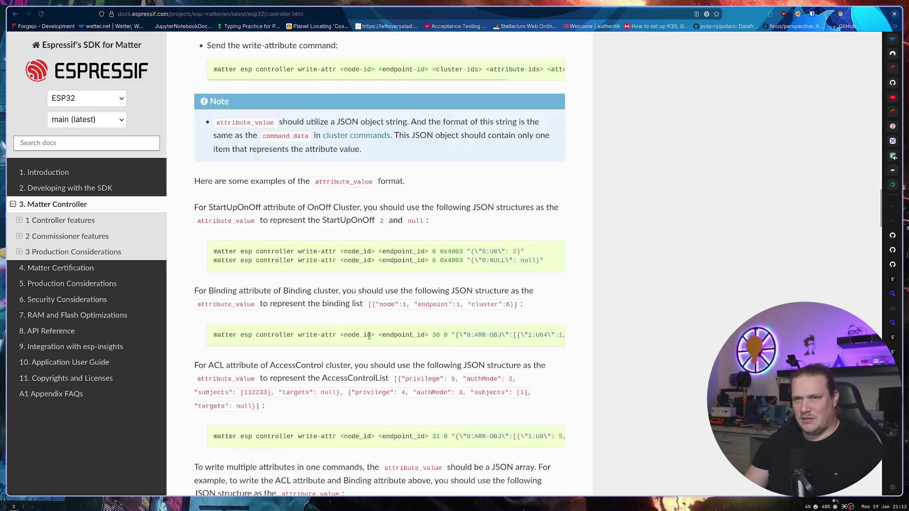
pyautogui.scroll(-10, 367, 340)
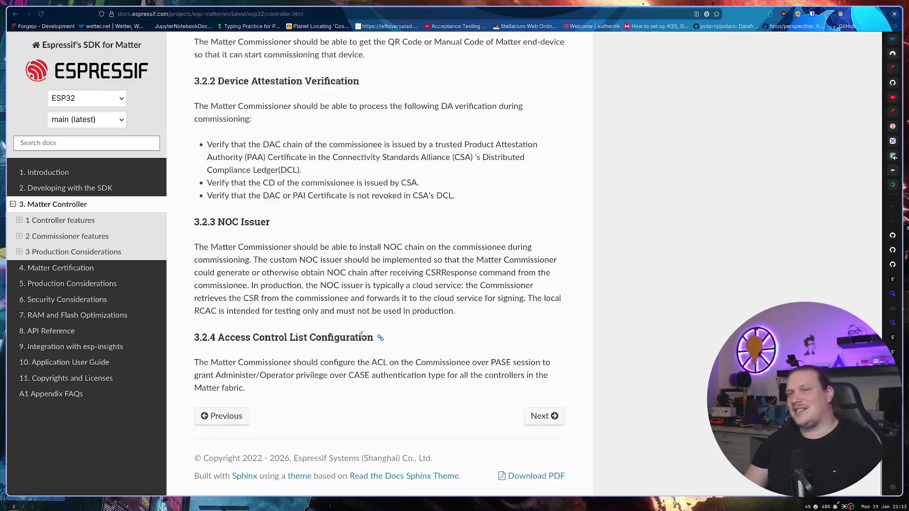
pyautogui.hotkey('alt', 'Left')
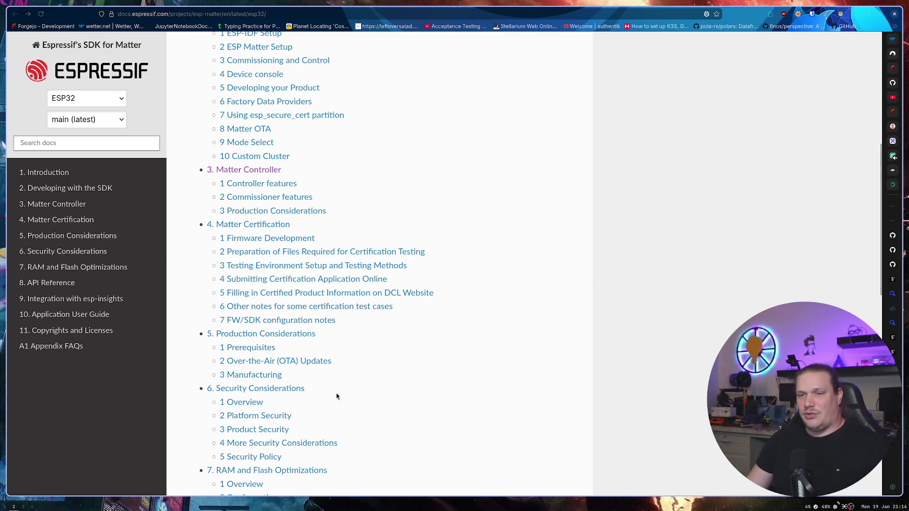
# Step: Skim the guide's Table of Contents, Introduction to A1 Appendix FAQs, then head back toward the search results
pyautogui.scroll(-2, 351, 385)
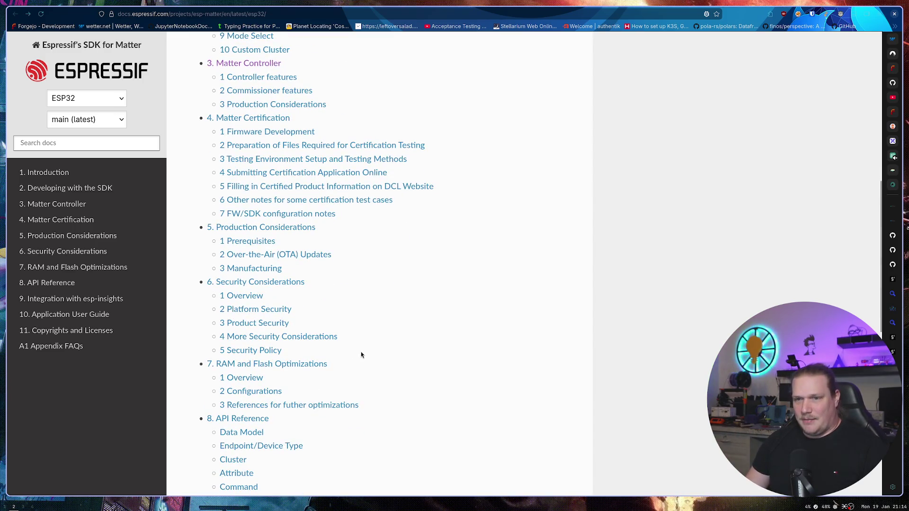
pyautogui.scroll(-3, 362, 349)
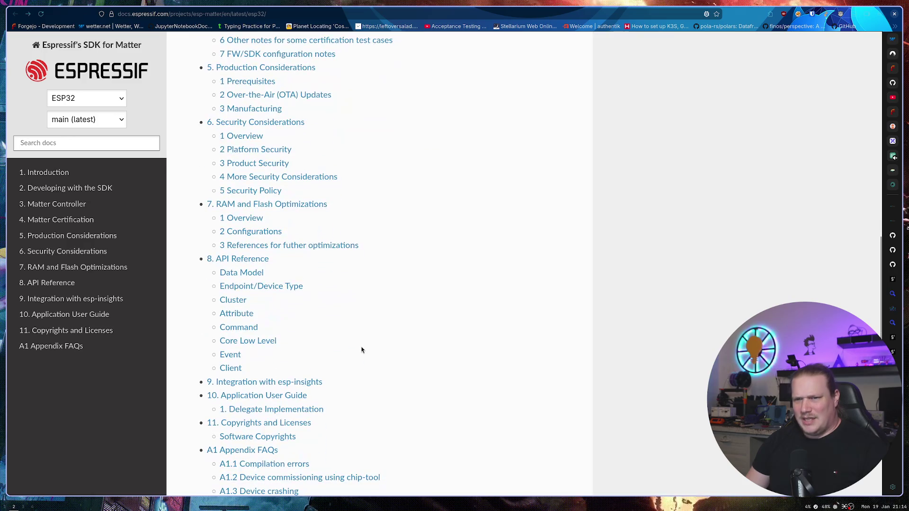
pyautogui.scroll(-3, 362, 350)
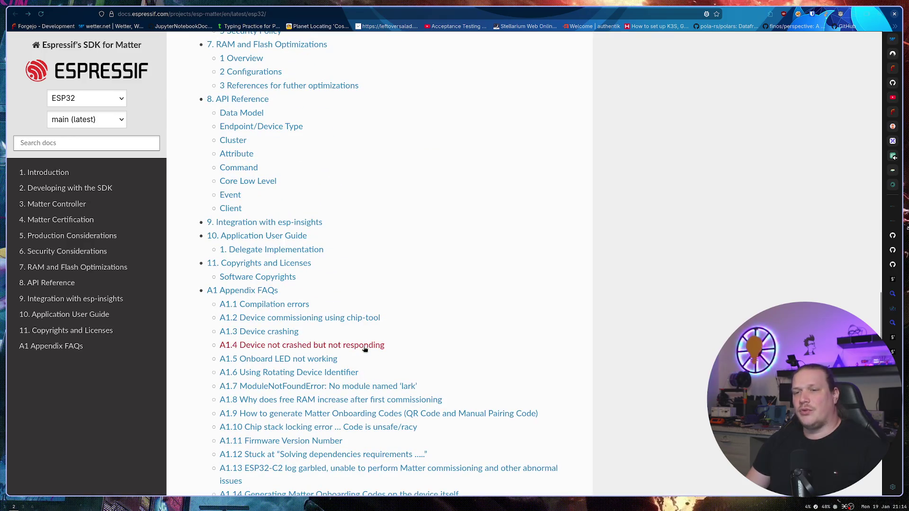
pyautogui.scroll(11, 396, 329)
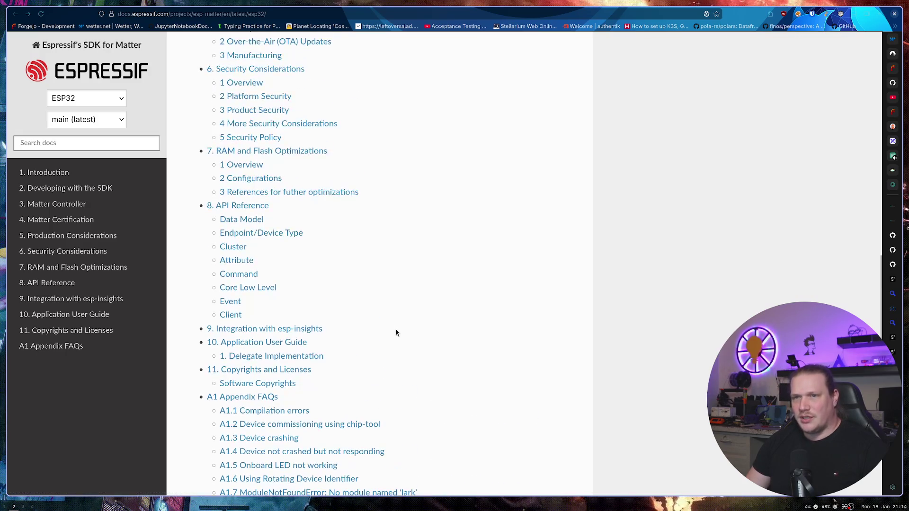
pyautogui.scroll(2, 395, 322)
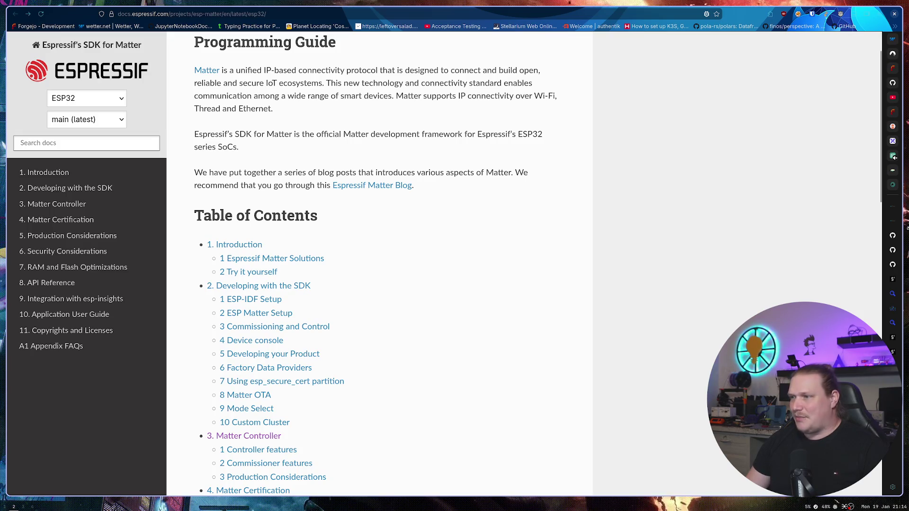
pyautogui.hotkey('alt', 'Left')
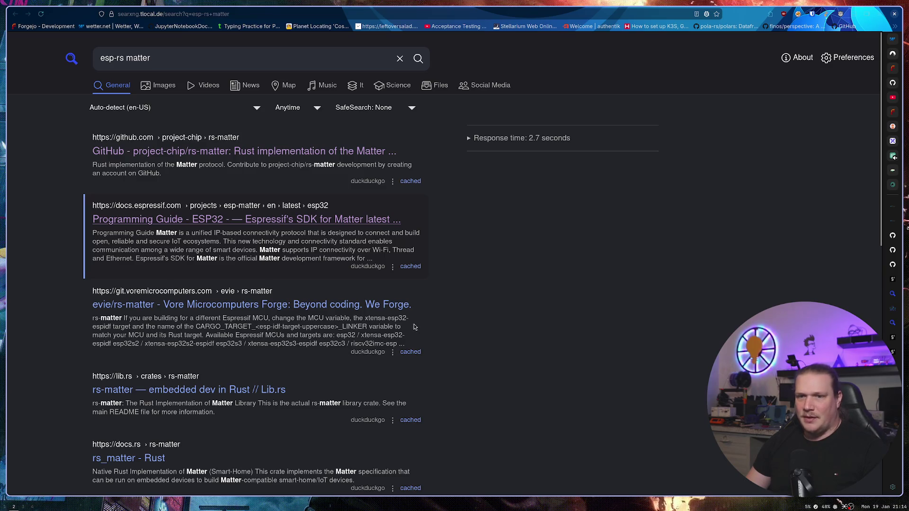
# Step: Browse the esp-matter repository page, then return to the Espressif organization overview
pyautogui.scroll(-2, 410, 325)
pyautogui.scroll(-2, 410, 326)
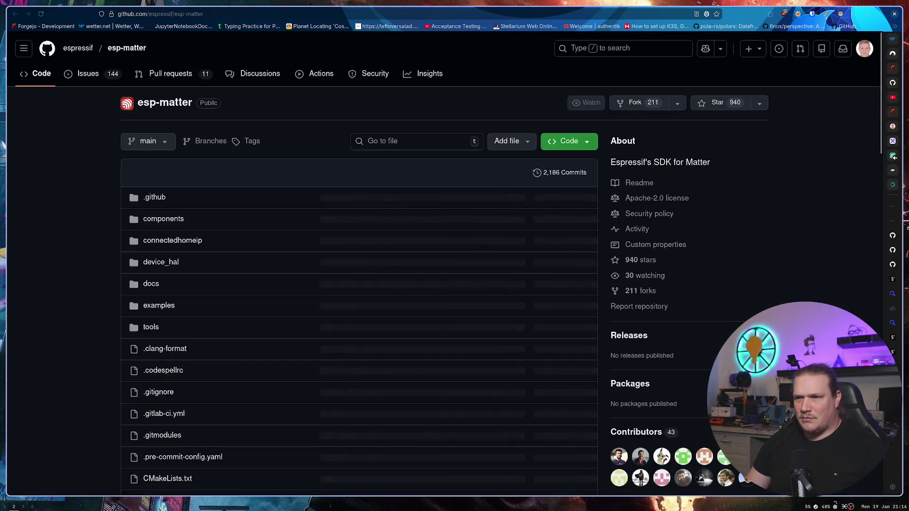
pyautogui.scroll(-5, 301, 283)
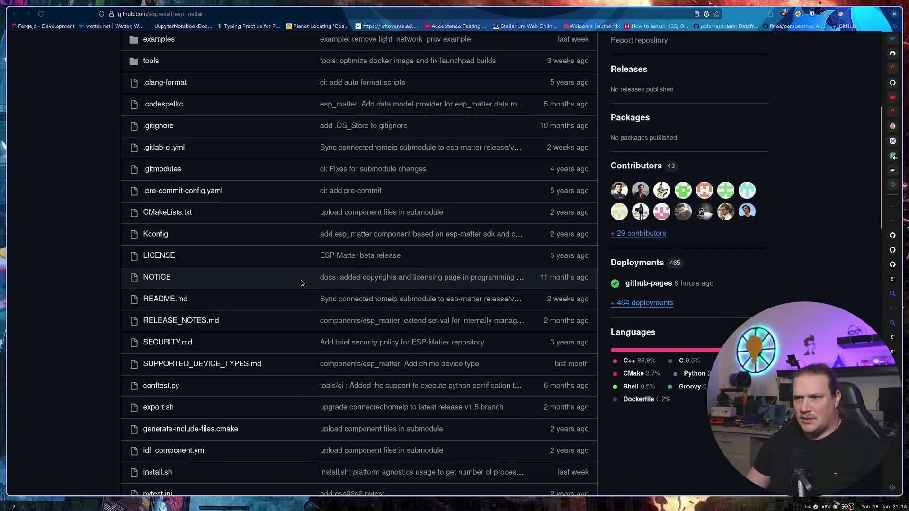
pyautogui.scroll(5, 301, 283)
pyautogui.moveTo(219, 104); pyautogui.dragTo(125, 106)
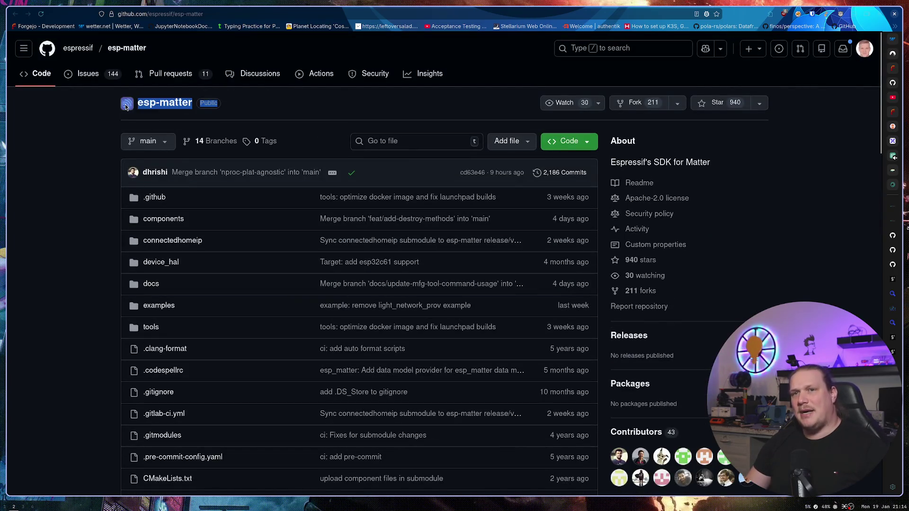
pyautogui.click(126, 107)
pyautogui.moveTo(72, 52)
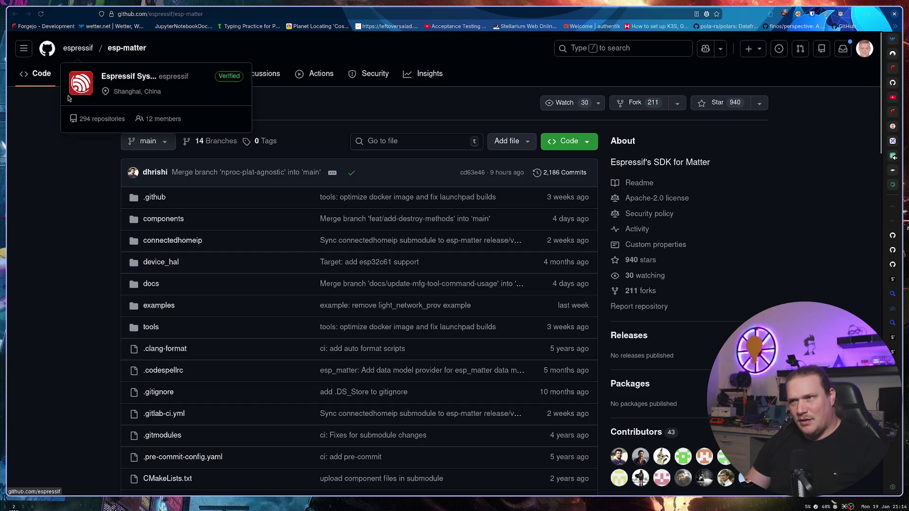
pyautogui.scroll(-5, 84, 207)
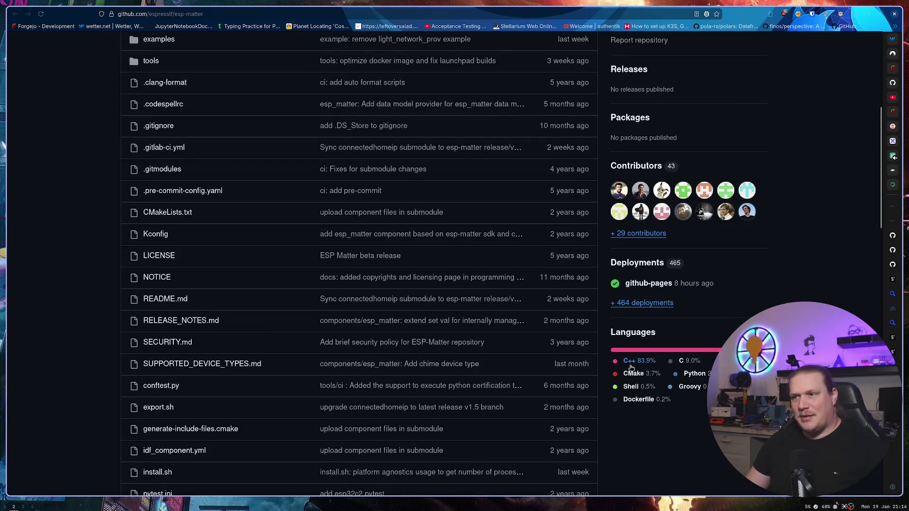
pyautogui.scroll(-5, 60, 235)
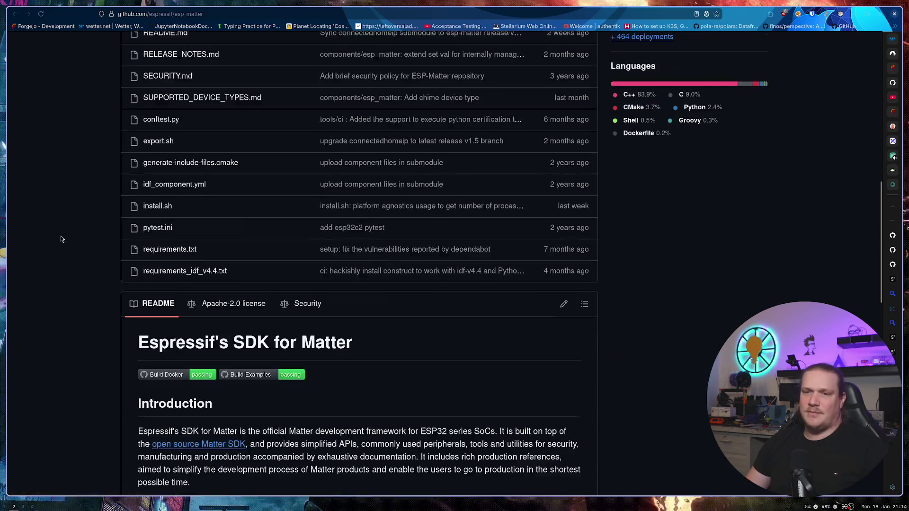
pyautogui.scroll(-3, 62, 241)
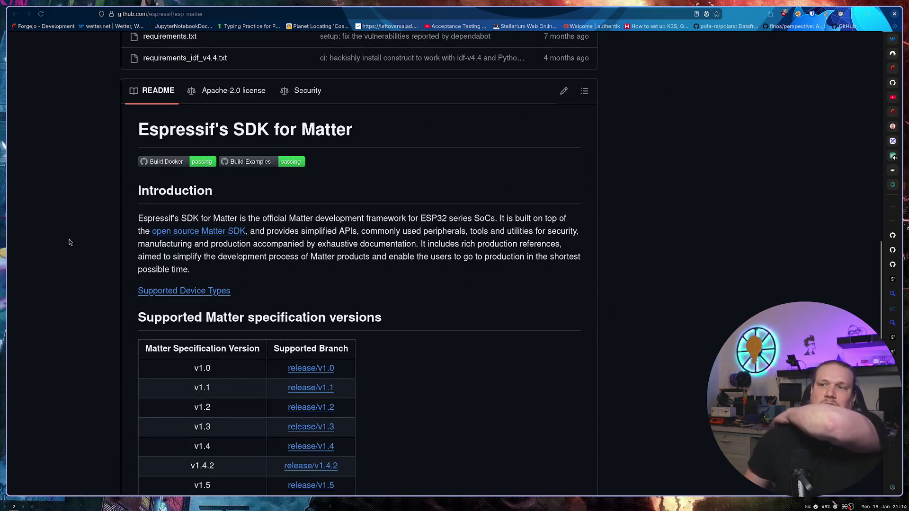
pyautogui.scroll(-6, 51, 257)
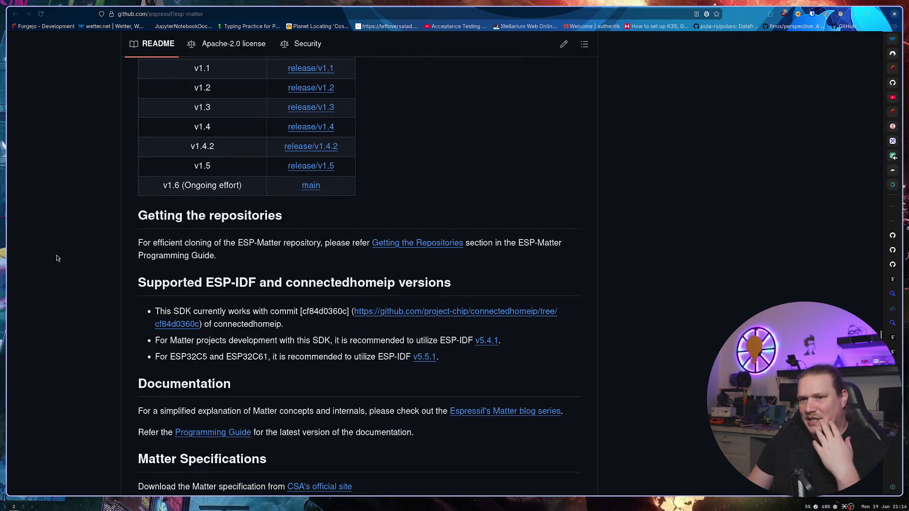
pyautogui.scroll(15, 57, 256)
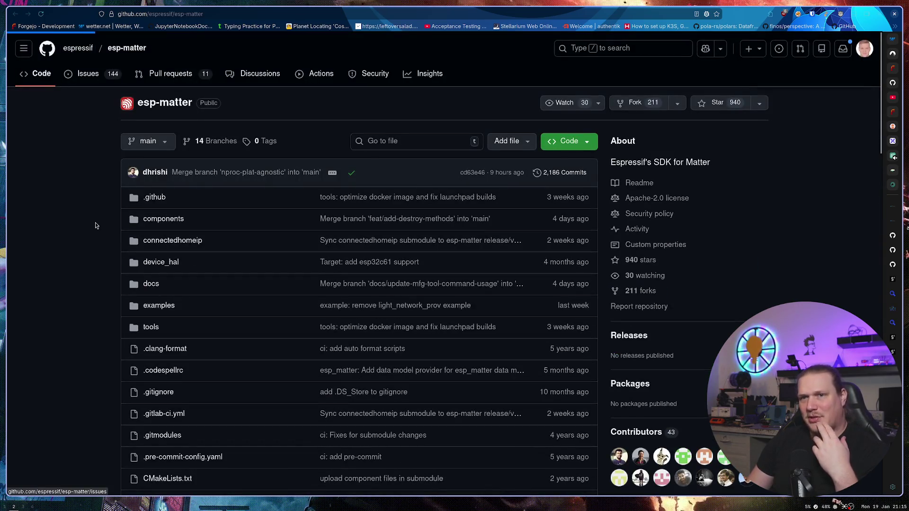
pyautogui.hotkey('alt', 'Left')
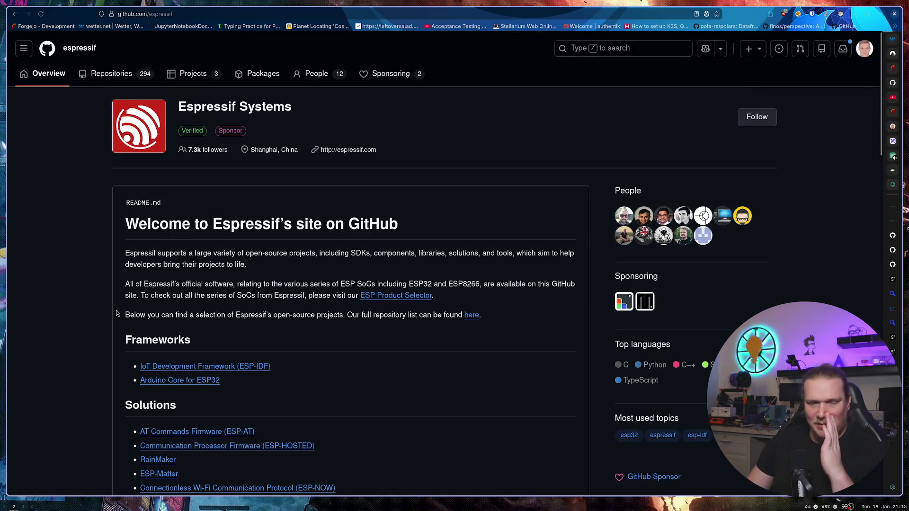
# Step: Open Espressif's repository list, search 'rs' with no matches, and clear the search
pyautogui.scroll(-10, 110, 293)
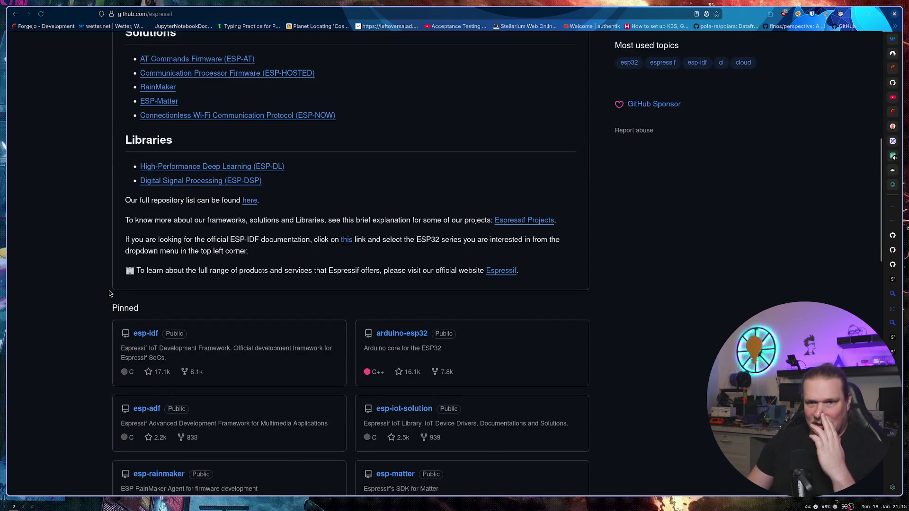
pyautogui.scroll(-3, 109, 293)
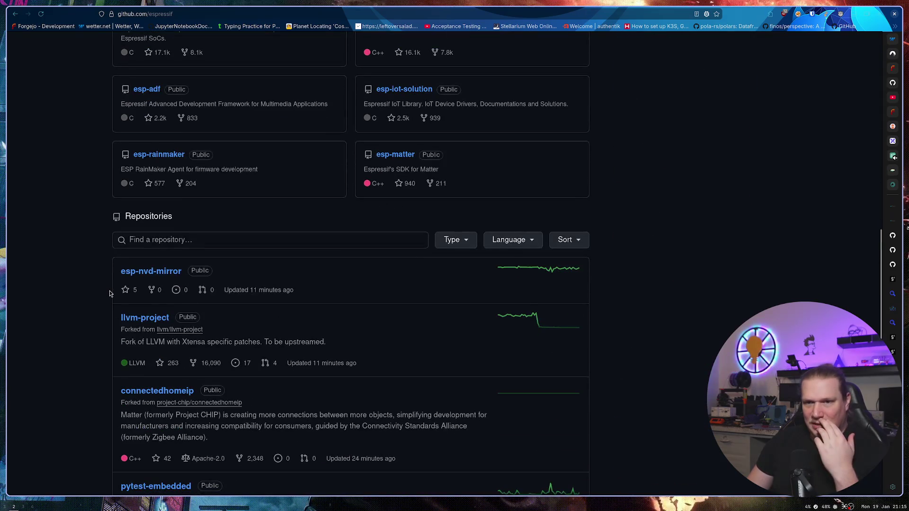
pyautogui.scroll(10, 108, 287)
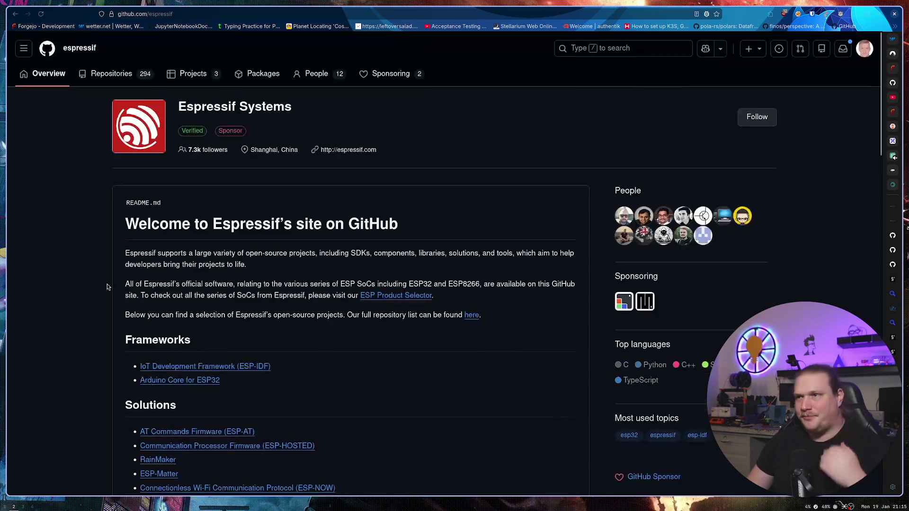
pyautogui.click(116, 74)
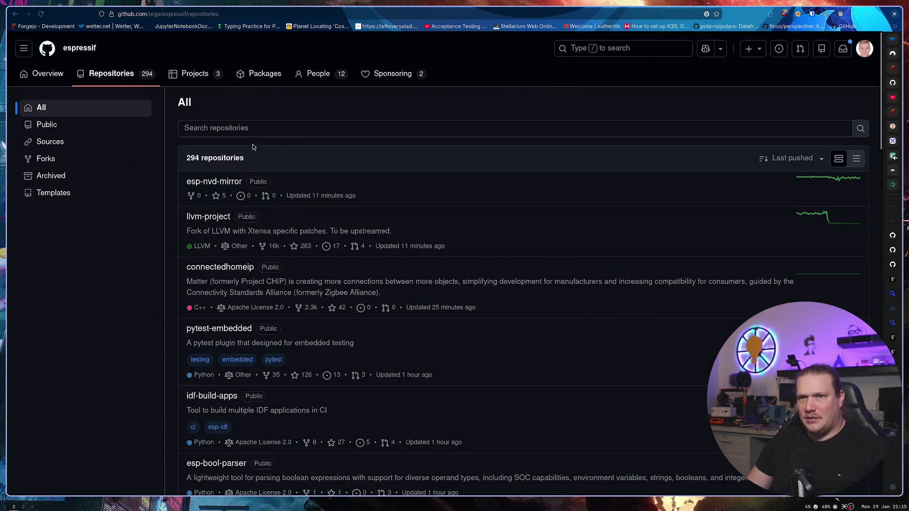
pyautogui.click(332, 128)
pyautogui.write('rs')
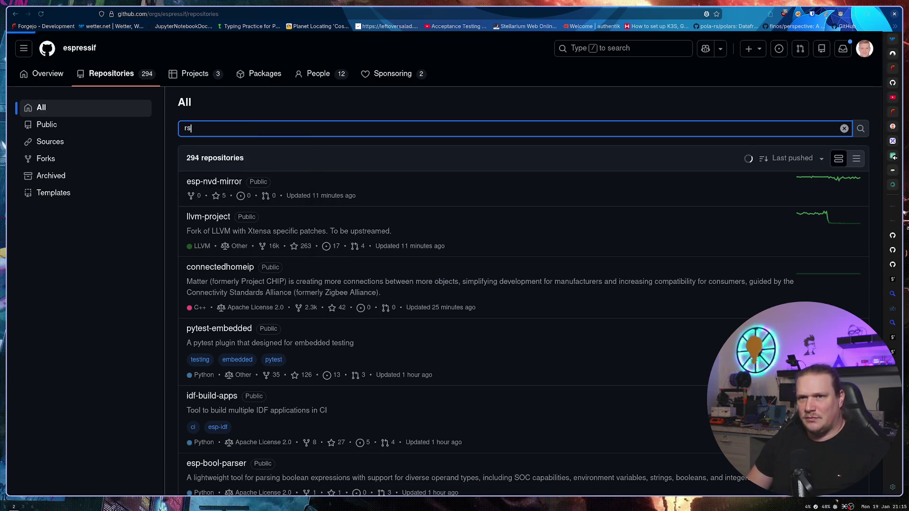
pyautogui.press('BackSpace')
pyautogui.press('BackSpace')
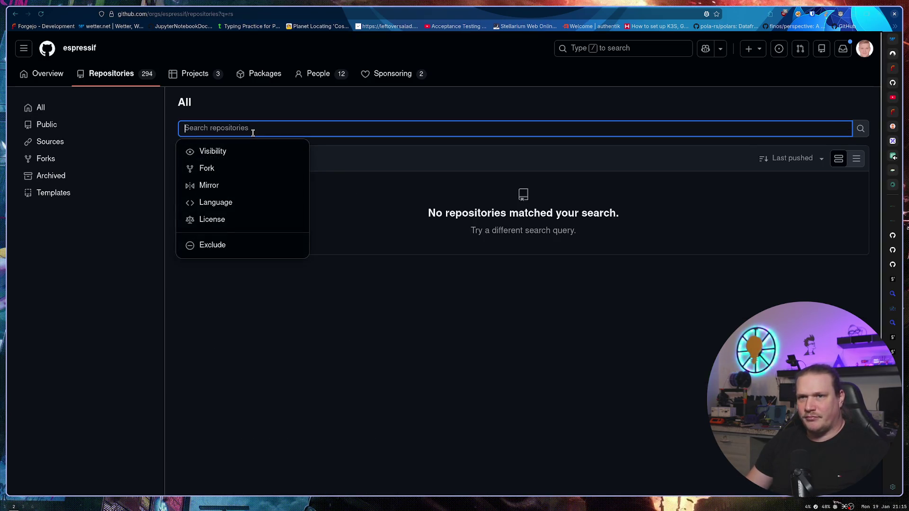
pyautogui.click(75, 108)
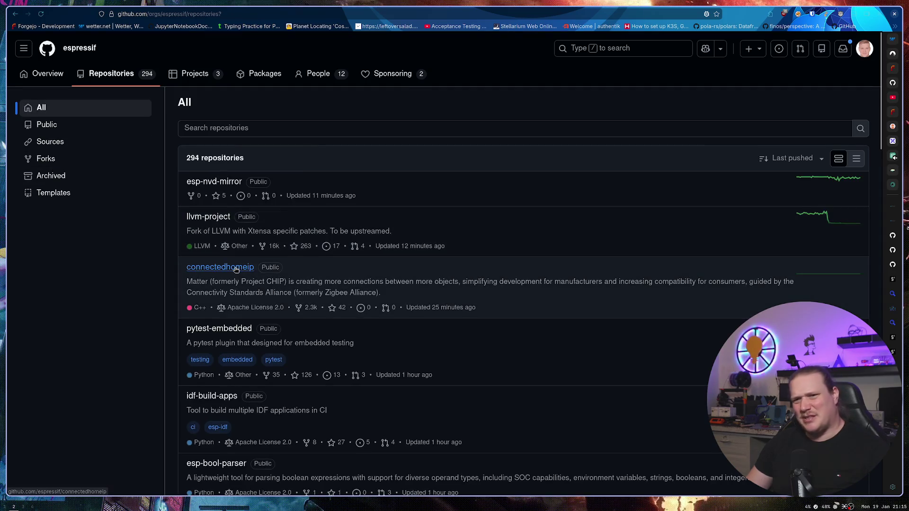
# Step: Scroll through all 294 Espressif repositories and go back to the organization overview
pyautogui.scroll(-5, 265, 267)
pyautogui.scroll(-3, 273, 274)
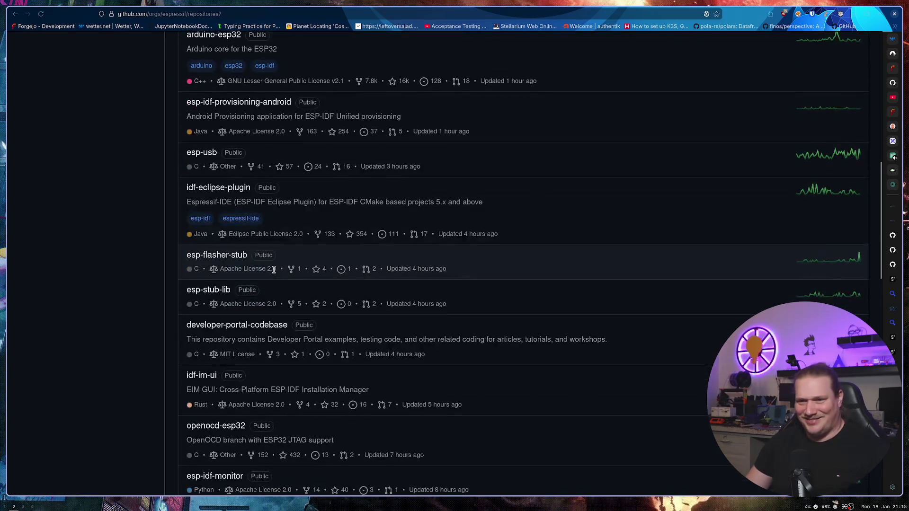
pyautogui.scroll(10, 283, 275)
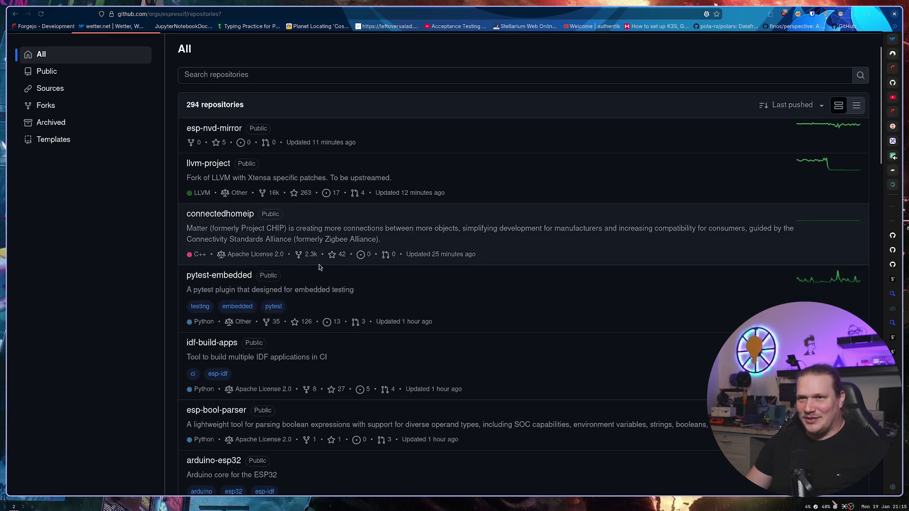
pyautogui.scroll(-20, 318, 265)
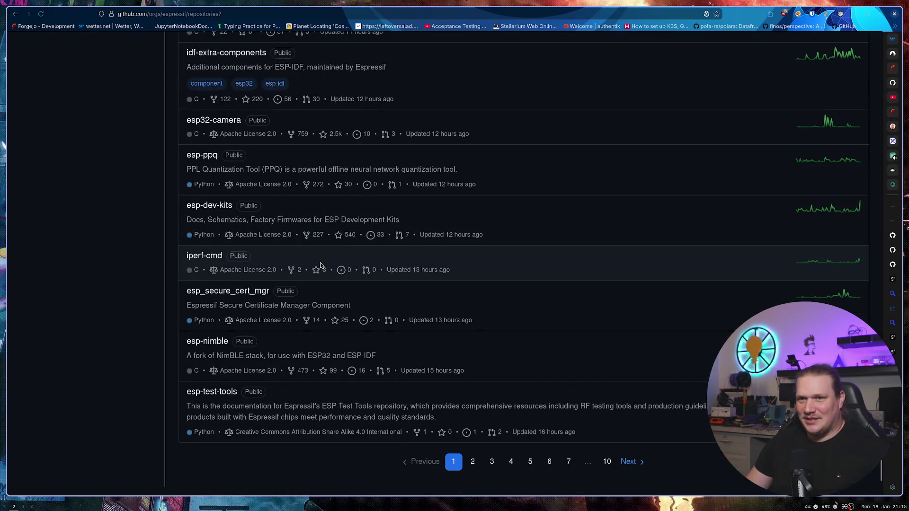
pyautogui.hotkey('alt', 'Left')
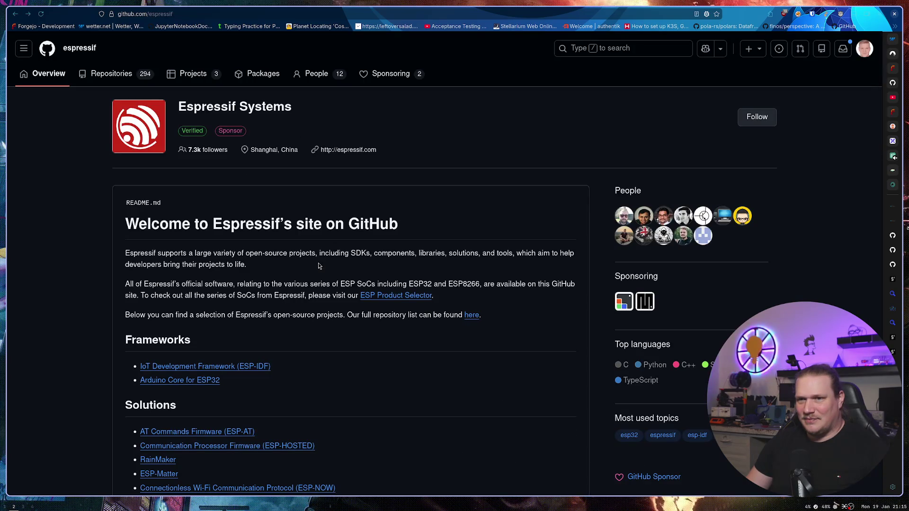
# Step: Search 'espressif rs' in a new tab and open the esp-rs GitHub organization's repository list
pyautogui.hotkey('ctrl', 't')
pyautogui.write('e')
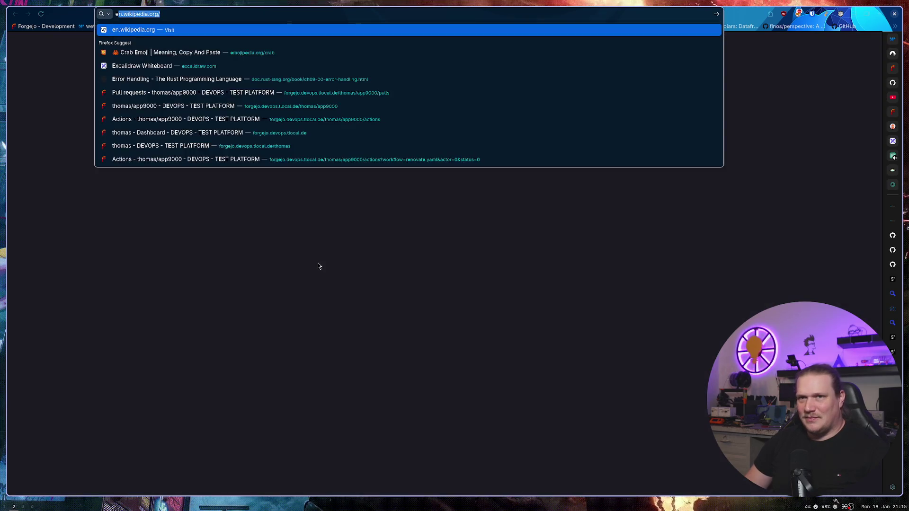
pyautogui.write('spressif r')
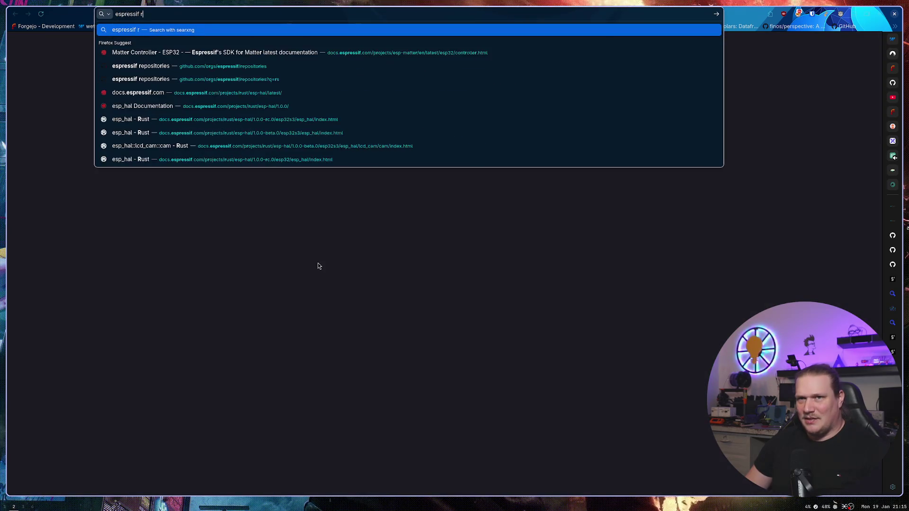
pyautogui.write('s')
pyautogui.press('Return')
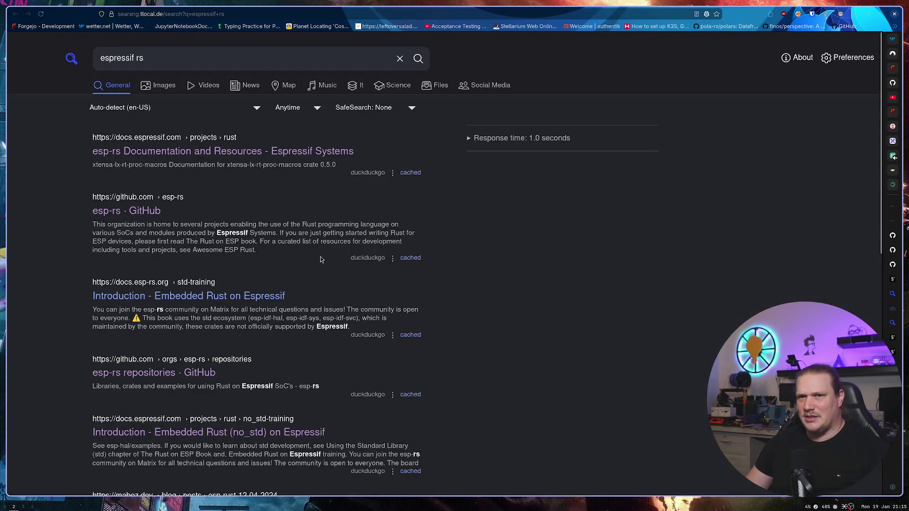
pyautogui.click(150, 214)
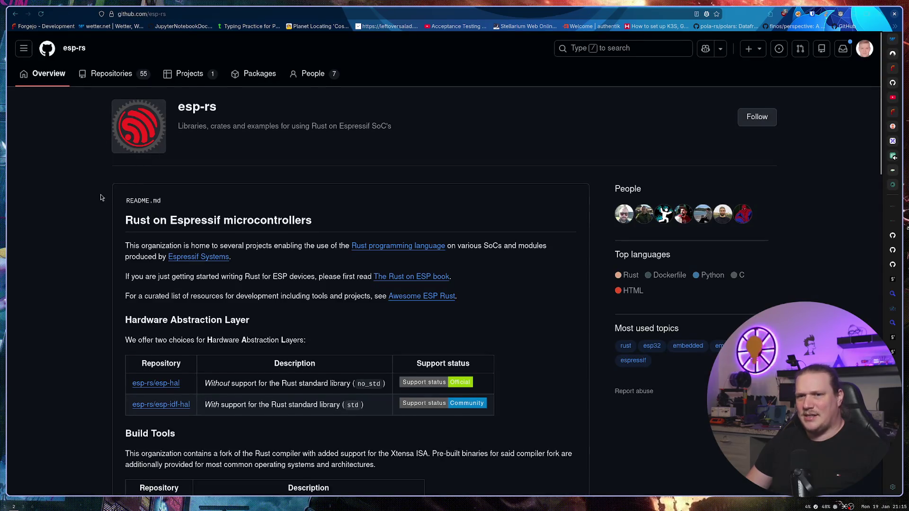
pyautogui.scroll(-5, 100, 197)
pyautogui.scroll(5, 101, 198)
pyautogui.click(105, 82)
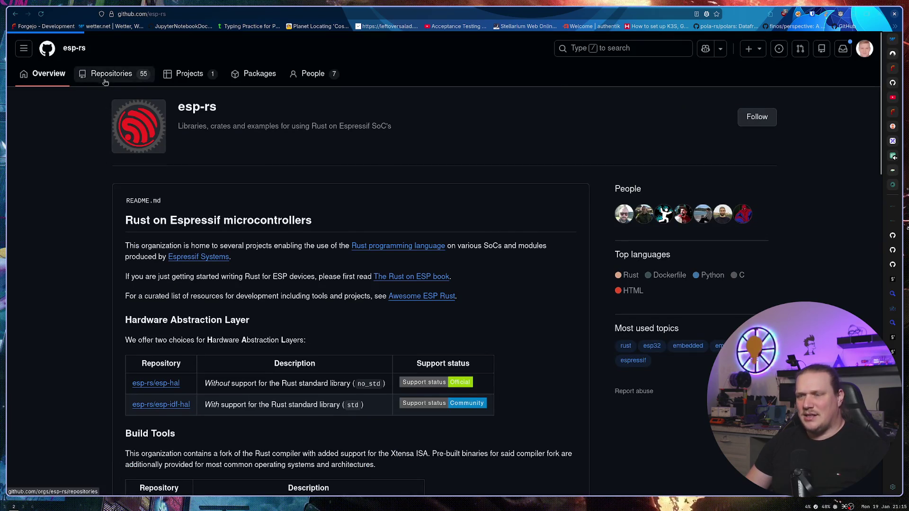
# Step: Search the esp-rs repositories for 'matter', finding none, then clear the search and scroll the full list
pyautogui.click(262, 129)
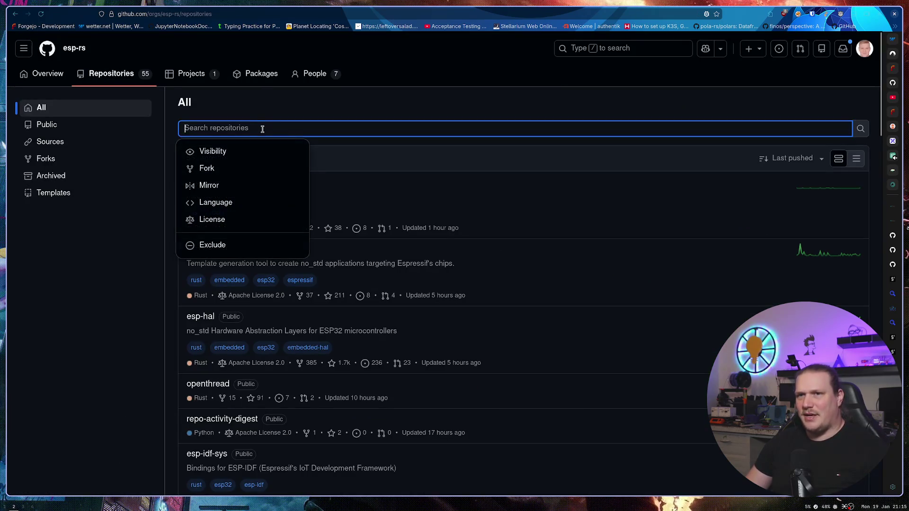
pyautogui.write('matter')
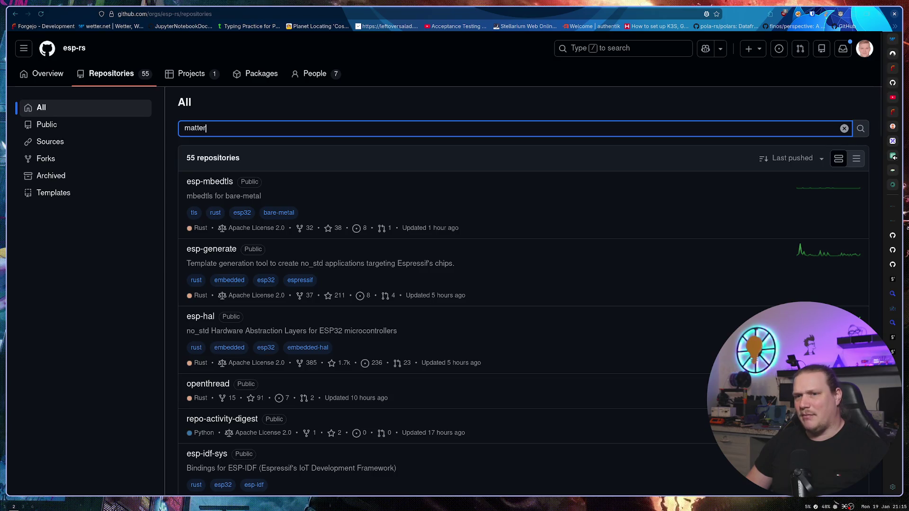
pyautogui.scroll(-3, 234, 258)
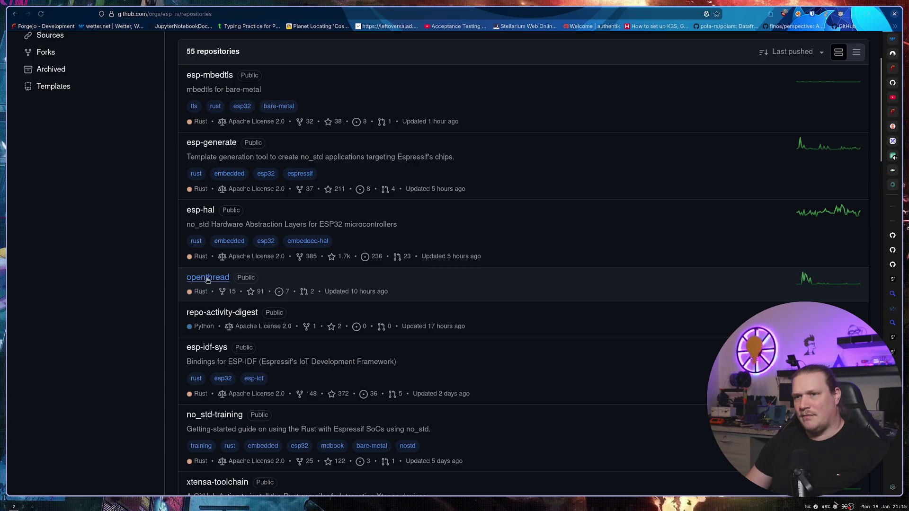
pyautogui.press('Return')
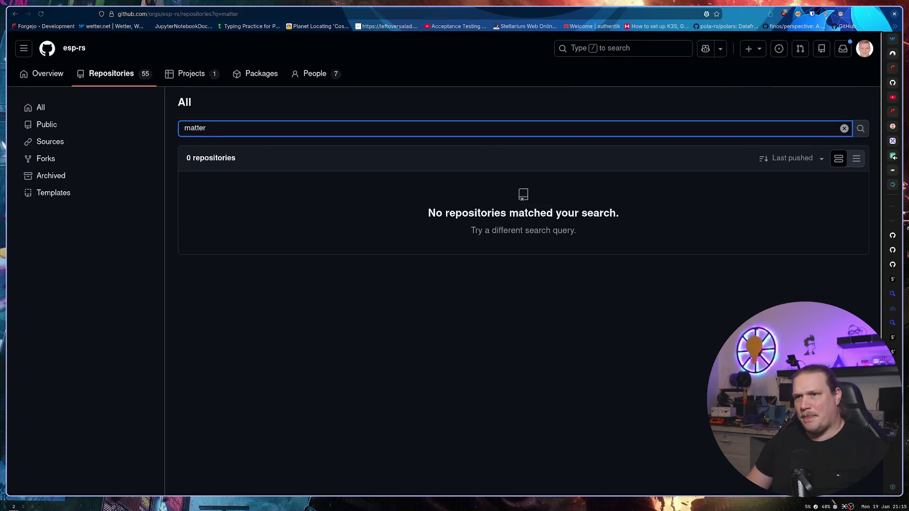
pyautogui.hotkey('alt', 'Left')
pyautogui.hotkey('alt', 'Right')
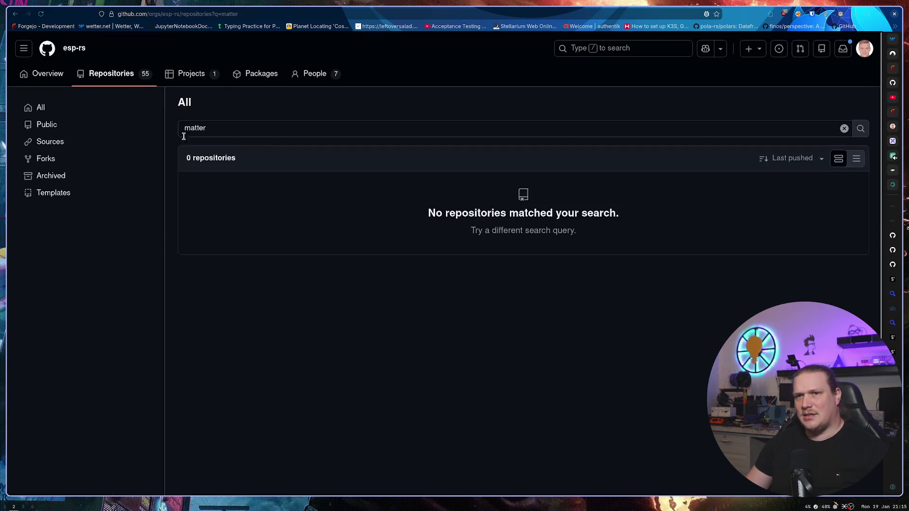
pyautogui.click(844, 128)
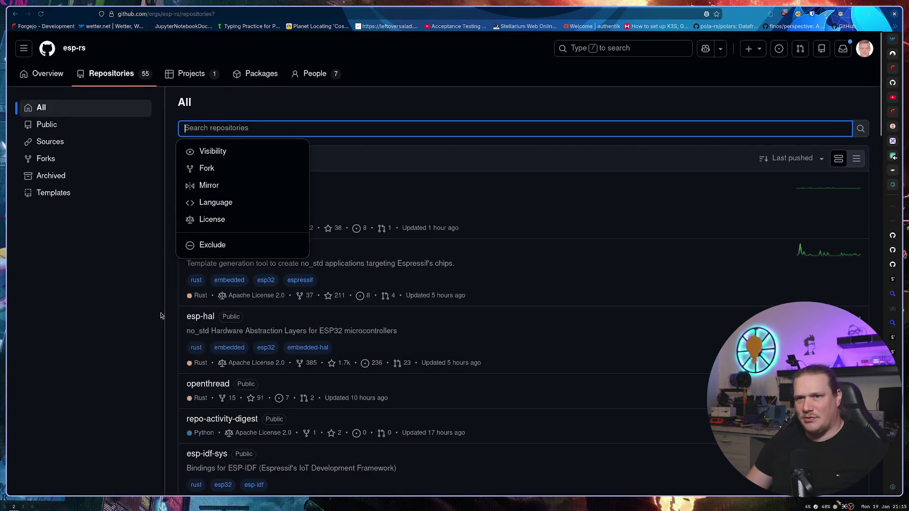
pyautogui.scroll(-5, 174, 314)
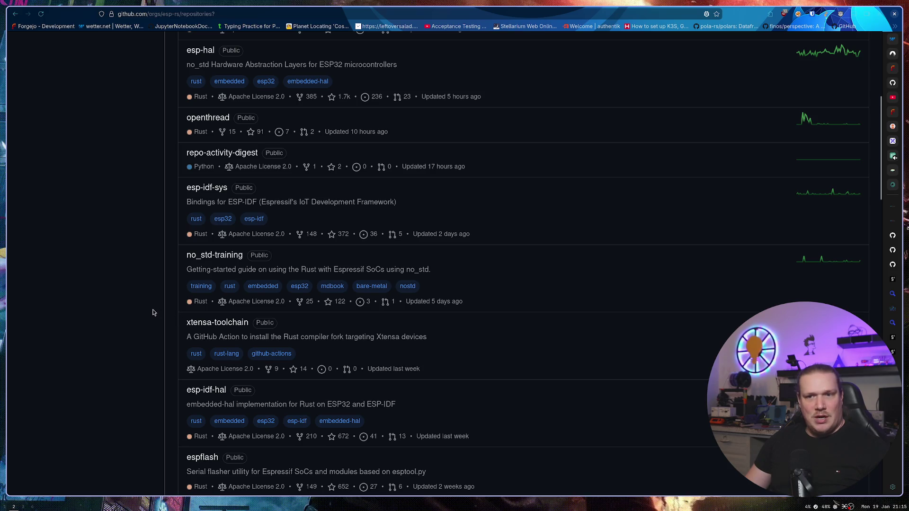
pyautogui.scroll(1, 156, 297)
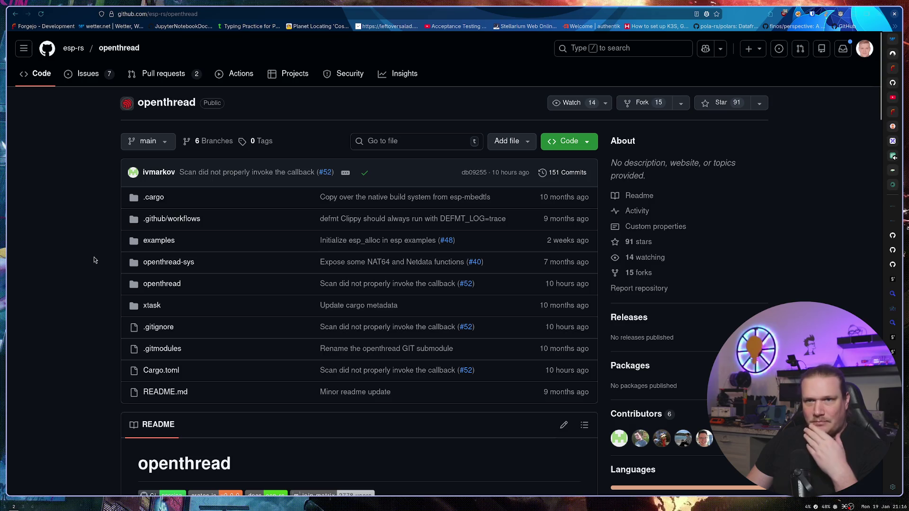
pyautogui.scroll(-5, 94, 260)
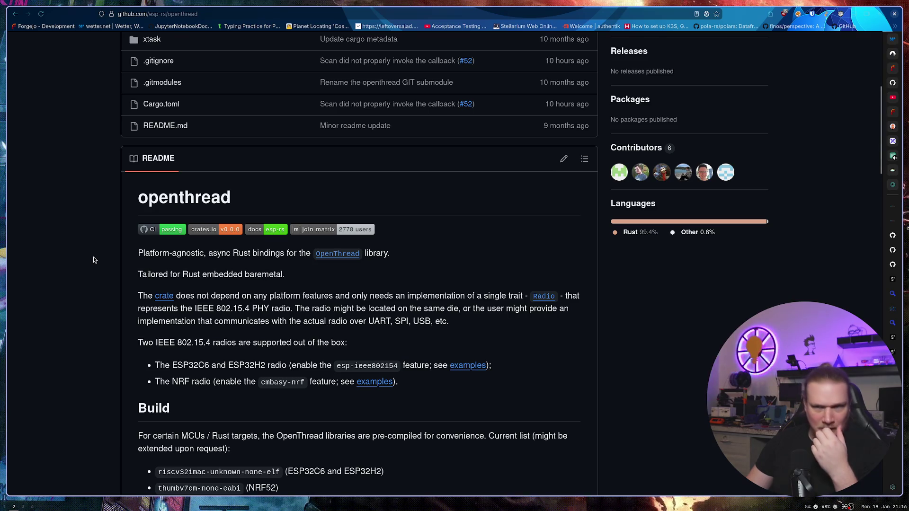
pyautogui.scroll(-3, 95, 259)
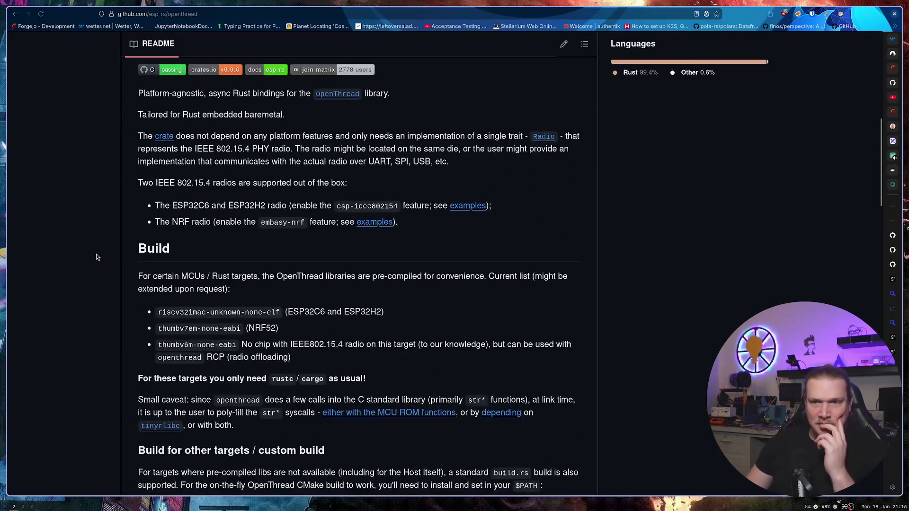
pyautogui.scroll(-2, 101, 274)
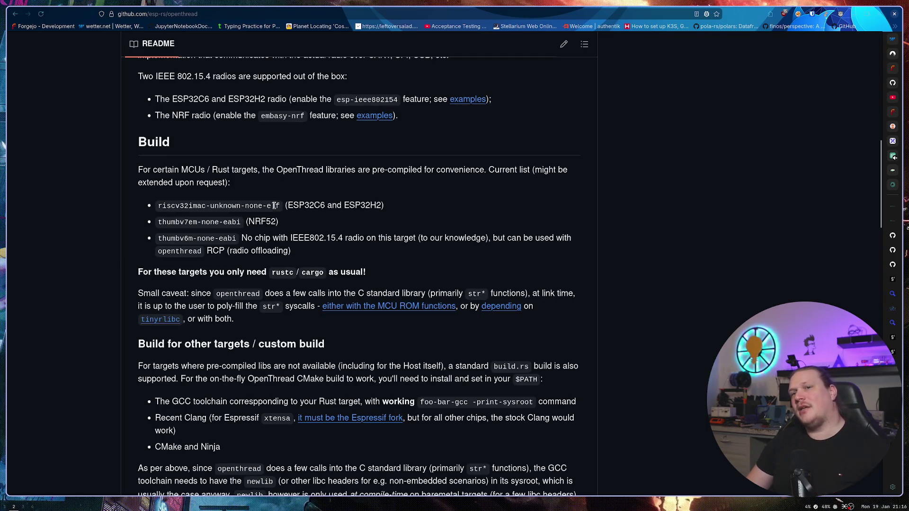
pyautogui.moveTo(285, 206); pyautogui.dragTo(377, 203)
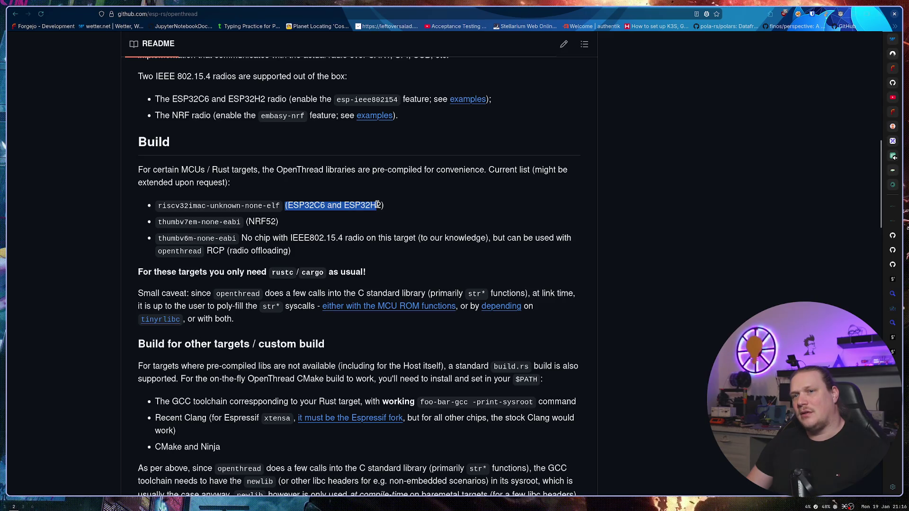
pyautogui.click(378, 203)
pyautogui.moveTo(287, 204); pyautogui.dragTo(322, 202)
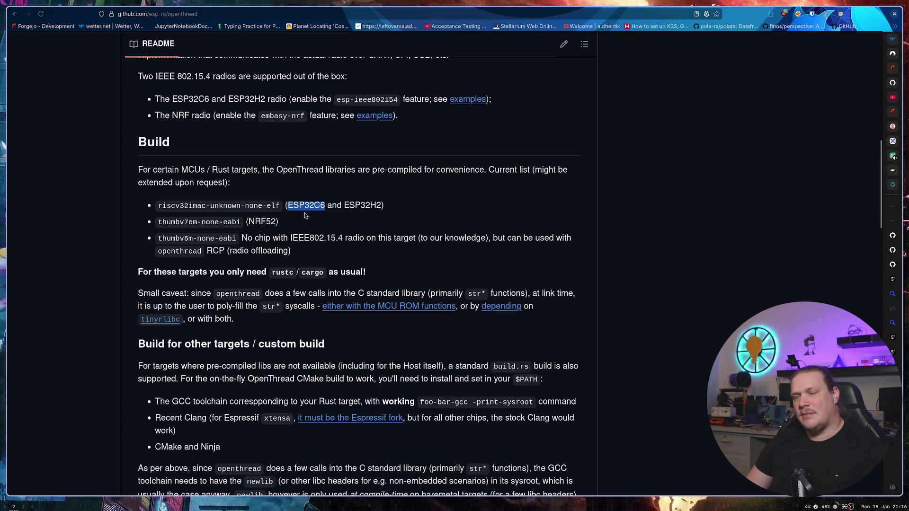
pyautogui.click(117, 262)
pyautogui.scroll(-6, 117, 262)
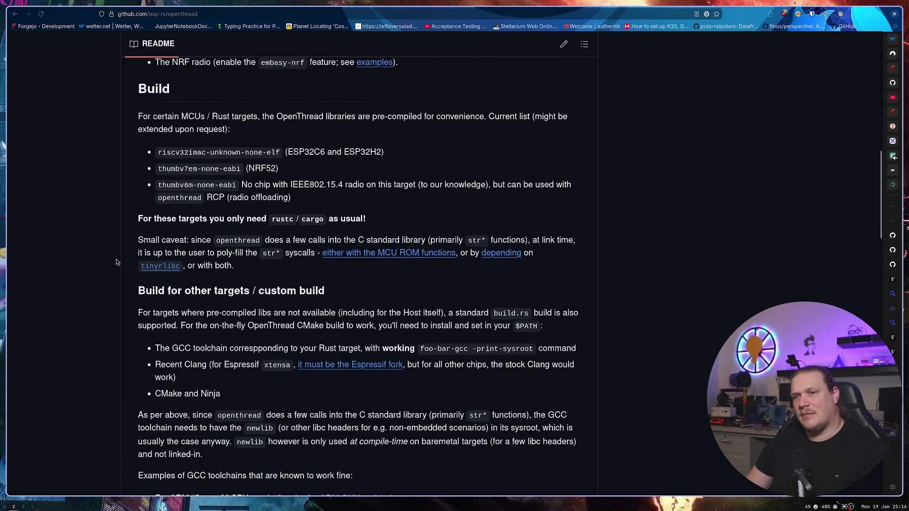
pyautogui.scroll(-1, 117, 262)
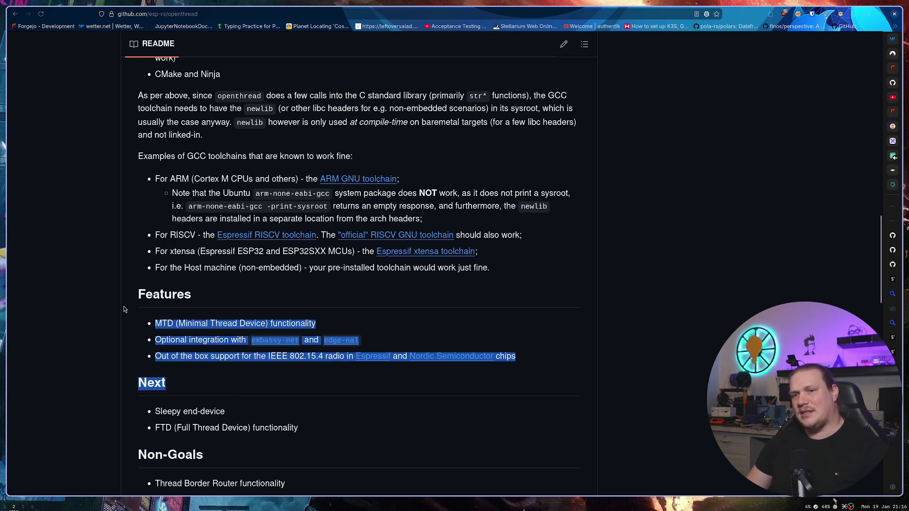
pyautogui.scroll(-1, 122, 298)
pyautogui.scroll(-1, 135, 345)
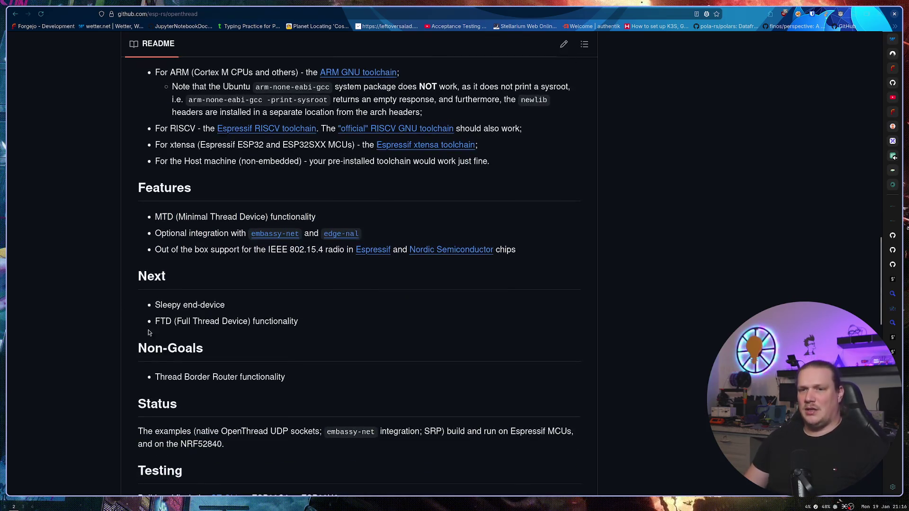
pyautogui.moveTo(152, 322)
pyautogui.mouseDown()
pyautogui.moveTo(328, 326)
pyautogui.moveTo(183, 314)
pyautogui.mouseUp()
pyautogui.click(337, 325)
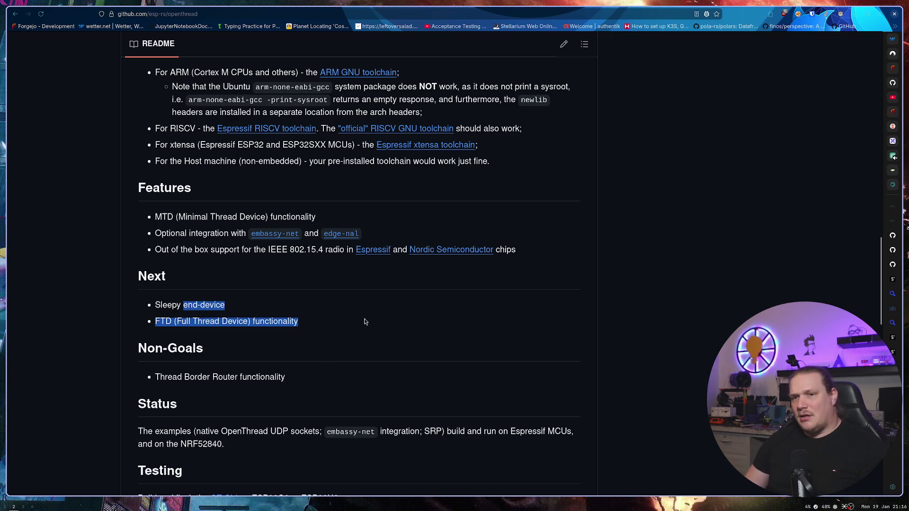
pyautogui.click(365, 322)
pyautogui.scroll(-2, 173, 302)
pyautogui.moveTo(155, 271)
pyautogui.mouseDown()
pyautogui.moveTo(310, 274)
pyautogui.moveTo(152, 274)
pyautogui.mouseUp()
pyautogui.click(317, 274)
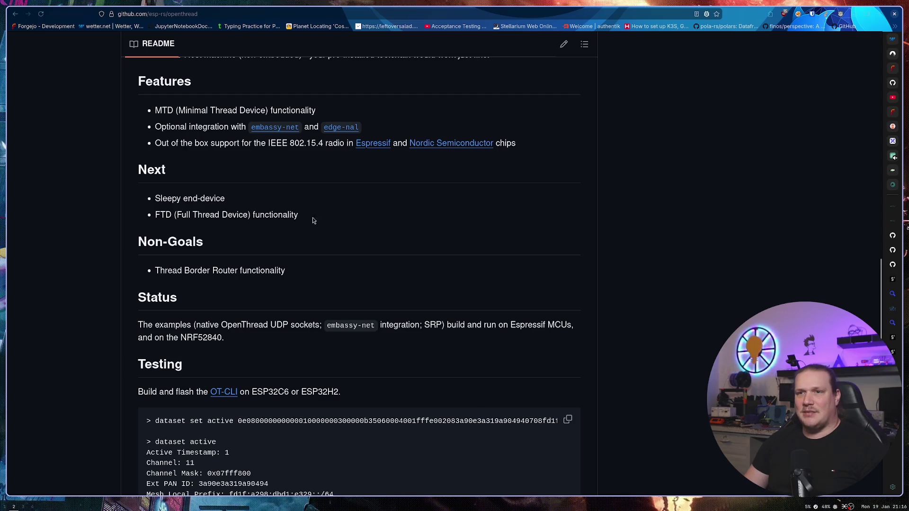
pyautogui.moveTo(310, 219)
pyautogui.mouseDown()
pyautogui.moveTo(156, 215)
pyautogui.moveTo(154, 198)
pyautogui.mouseUp()
pyautogui.click(284, 210)
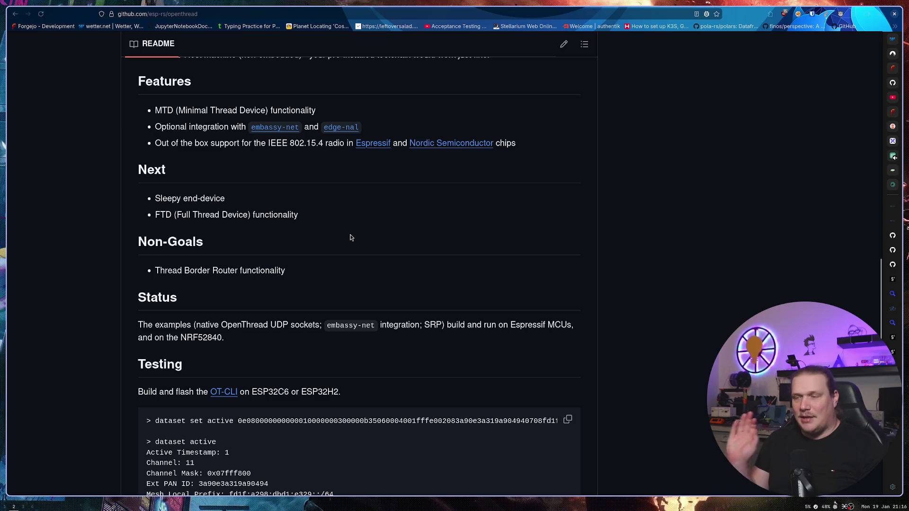
pyautogui.scroll(2, 360, 239)
pyautogui.scroll(2, 360, 239)
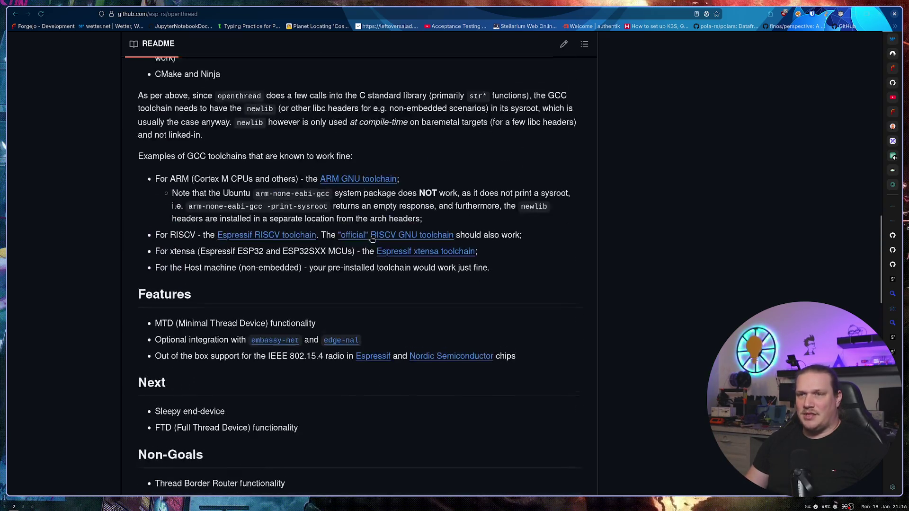
pyautogui.scroll(-13, 342, 272)
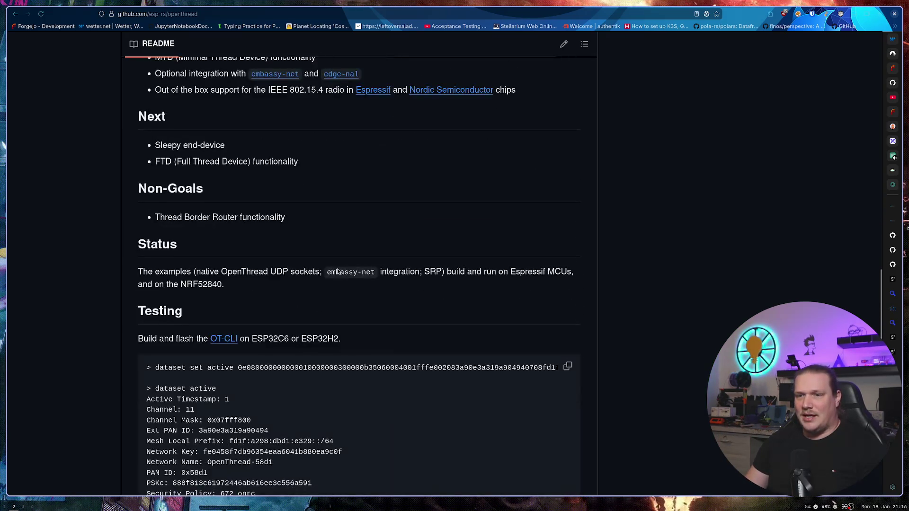
pyautogui.scroll(-4, 333, 271)
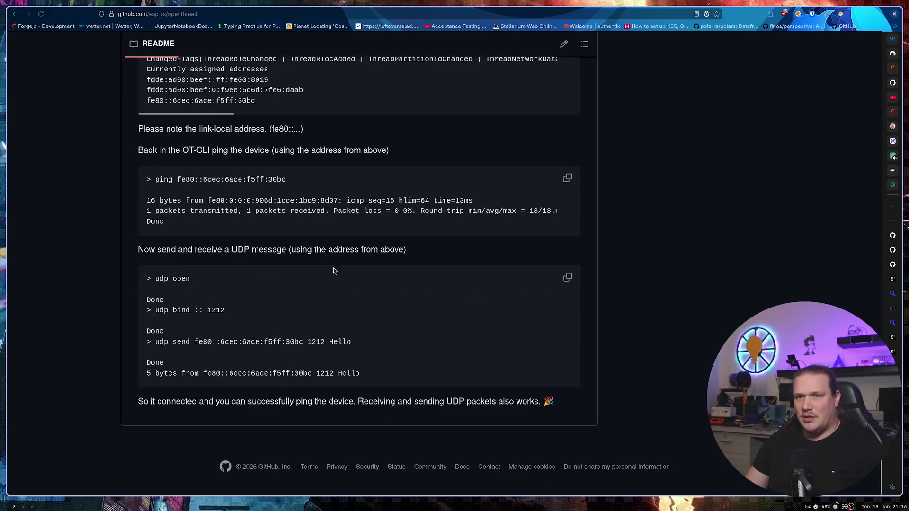
pyautogui.scroll(20, 333, 270)
pyautogui.scroll(-2, 328, 269)
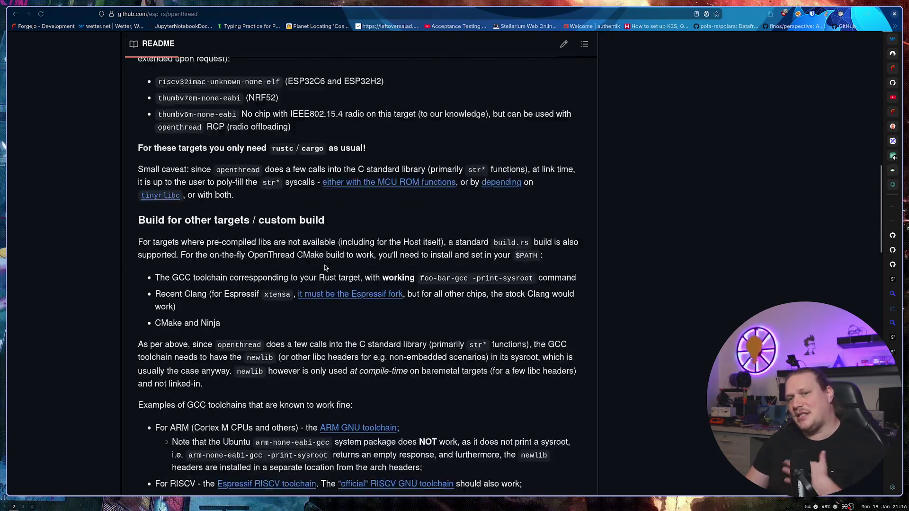
pyautogui.scroll(6, 284, 246)
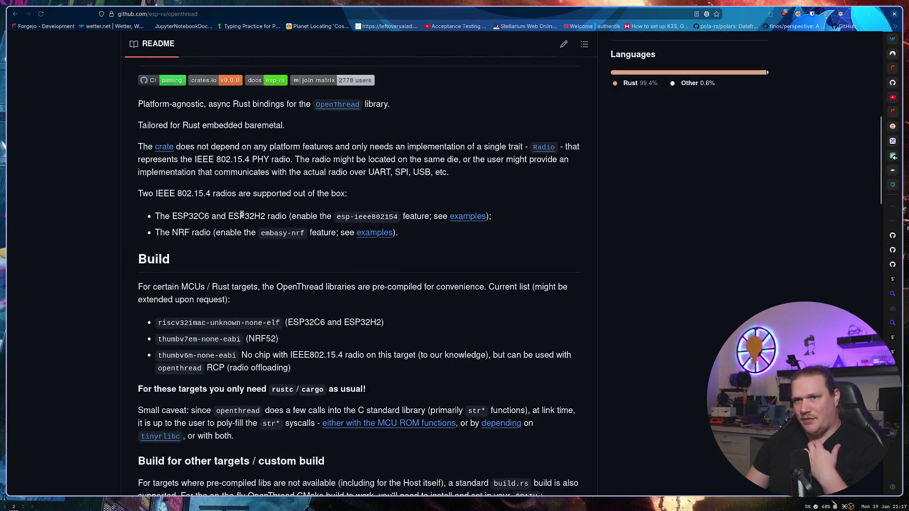
pyautogui.moveTo(269, 215); pyautogui.dragTo(212, 215)
pyautogui.click(358, 193)
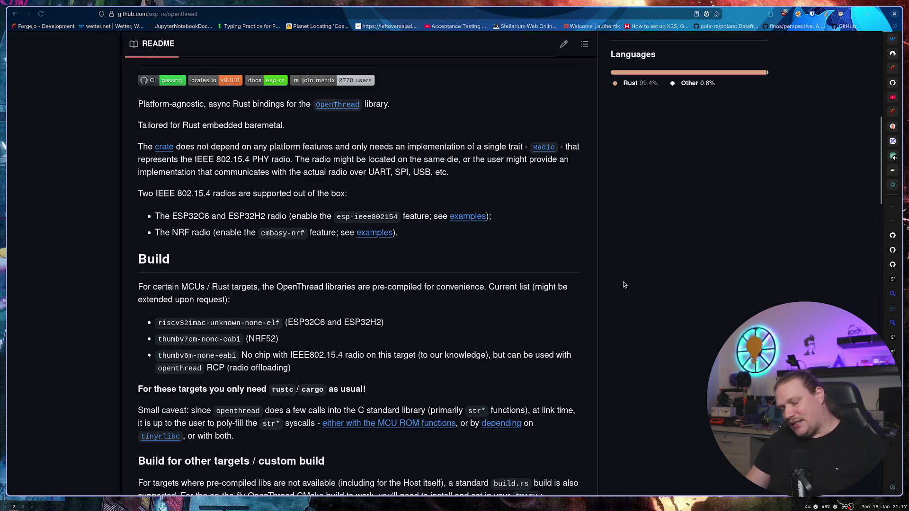
# Step: Load the Espressif website (espressif.com) in a new tab
pyautogui.hotkey('ctrl', 't')
pyautogui.write('espressi')
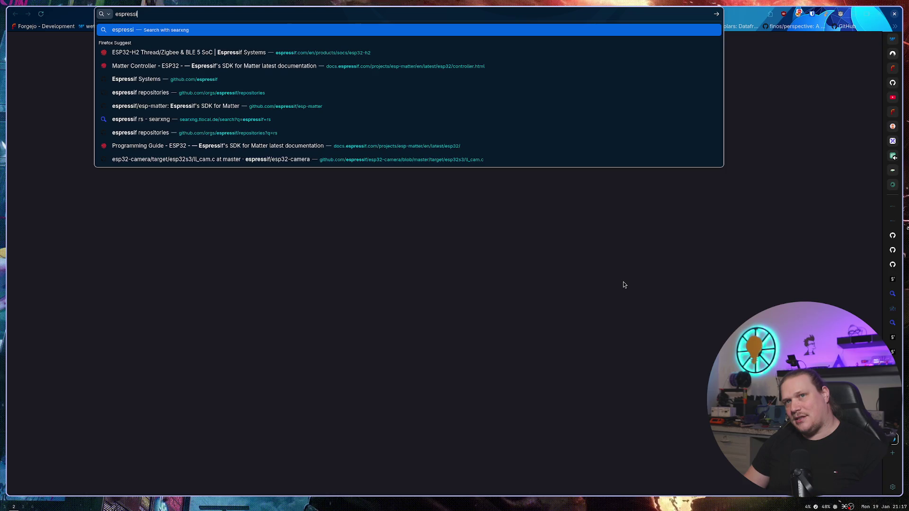
pyautogui.write('f.')
pyautogui.hotkey('ctrl', 'Return')
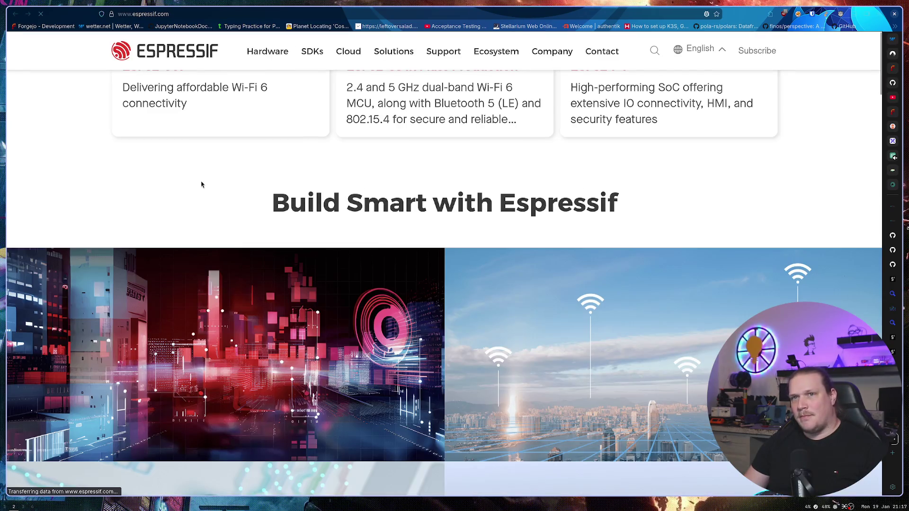
# Step: Compare the ESP32-S, ESP32-C and ESP32-H series under Hardware and open the ESP32-C6 page
pyautogui.moveTo(268, 63)
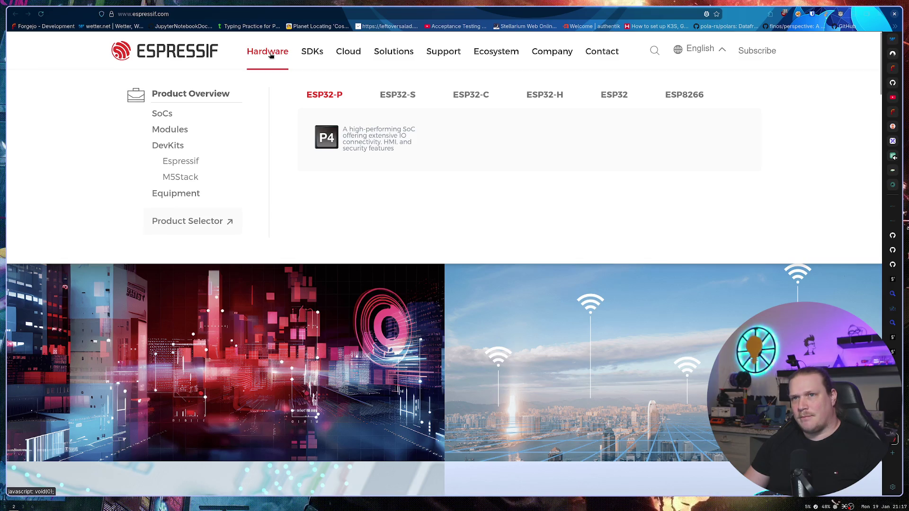
pyautogui.click(394, 96)
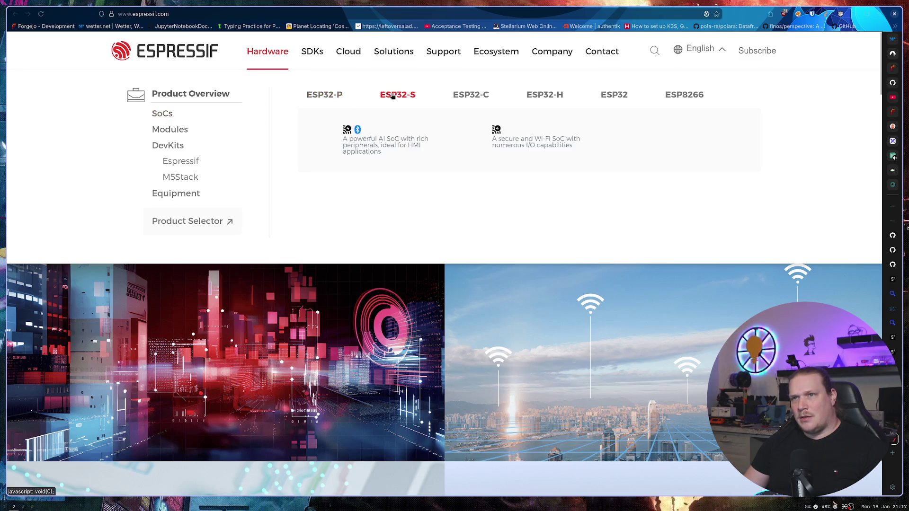
pyautogui.click(487, 95)
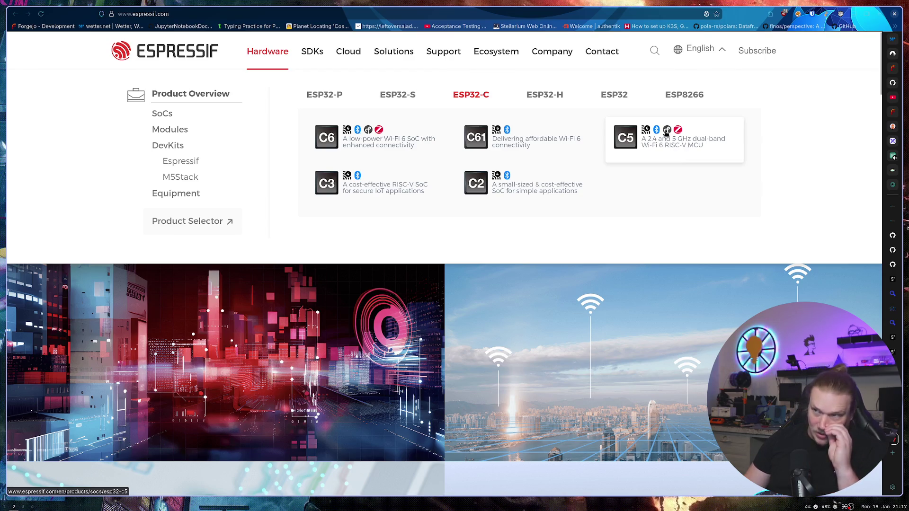
pyautogui.click(542, 95)
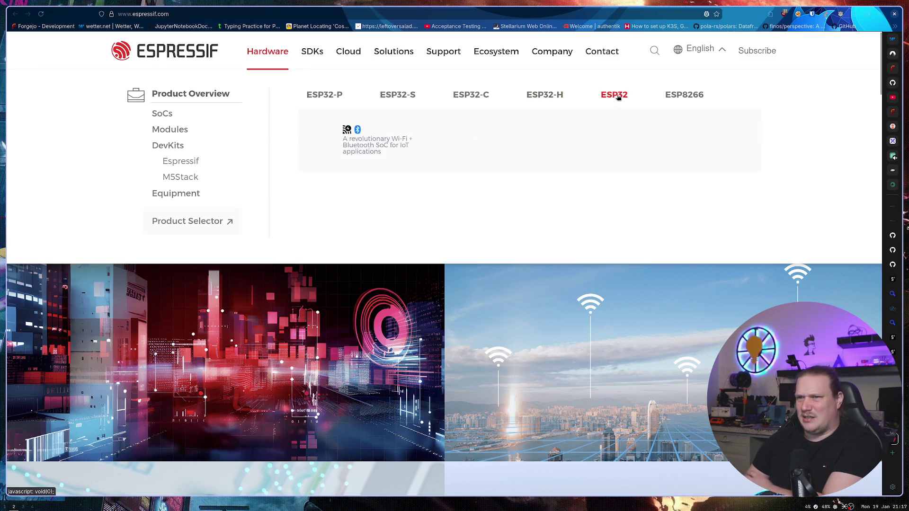
pyautogui.moveTo(511, 98)
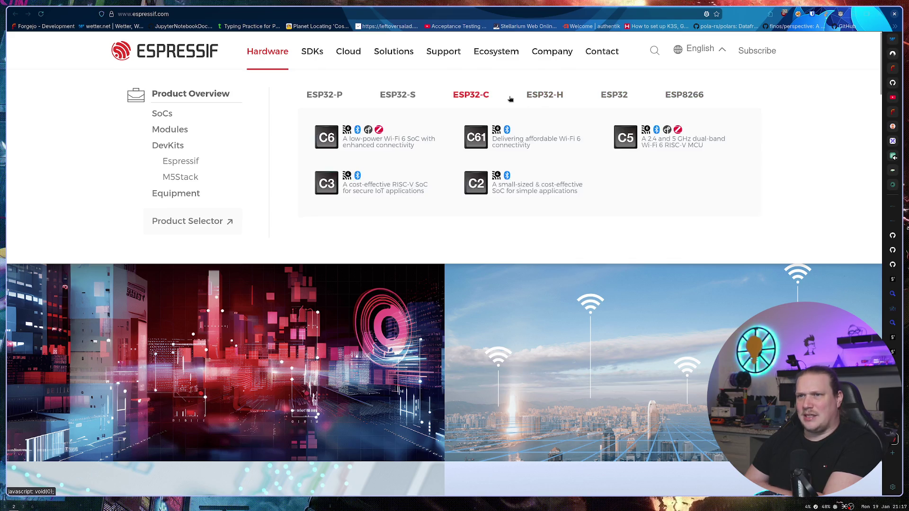
pyautogui.click(395, 141)
pyautogui.scroll(-5, 174, 238)
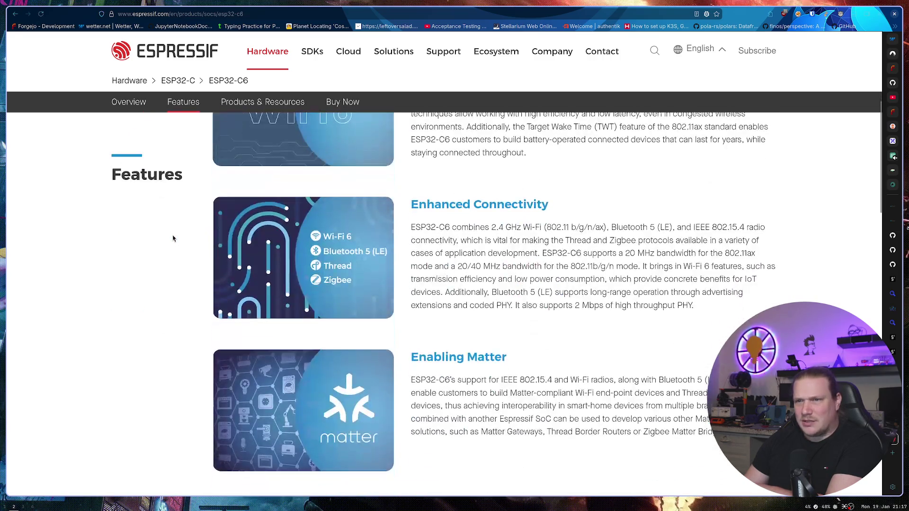
# Step: Scroll the ESP32-C6 page to the Enabling Matter section and mark its title
pyautogui.scroll(-3, 173, 238)
pyautogui.scroll(-10, 173, 238)
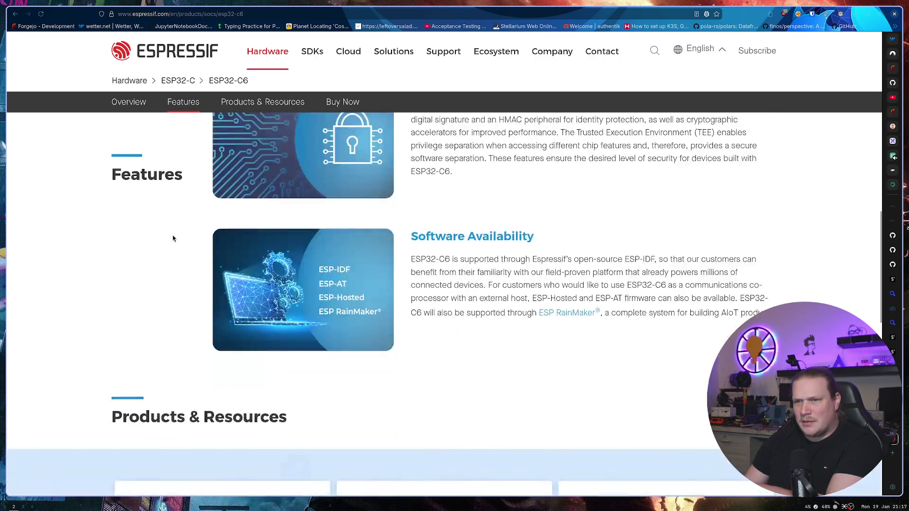
pyautogui.scroll(-8, 173, 238)
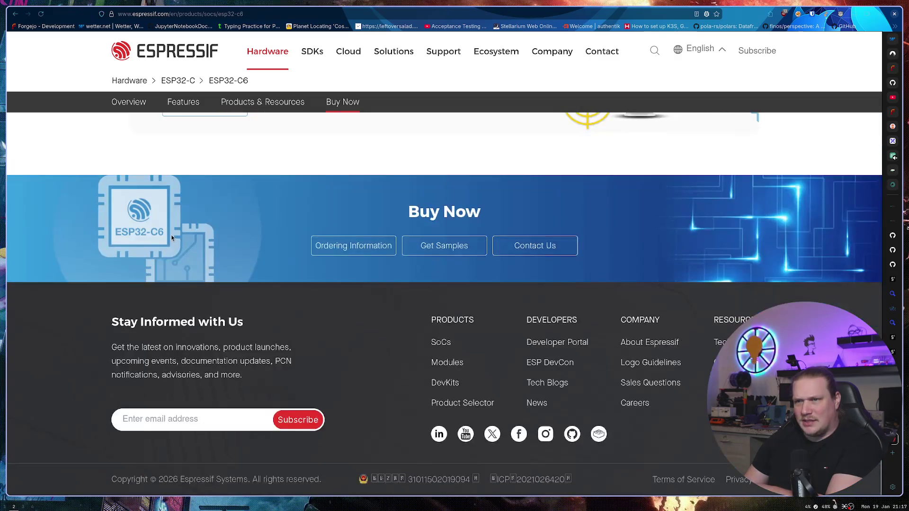
pyautogui.scroll(15, 174, 238)
pyautogui.scroll(4, 181, 243)
pyautogui.moveTo(508, 223); pyautogui.dragTo(409, 223)
pyautogui.click(545, 236)
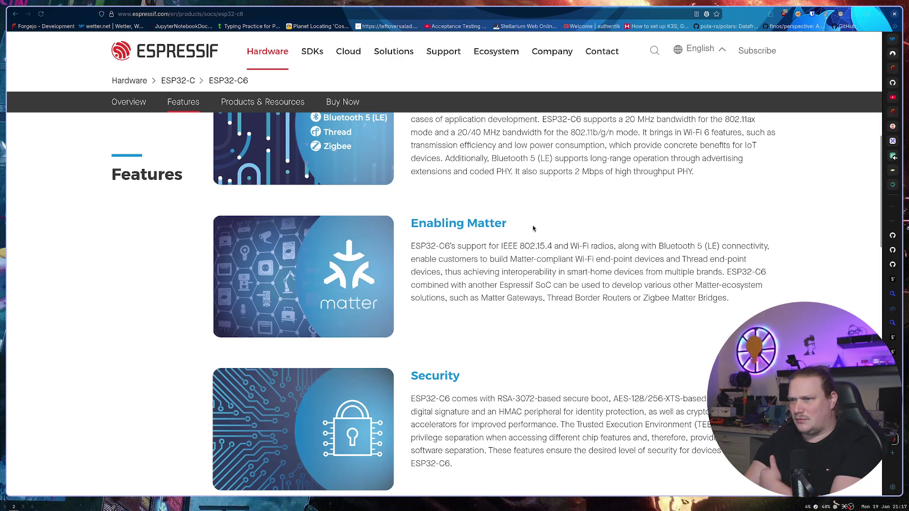
# Step: Highlight Thread Border Routers and Matter Gateways in the paragraph, then return to the openthread README
pyautogui.moveTo(547, 298)
pyautogui.mouseDown()
pyautogui.moveTo(728, 298)
pyautogui.moveTo(623, 301)
pyautogui.mouseUp()
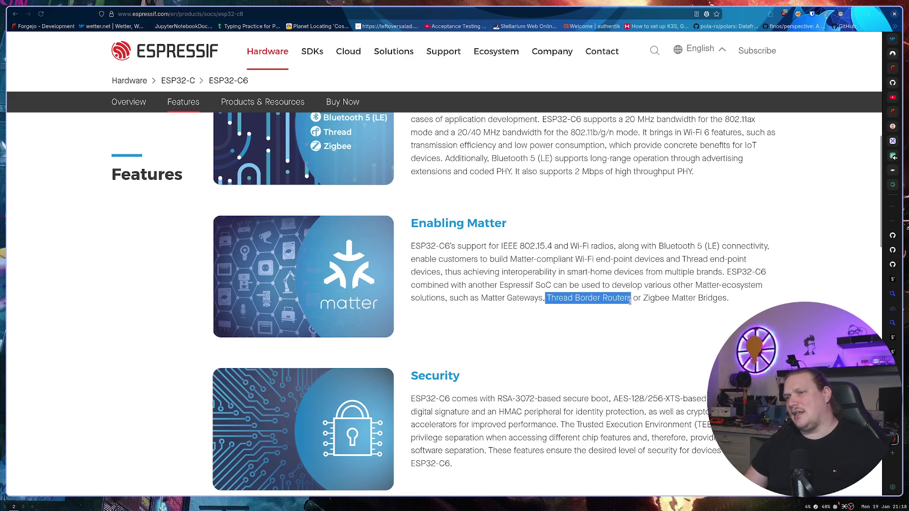
pyautogui.click(605, 323)
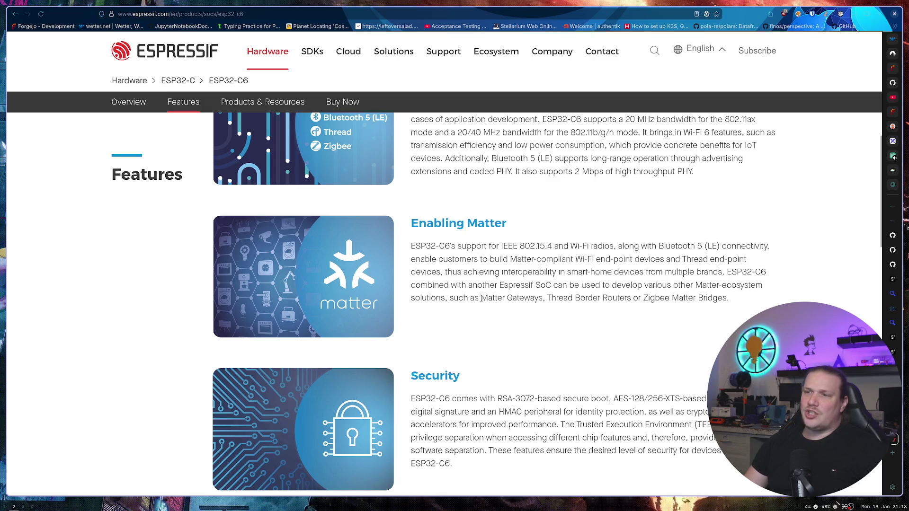
pyautogui.moveTo(481, 298); pyautogui.dragTo(738, 303)
pyautogui.click(547, 298)
pyautogui.click(702, 316)
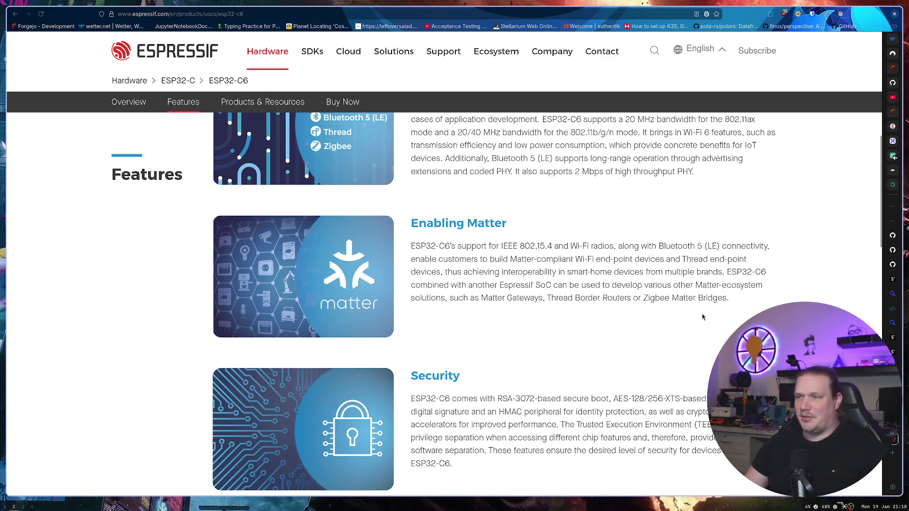
pyautogui.moveTo(480, 297); pyautogui.dragTo(636, 304)
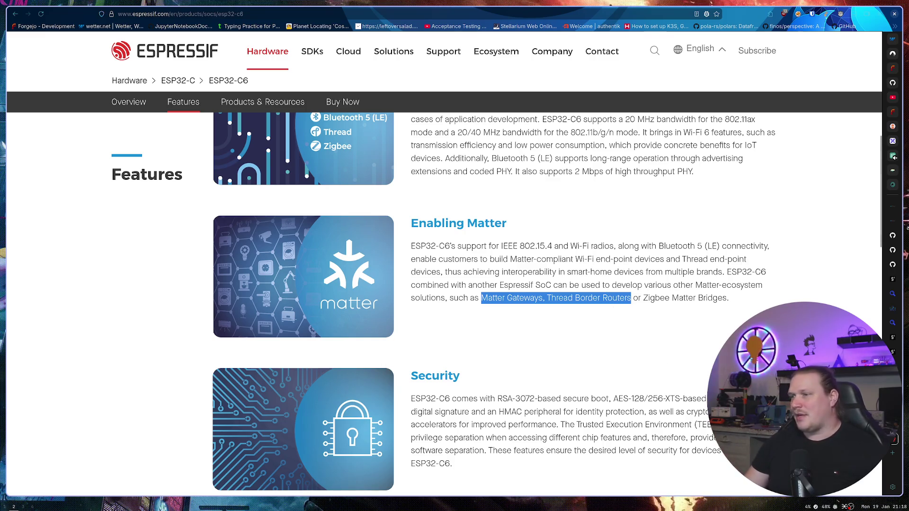
pyautogui.hotkey('ctrl', 'Tab')
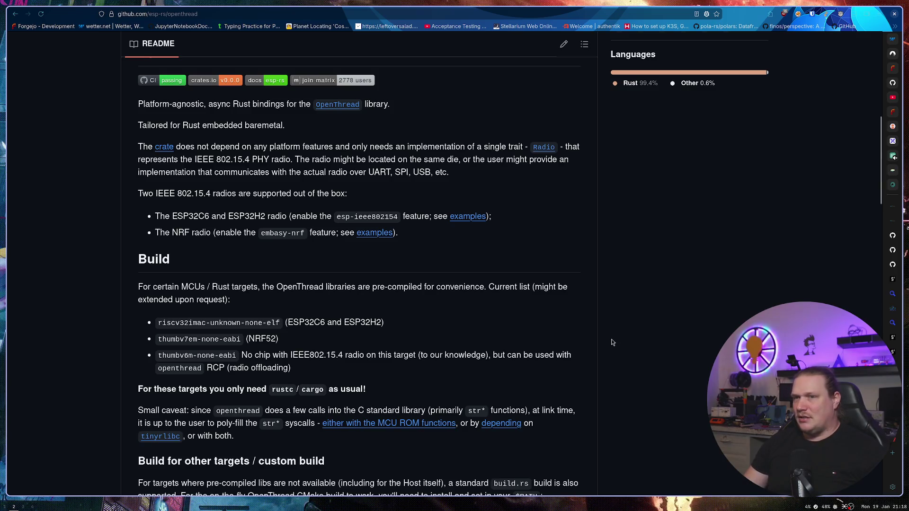
# Step: Search the esp-rs repository list for 'thread', then clear the filter and scroll the list
pyautogui.hotkey('alt', 'Left')
pyautogui.scroll(5, 364, 176)
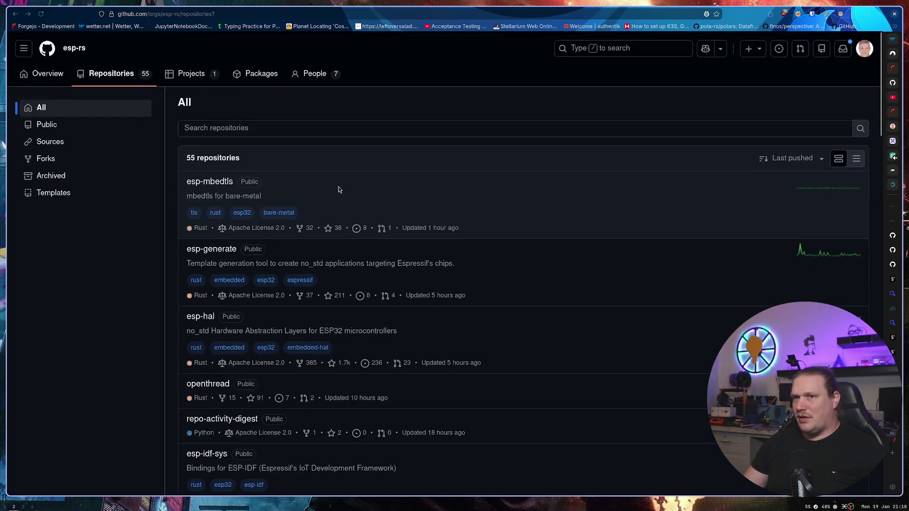
pyautogui.click(239, 127)
pyautogui.write('threa')
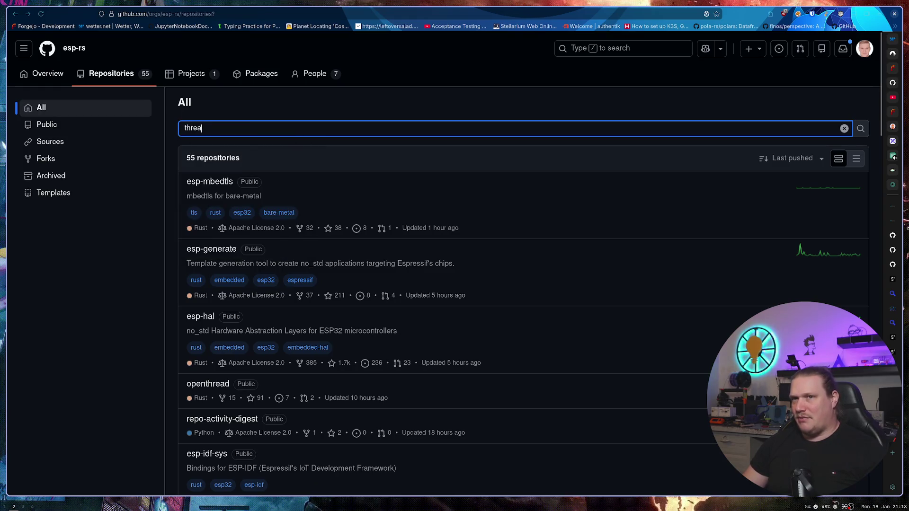
pyautogui.write('d')
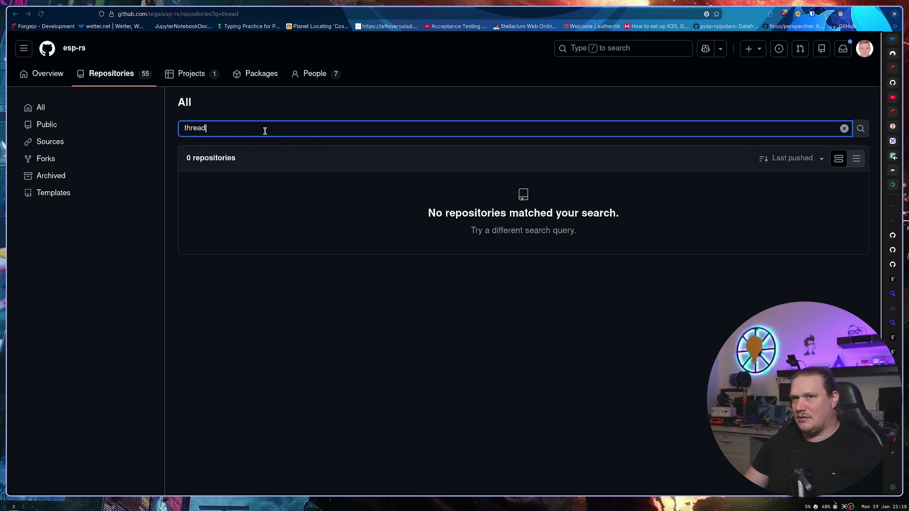
pyautogui.hotkey('ctrl', 'a')
pyautogui.hotkey('ctrl', 'pageup')
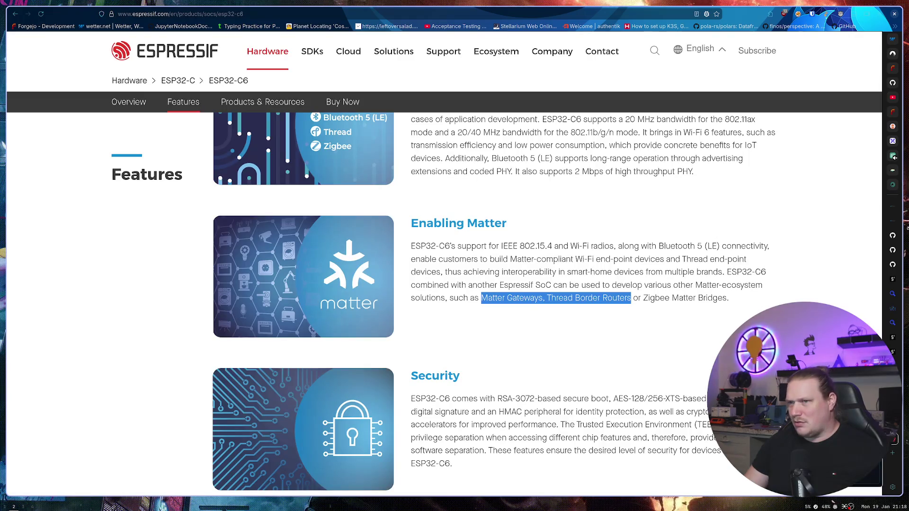
pyautogui.hotkey('ctrl', 'pagedown')
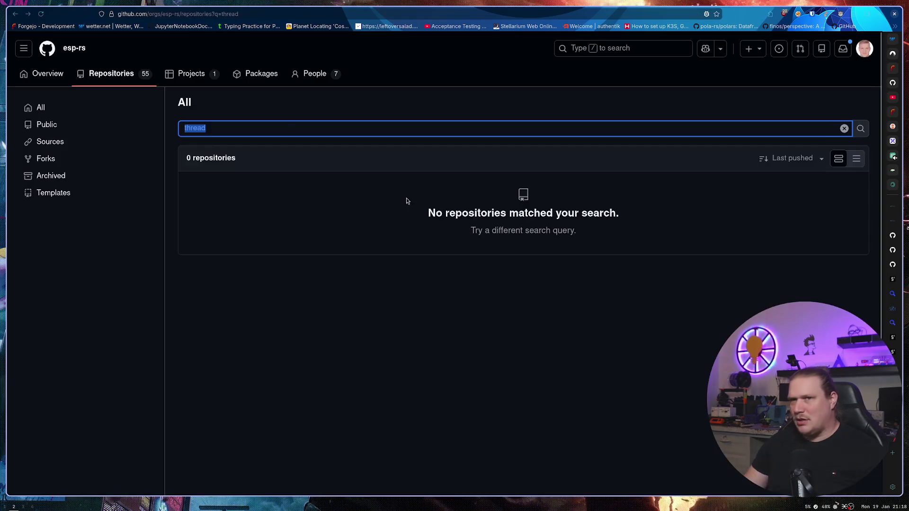
pyautogui.click(287, 132)
pyautogui.click(844, 129)
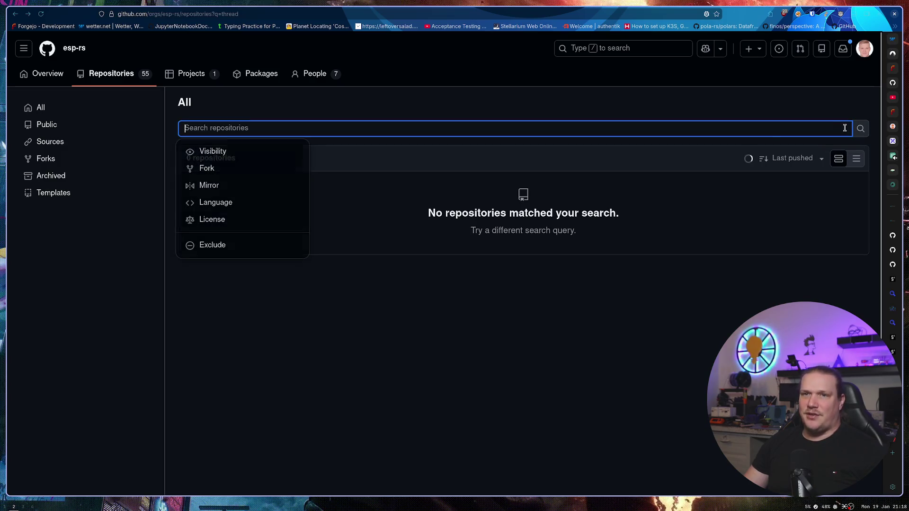
pyautogui.scroll(-1, 116, 310)
pyautogui.scroll(-2, 116, 311)
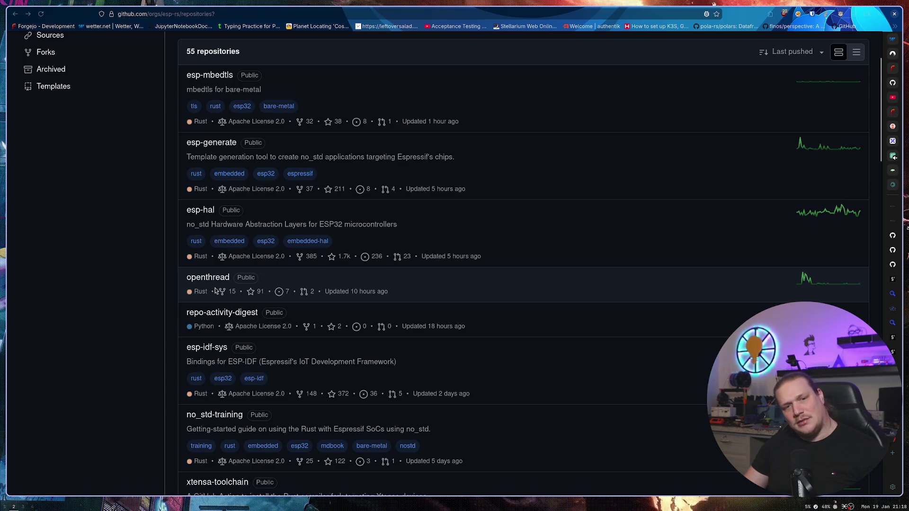
pyautogui.scroll(1, 225, 96)
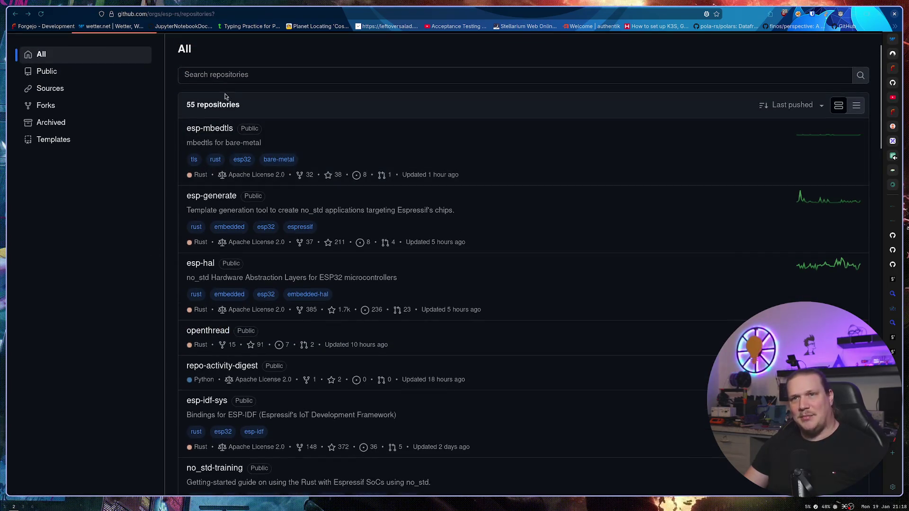
# Step: Try an 'open' repository search, clear it to show all 55, scroll, and return to the org overview
pyautogui.click(227, 73)
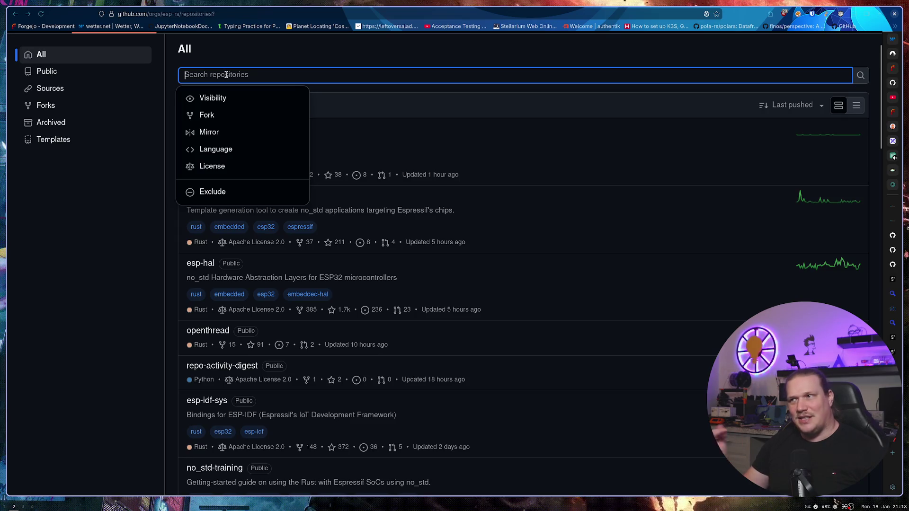
pyautogui.write('open')
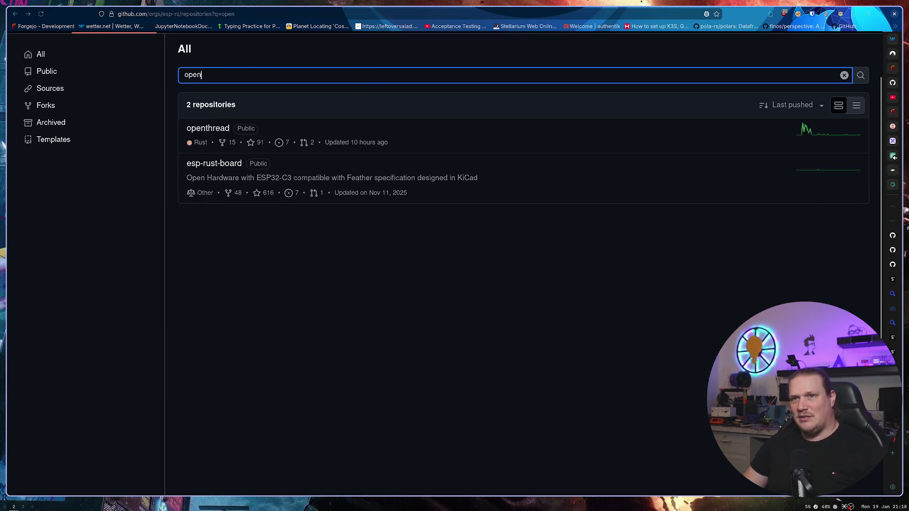
pyautogui.doubleClick(217, 77)
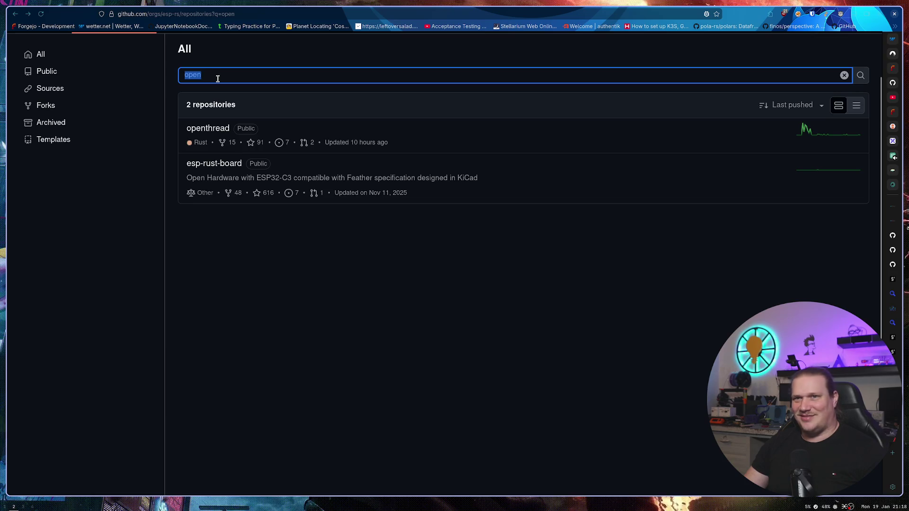
pyautogui.press('BackSpace')
pyautogui.click(141, 277)
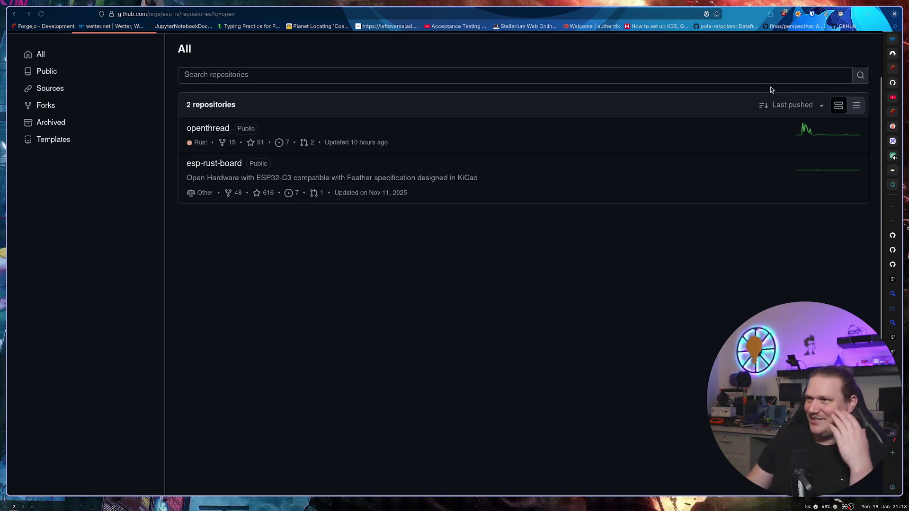
pyautogui.click(860, 74)
pyautogui.scroll(-15, 245, 281)
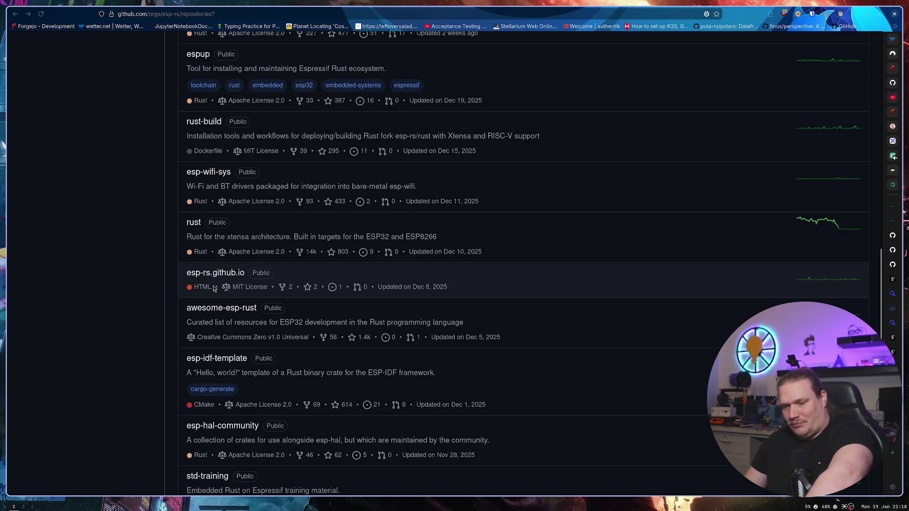
pyautogui.scroll(-5, 213, 288)
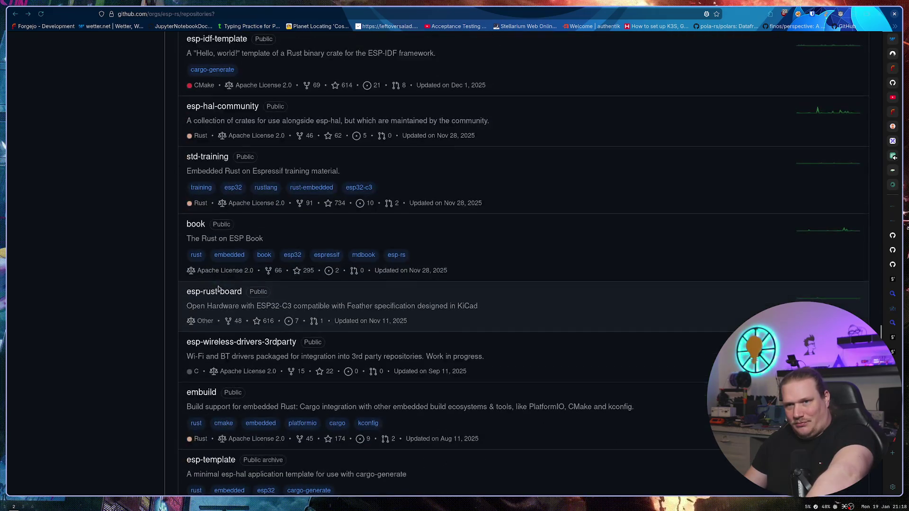
pyautogui.scroll(-2, 236, 267)
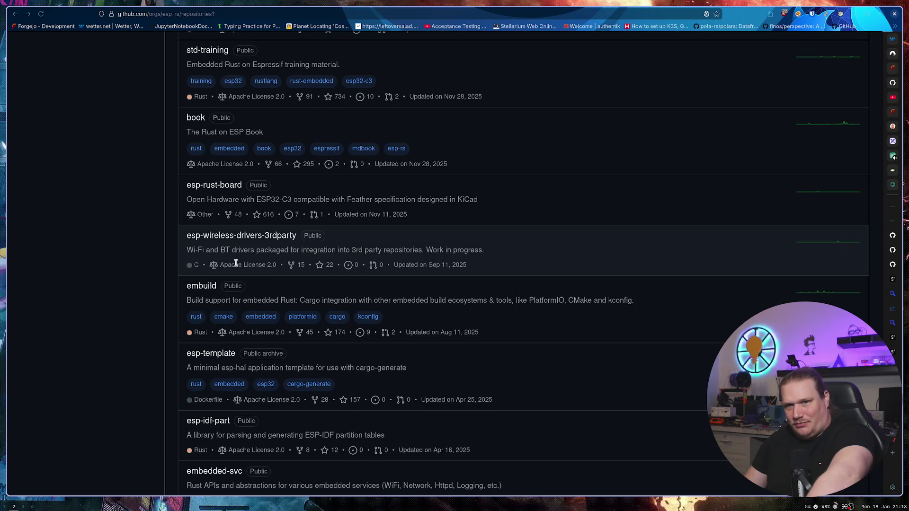
pyautogui.scroll(-3, 234, 262)
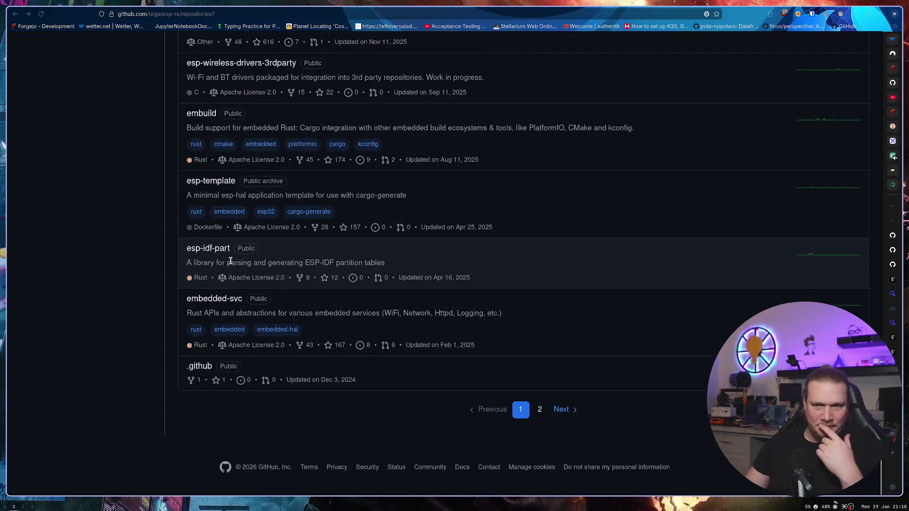
pyautogui.hotkey('alt', 'Left')
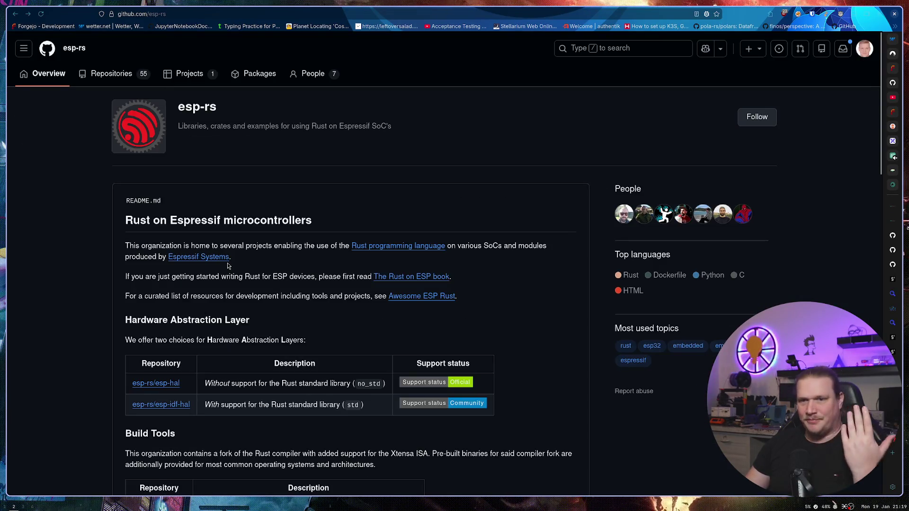
# Step: Go back to the 'espressif rs' results, extend the query with 'rust thread router', and open the top result
pyautogui.hotkey('alt', 'Left')
pyautogui.click(165, 62)
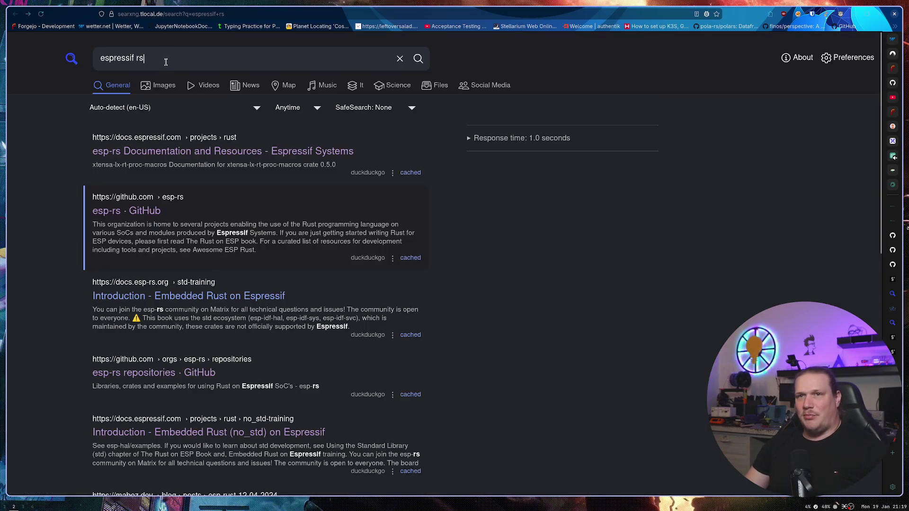
pyautogui.write('rust threa')
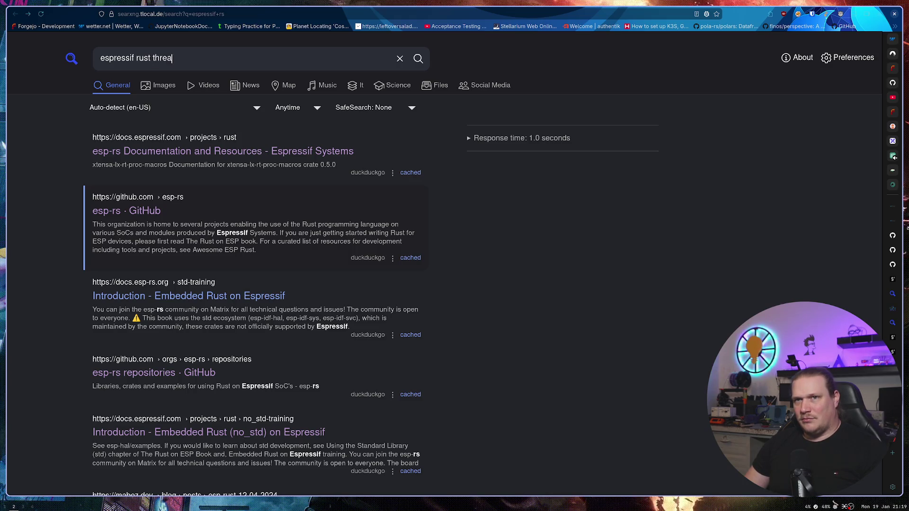
pyautogui.write('d router')
pyautogui.press('Return')
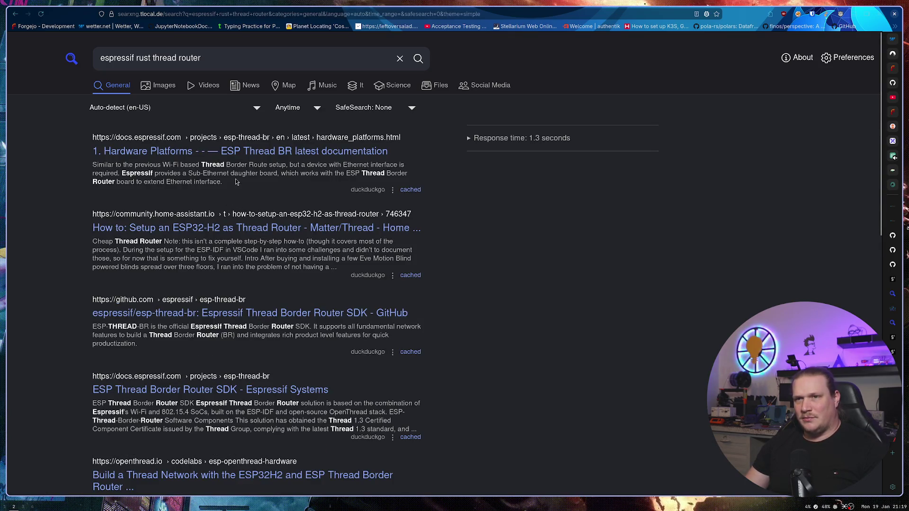
pyautogui.press('Return')
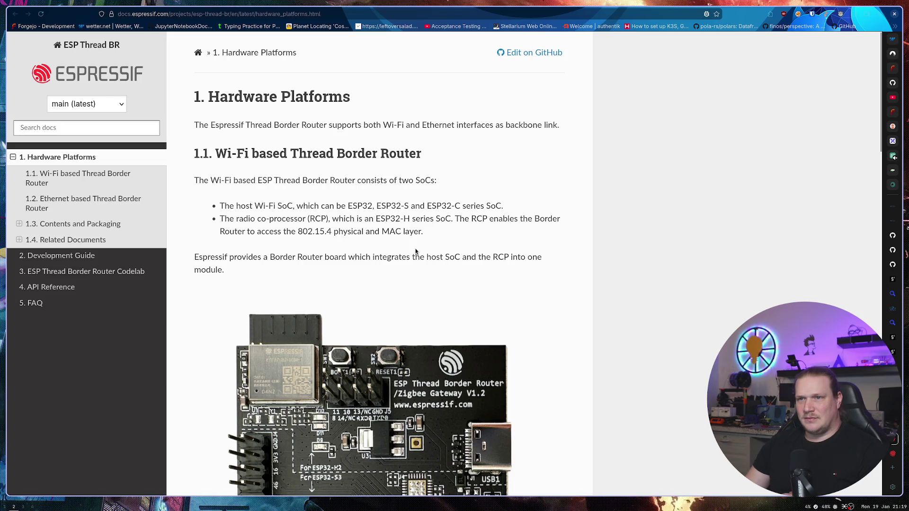
pyautogui.moveTo(517, 207); pyautogui.dragTo(355, 205)
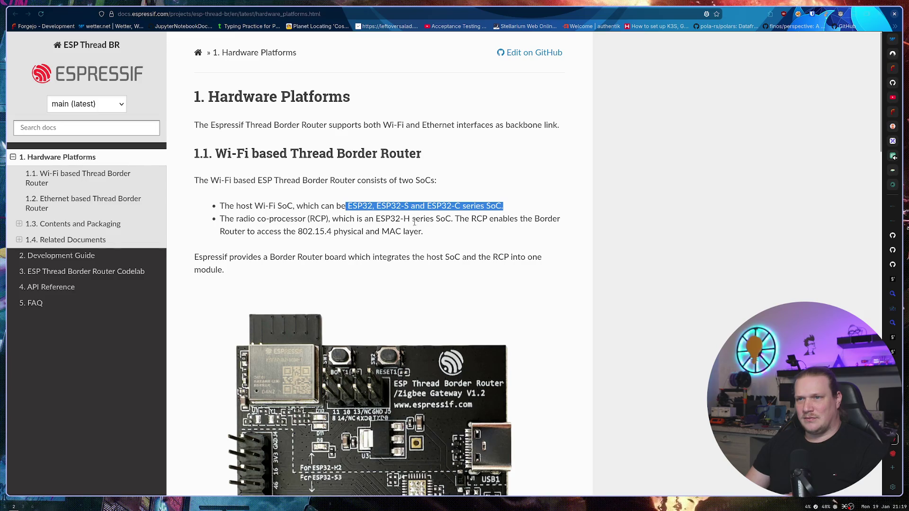
pyautogui.moveTo(415, 219); pyautogui.dragTo(373, 219)
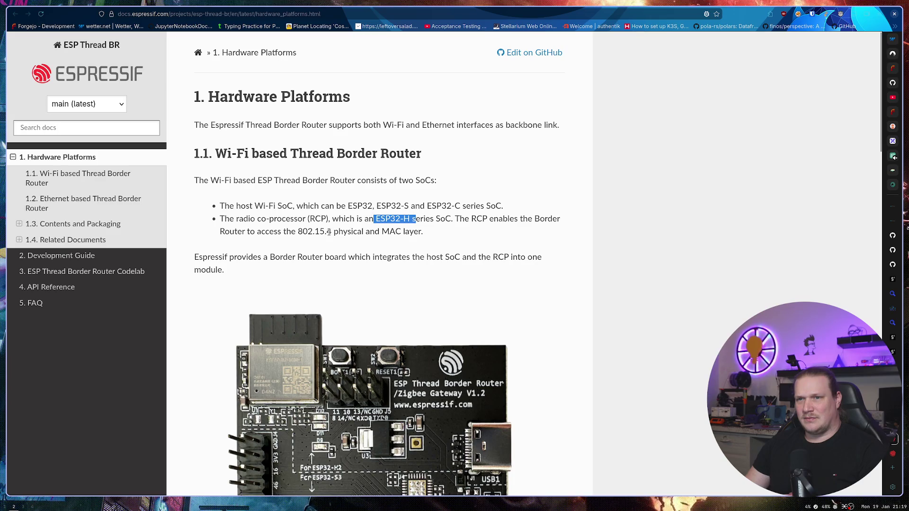
pyautogui.scroll(-5, 328, 232)
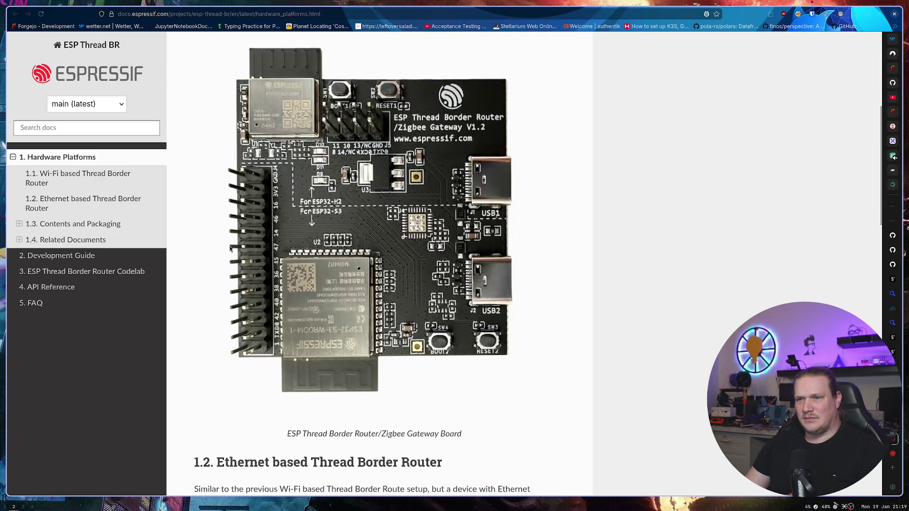
pyautogui.scroll(-3, 229, 248)
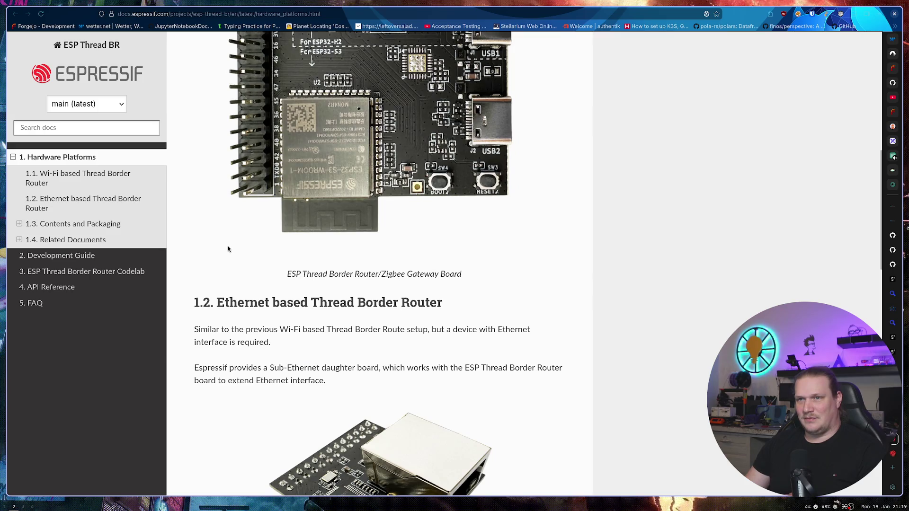
pyautogui.scroll(5, 227, 249)
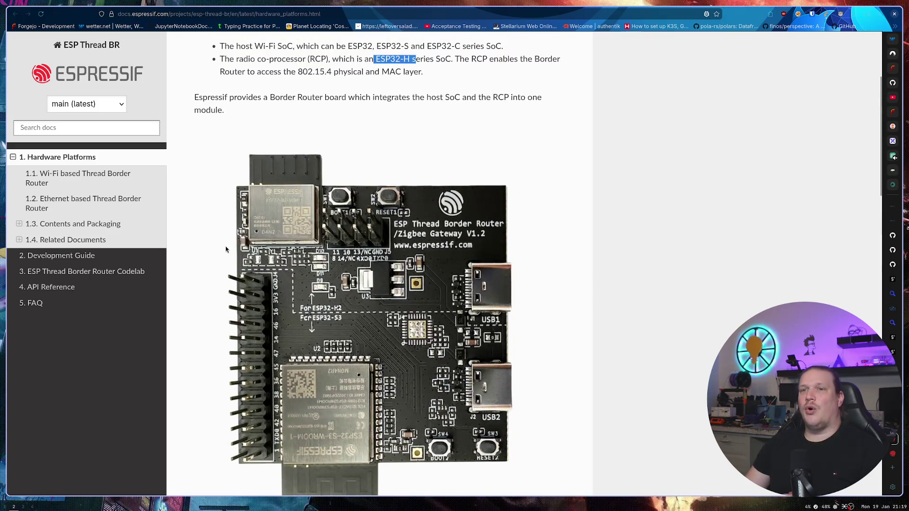
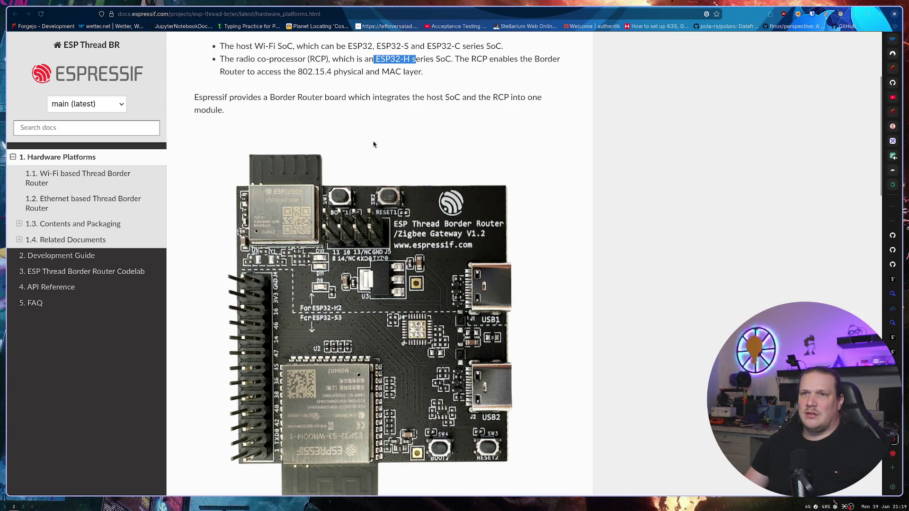
# Step: Read the rest of the Hardware Platforms page, then go to '3. ESP Thread Border Router Codelab'
pyautogui.scroll(-10, 372, 144)
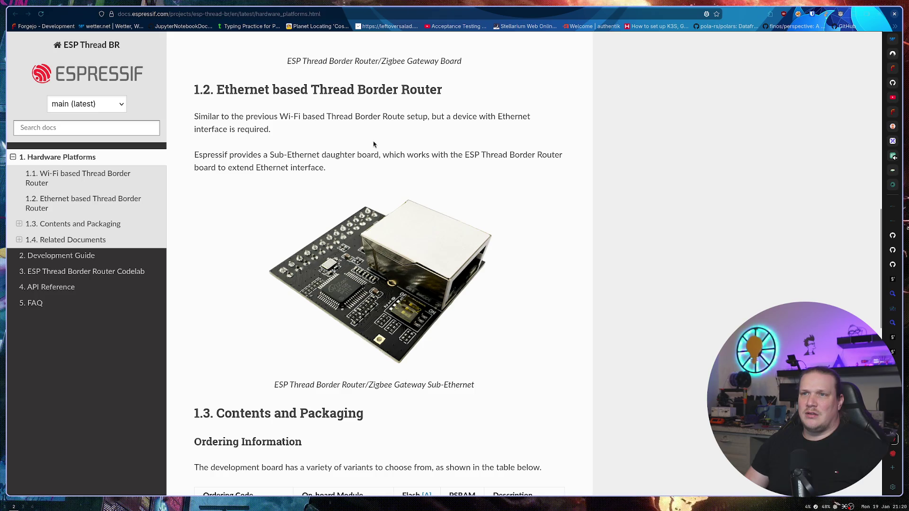
pyautogui.moveTo(548, 164); pyautogui.dragTo(545, 177)
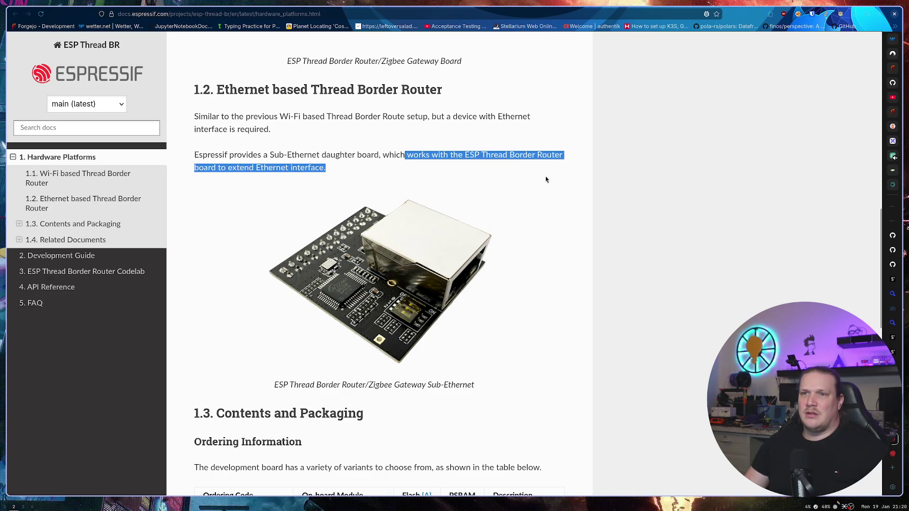
pyautogui.click(545, 176)
pyautogui.scroll(-4, 528, 177)
pyautogui.scroll(-8, 507, 175)
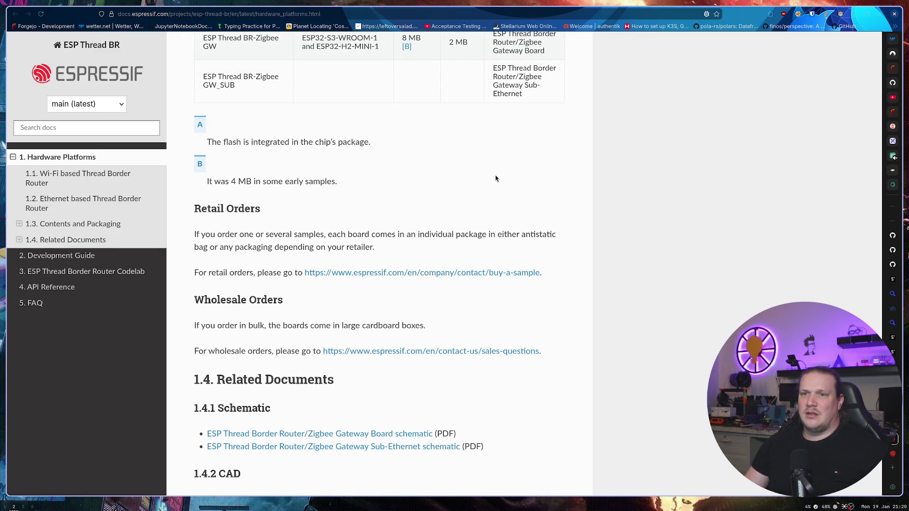
pyautogui.scroll(-3, 492, 176)
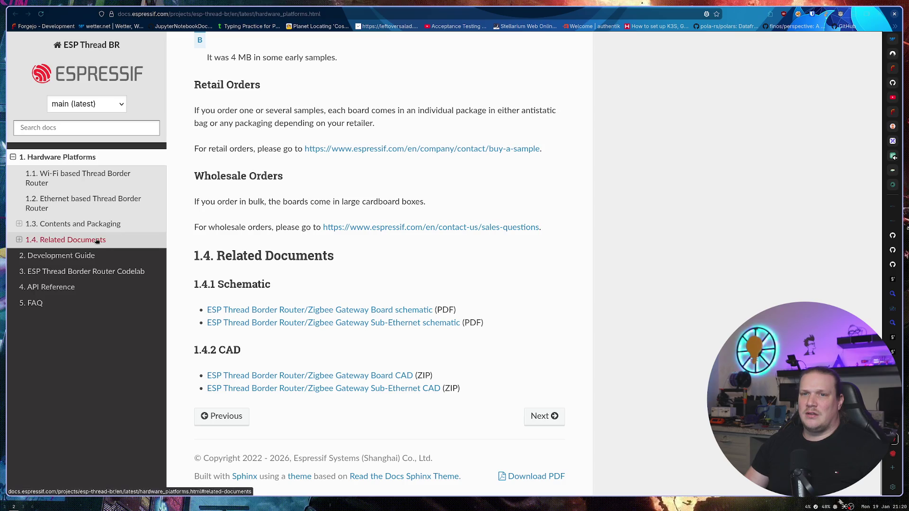
pyautogui.click(101, 271)
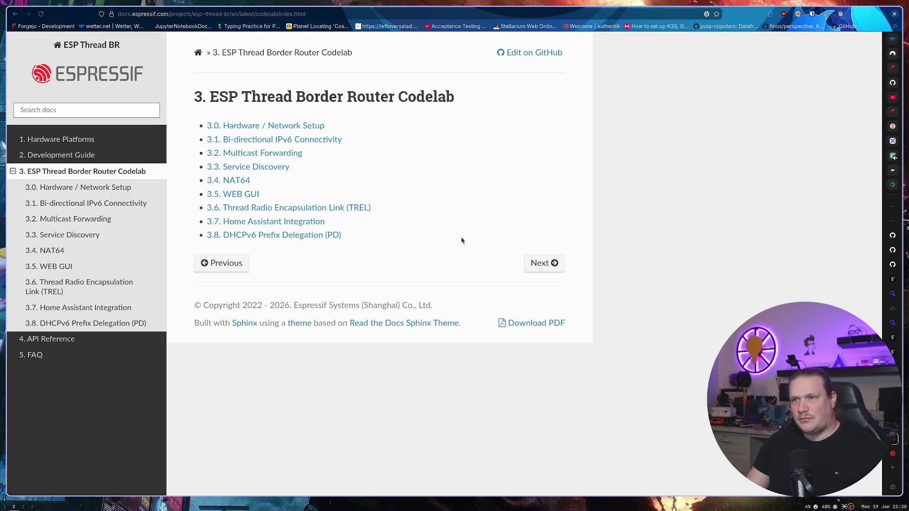
# Step: Open the codelab's 3.0 Hardware / Network Setup page and read through it
pyautogui.click(543, 263)
pyautogui.scroll(-5, 508, 274)
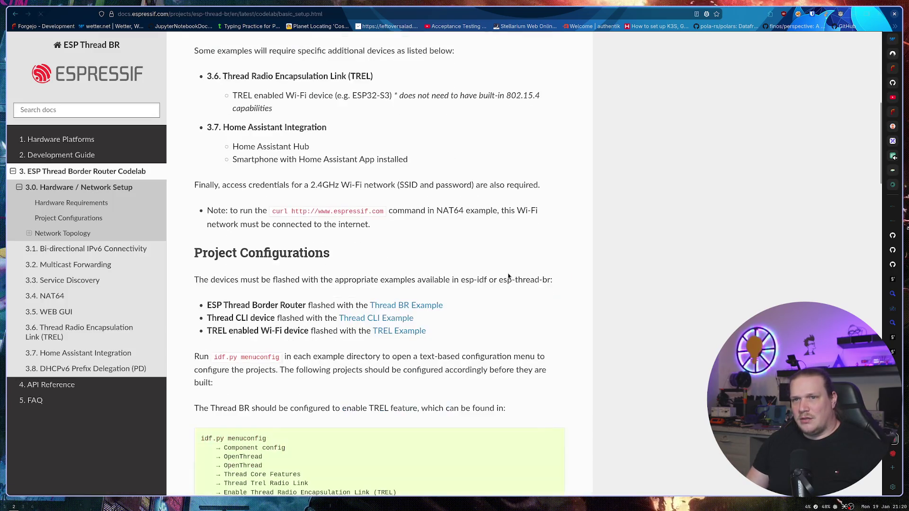
pyautogui.scroll(-6, 509, 276)
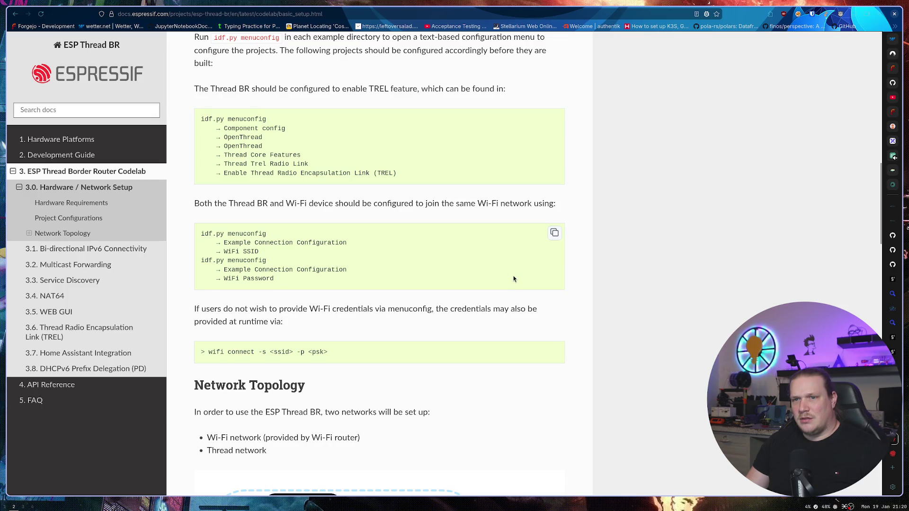
pyautogui.scroll(-6, 513, 278)
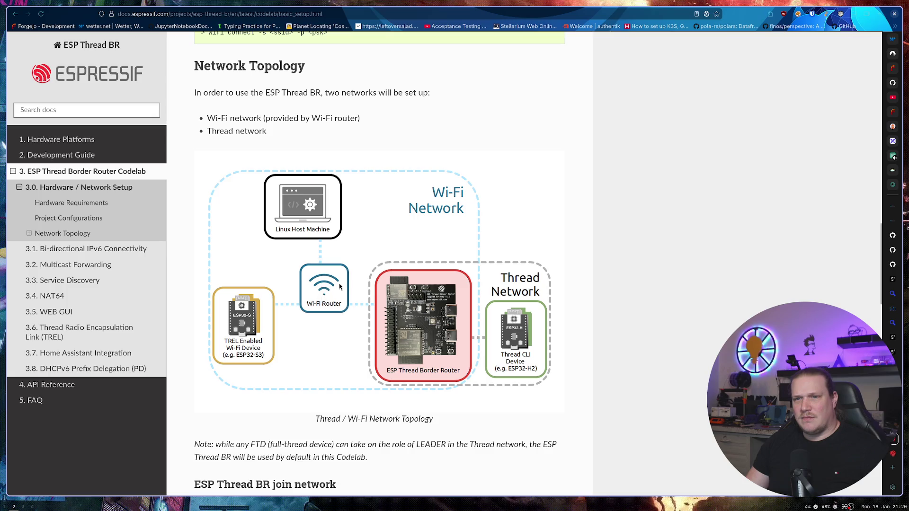
pyautogui.scroll(-15, 331, 286)
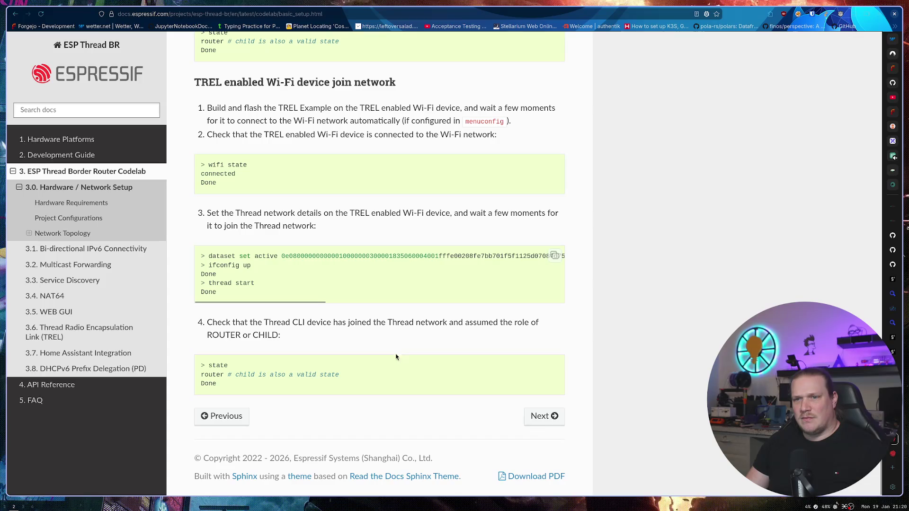
# Step: Move on to 3.1 Bi-directional IPv6 Connectivity, then jump to 3.7 Home Assistant Integration
pyautogui.click(544, 417)
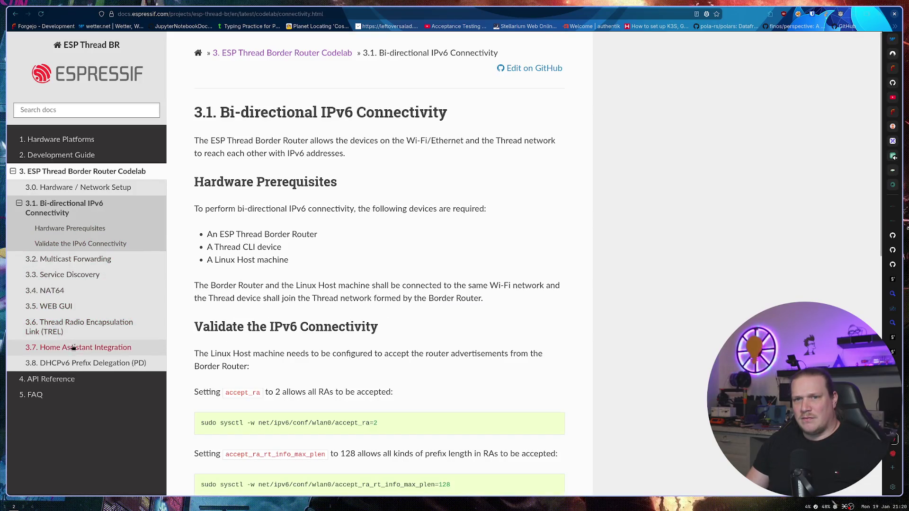
pyautogui.scroll(-2, 66, 331)
pyautogui.click(95, 345)
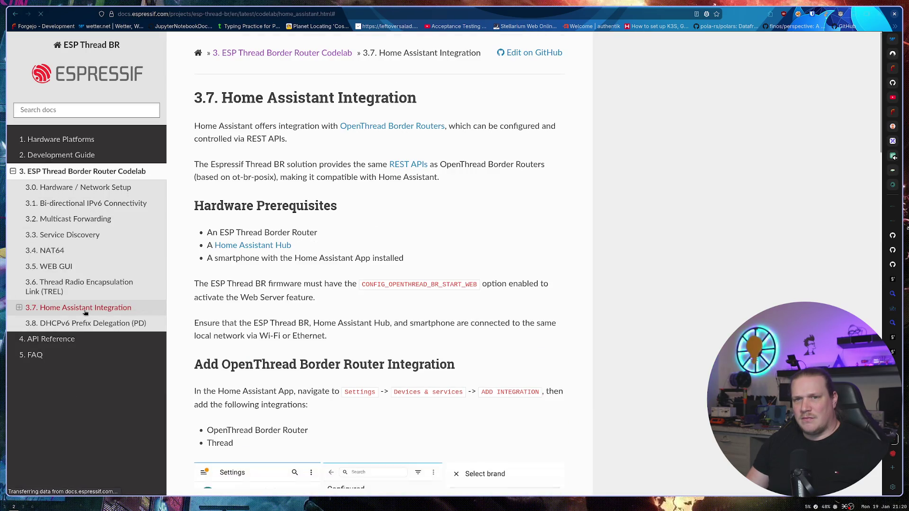
# Step: Scroll through the Home Assistant Integration setup steps to the bottom of the page
pyautogui.scroll(-4, 344, 263)
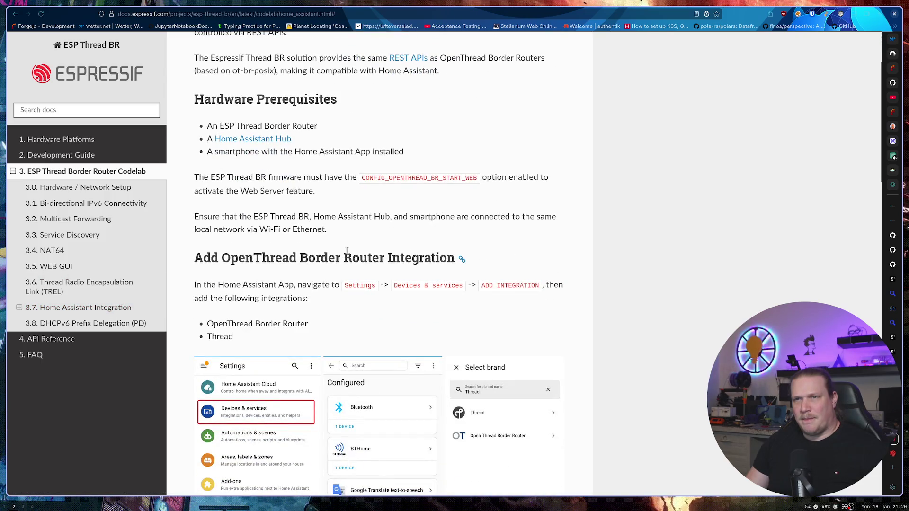
pyautogui.scroll(-5, 347, 250)
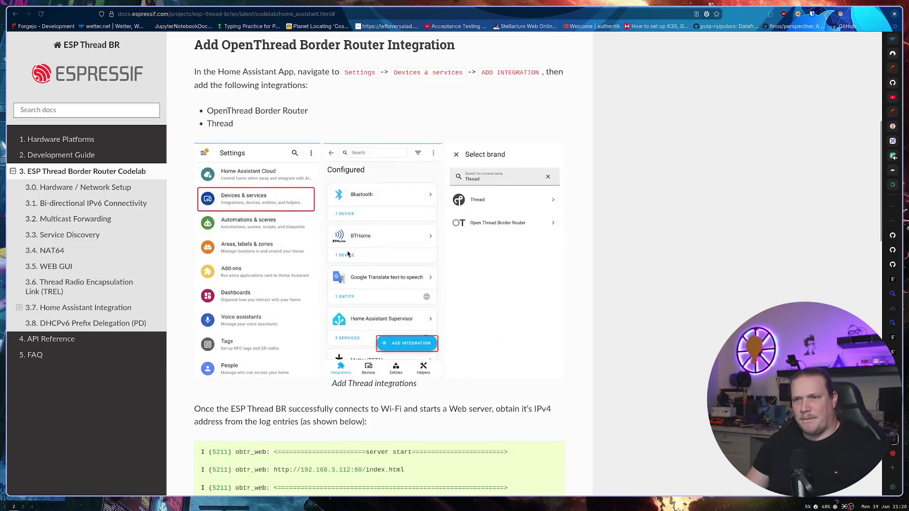
pyautogui.scroll(-8, 347, 254)
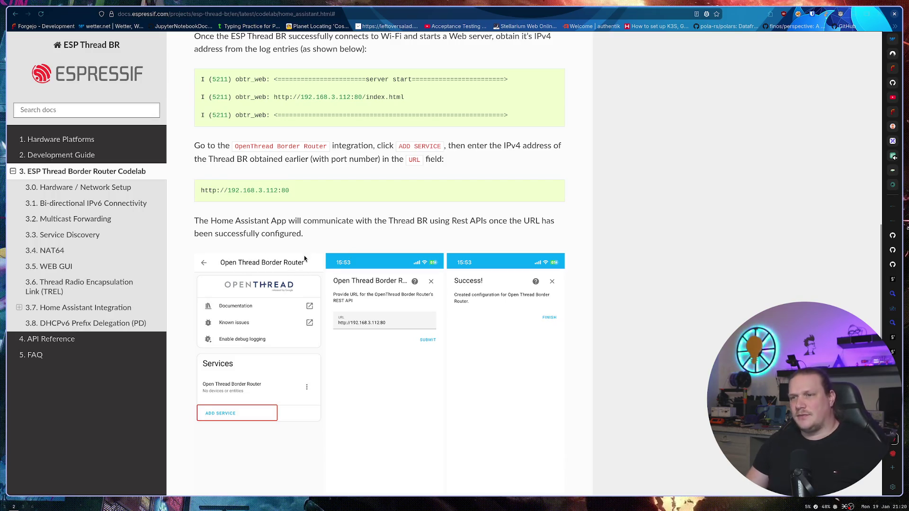
pyautogui.scroll(-6, 298, 242)
pyautogui.scroll(-5, 298, 242)
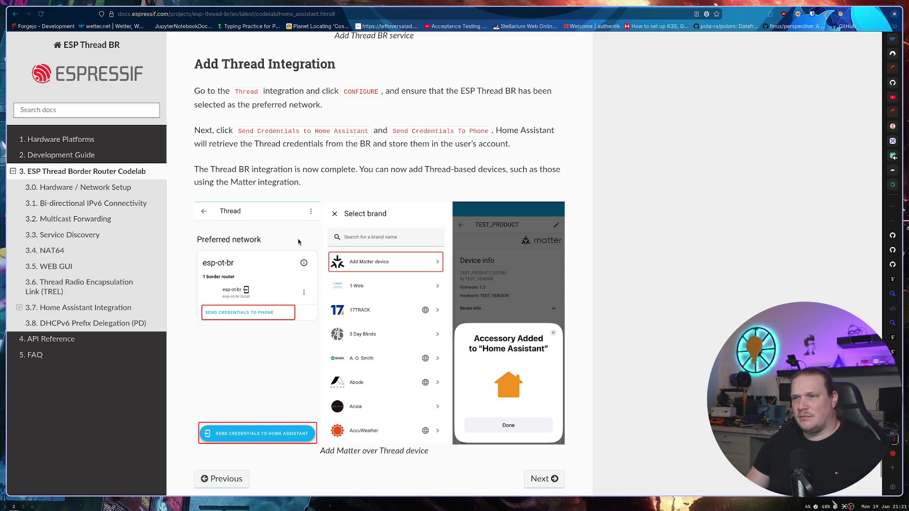
pyautogui.scroll(-2, 297, 240)
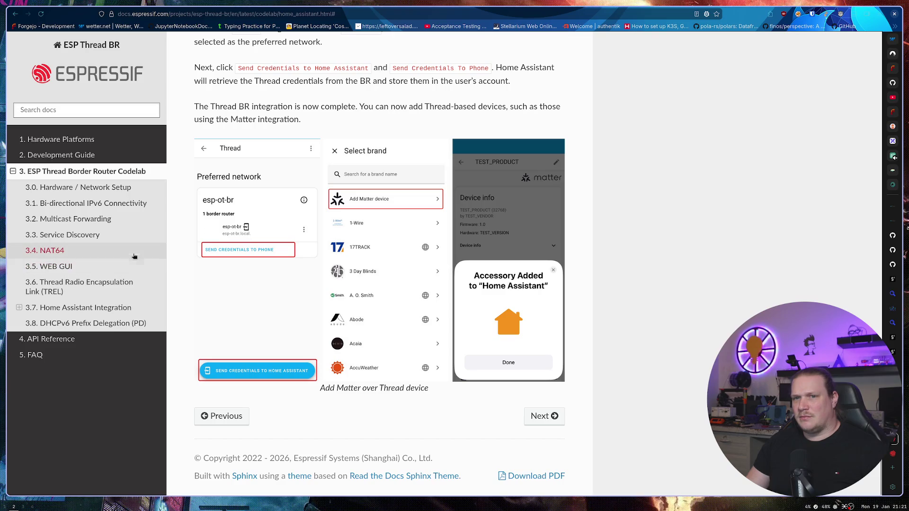
pyautogui.scroll(20, 142, 235)
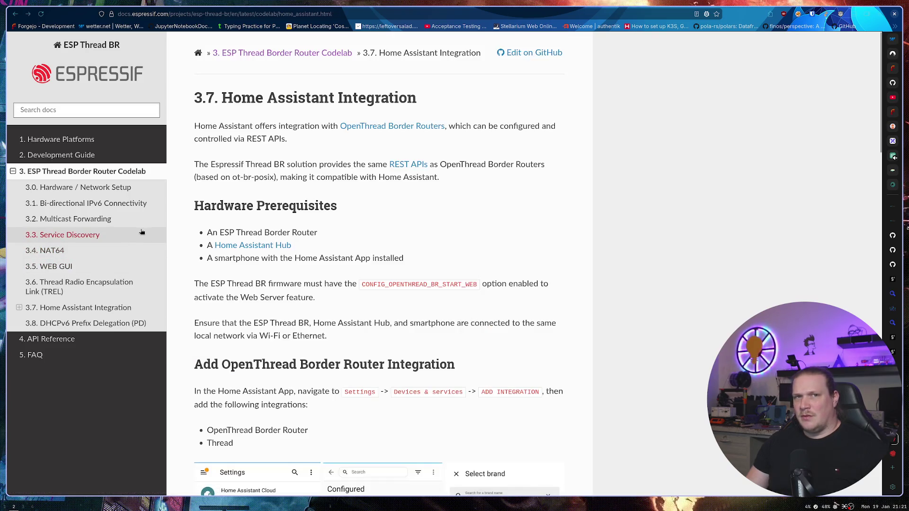
pyautogui.scroll(-4, 267, 240)
# Step: Return to the espressif rust thread router results and open 'How to: Setup an ESP32-H2 as Thread Router' in a new tab
pyautogui.hotkey('alt', 'Left')
pyautogui.hotkey('alt', 'Left')
pyautogui.hotkey('alt', 'Left')
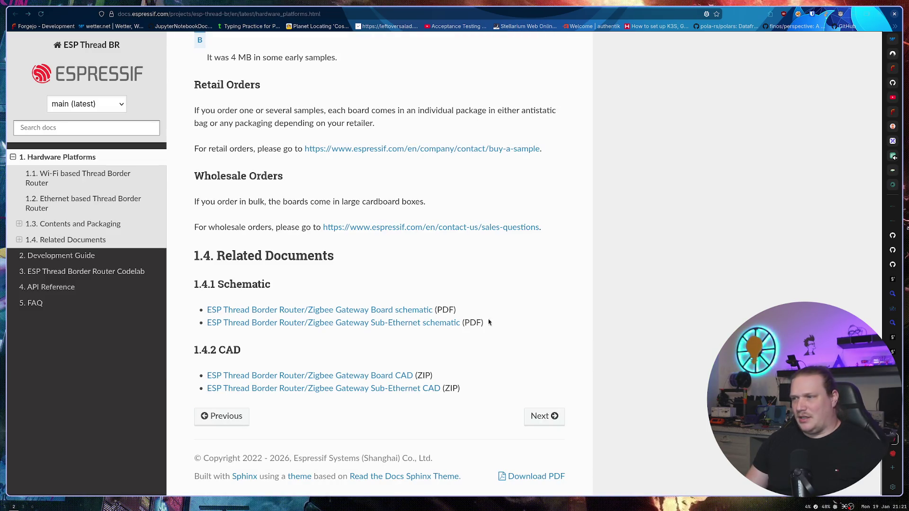
pyautogui.hotkey('alt', 'Left')
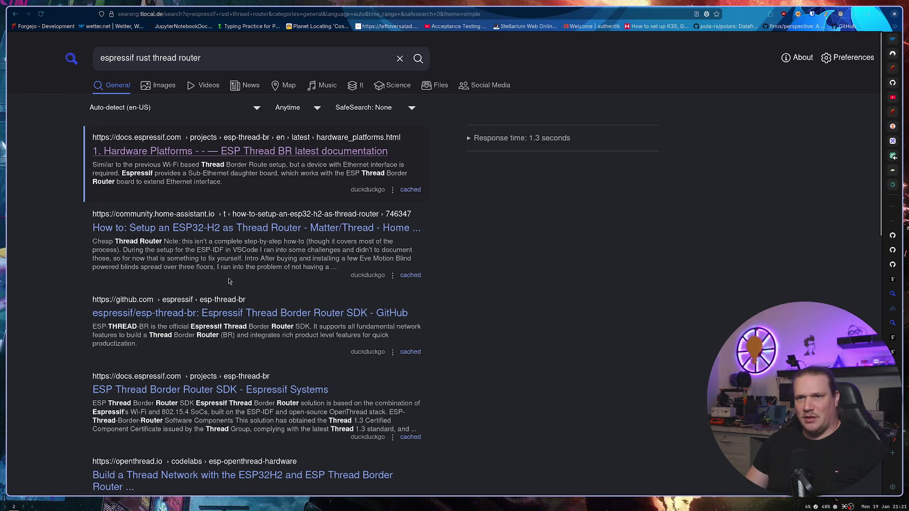
pyautogui.middleClick(213, 231)
pyautogui.hotkey('ctrl', 'Tab')
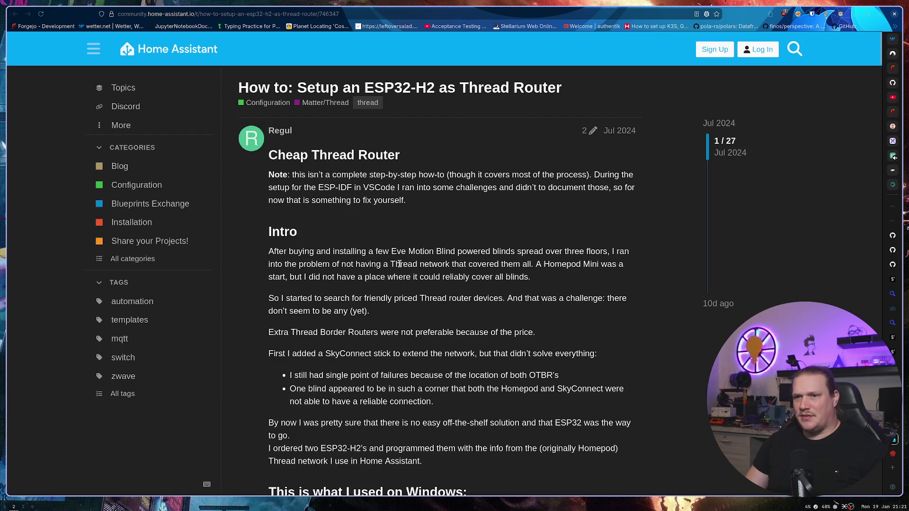
# Step: Read the ESP32-H2 post, expand 'My used sources' and follow the esp-idf ot_cli example link
pyautogui.scroll(-5, 399, 263)
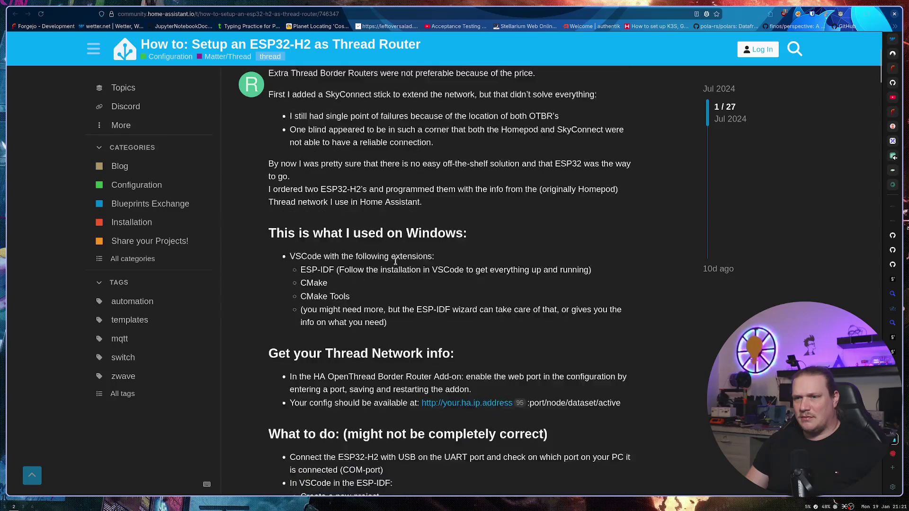
pyautogui.scroll(-2, 395, 261)
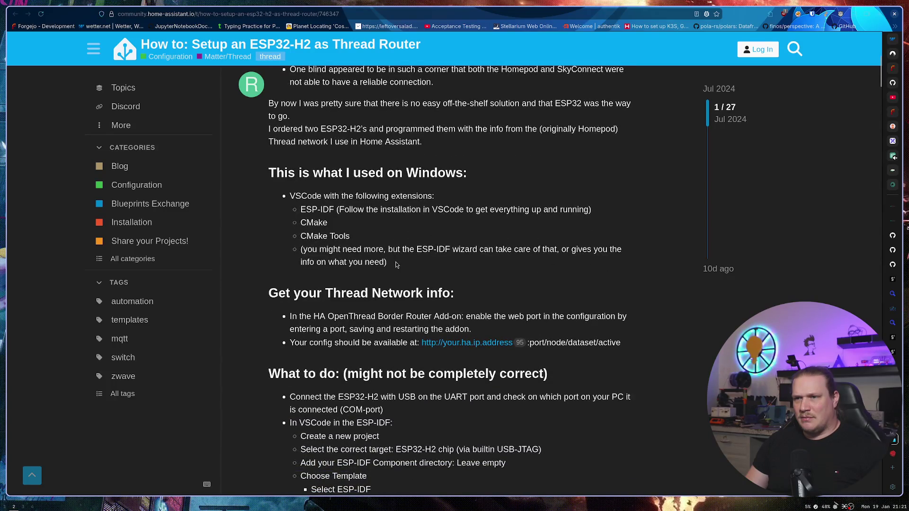
pyautogui.scroll(-2, 394, 263)
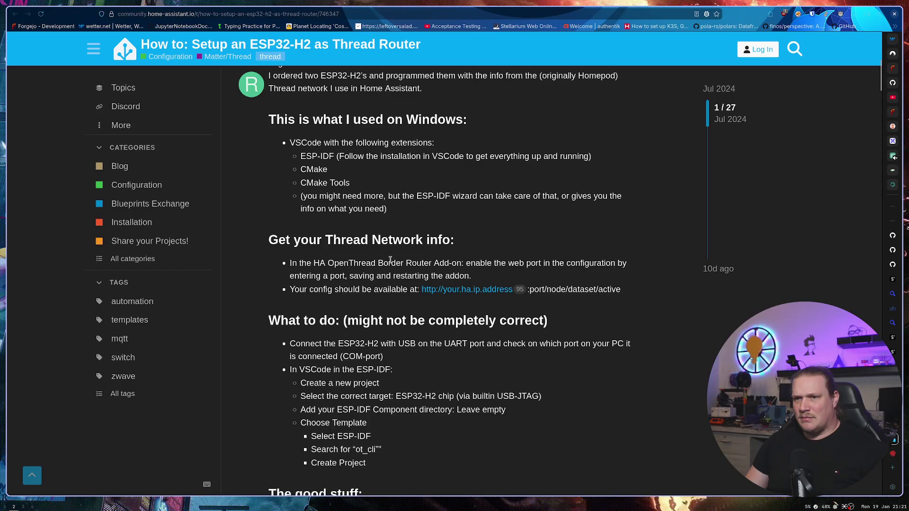
pyautogui.scroll(-4, 390, 260)
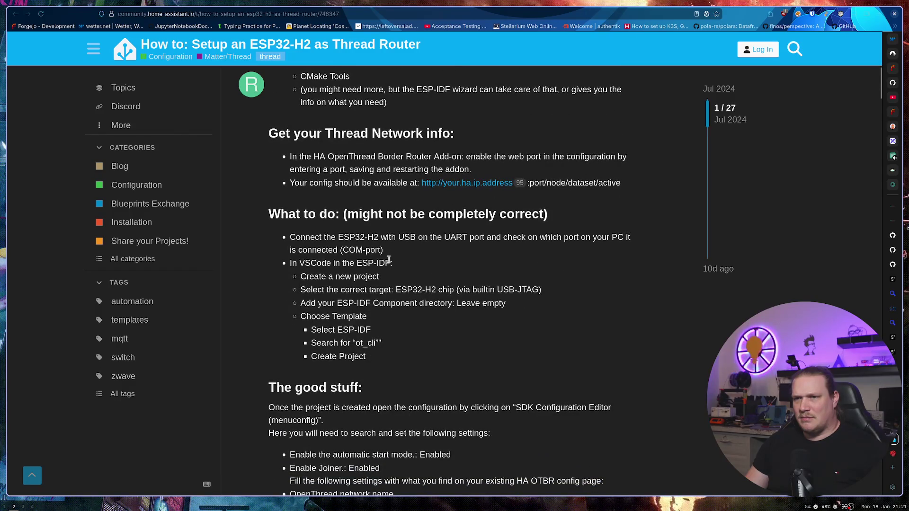
pyautogui.scroll(-6, 388, 259)
pyautogui.scroll(-8, 386, 259)
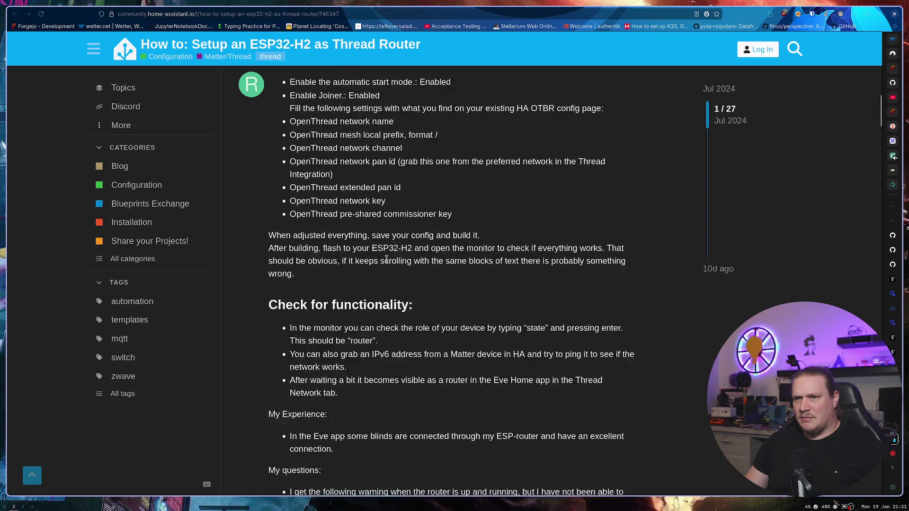
pyautogui.scroll(-10, 386, 260)
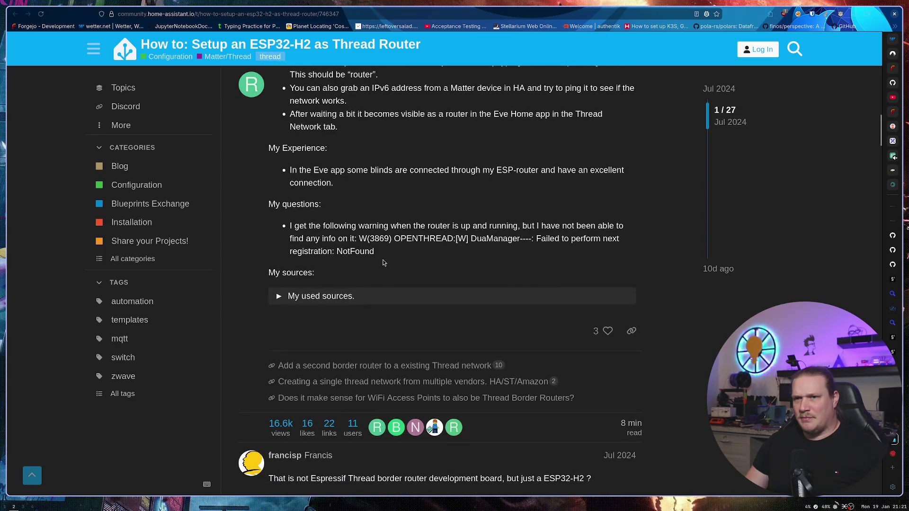
pyautogui.click(332, 296)
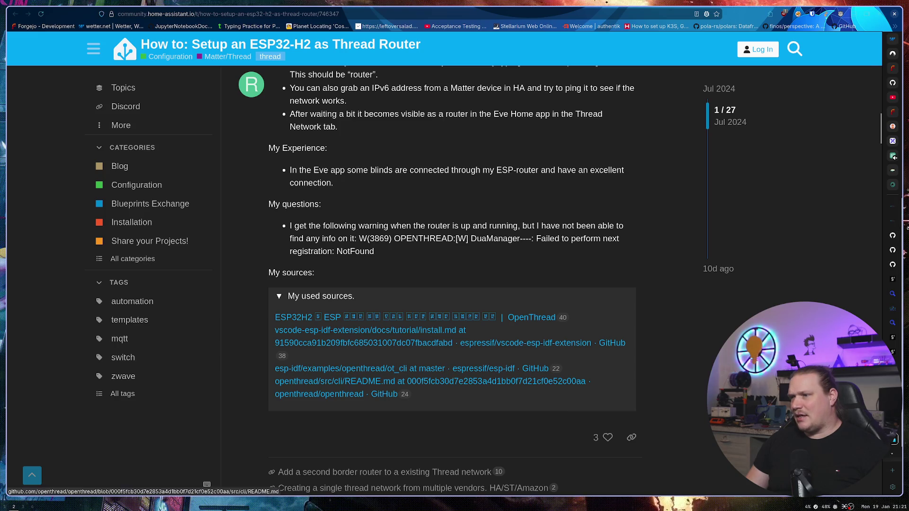
pyautogui.click(438, 368)
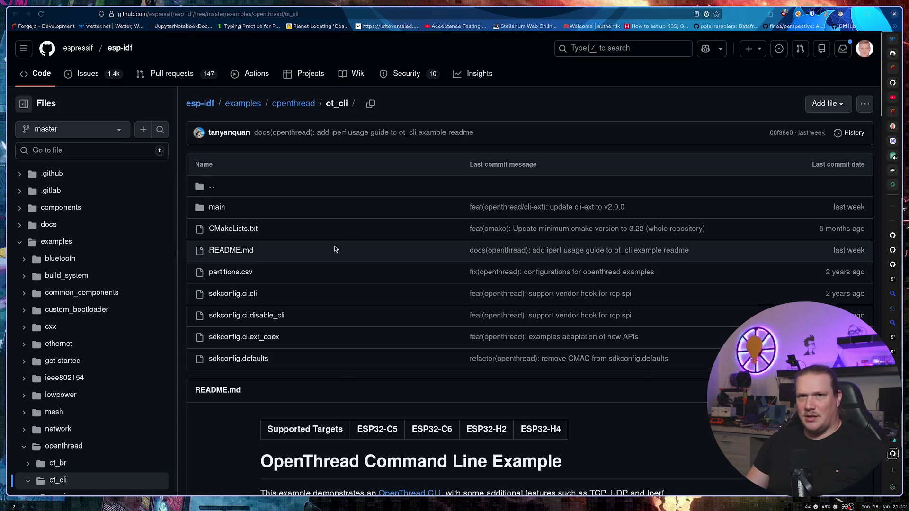
# Step: Go up to the esp-idf openthread examples folder listing ot_br, ot_cli and ot_rcp
pyautogui.click(294, 105)
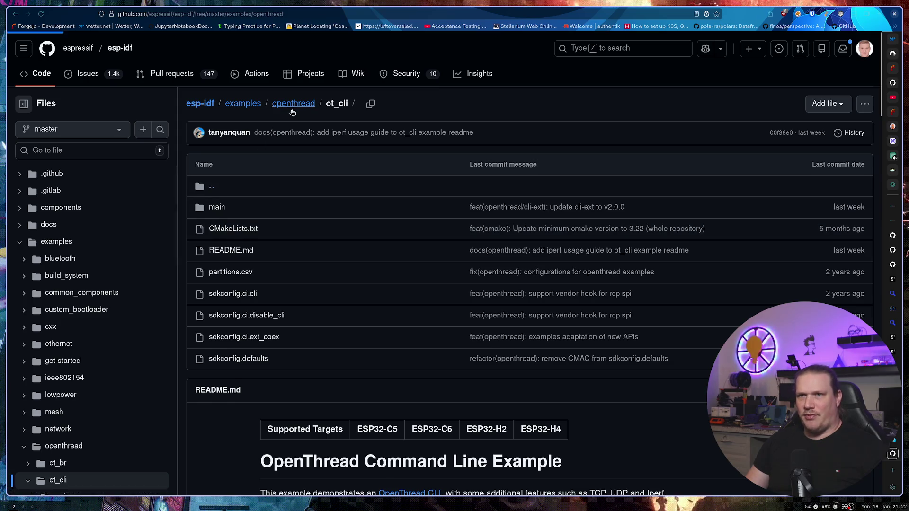
pyautogui.scroll(1, 364, 235)
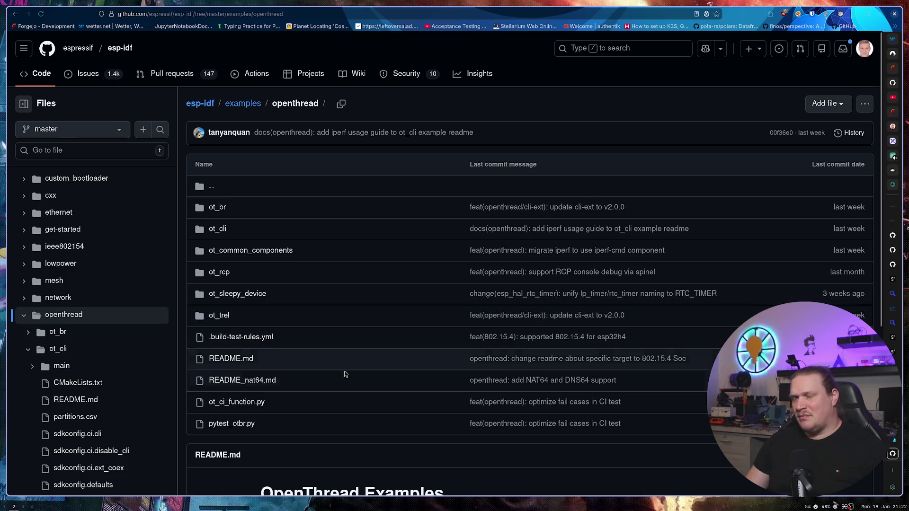
pyautogui.hotkey('ctrl', 't')
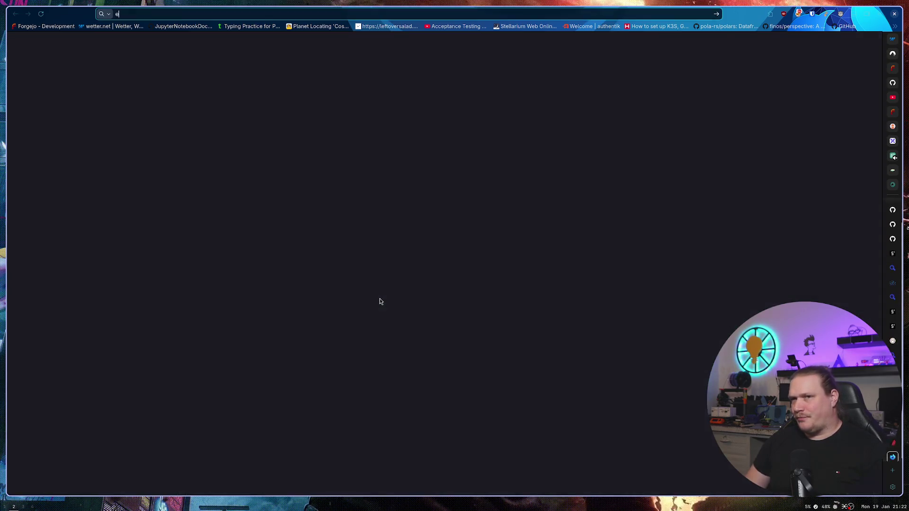
# Step: Load the github.com/esp-rs organisation page by typing esp-rs in the address bar
pyautogui.write('esp-rs')
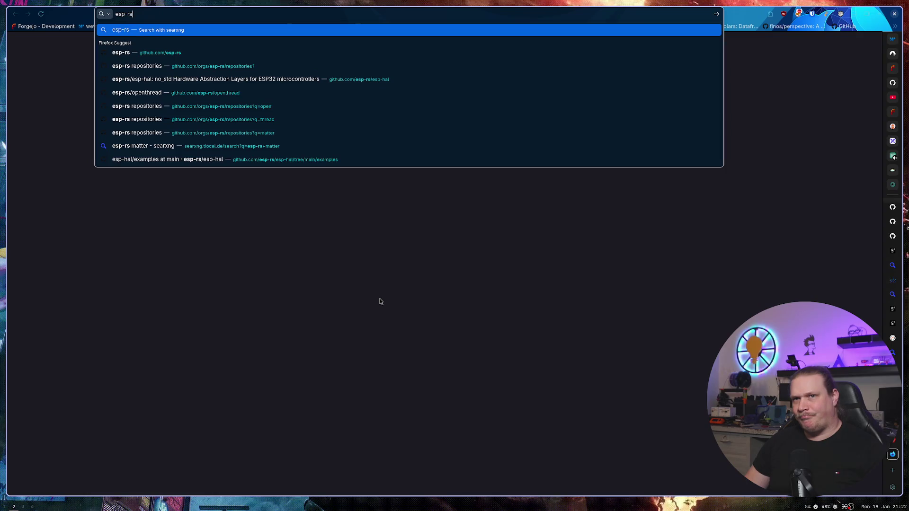
pyautogui.press('Down')
pyautogui.press('Return')
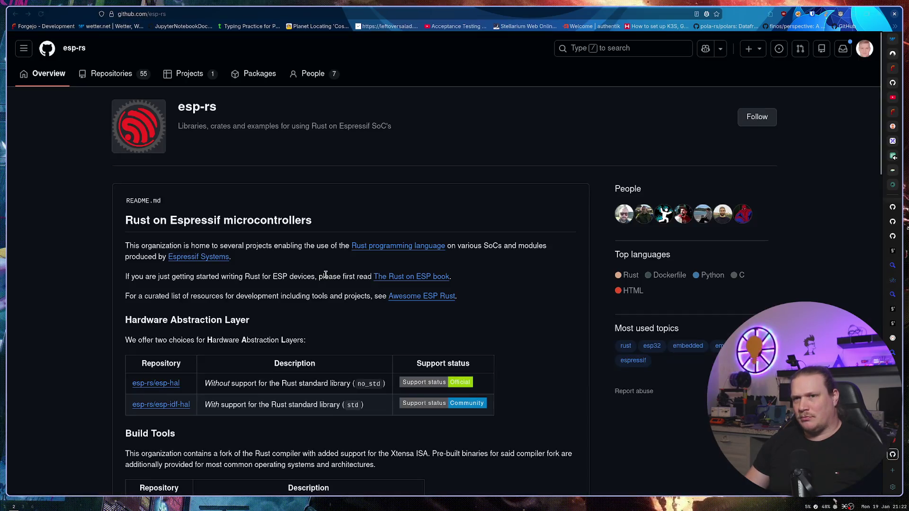
# Step: Scroll through the esp-rs repositories, including openthread, esp-hal, esp-idf-hal and espflash
pyautogui.scroll(-8, 252, 226)
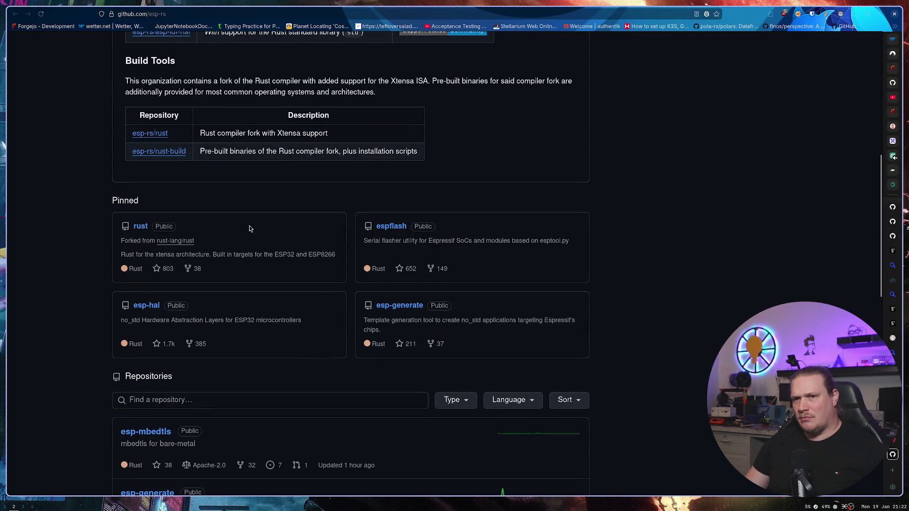
pyautogui.scroll(-5, 249, 228)
pyautogui.scroll(-5, 83, 221)
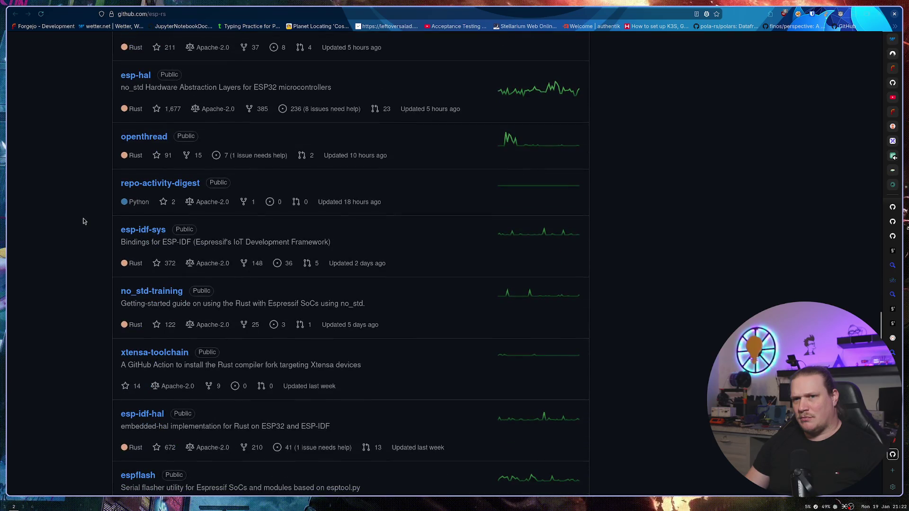
pyautogui.scroll(-2, 83, 221)
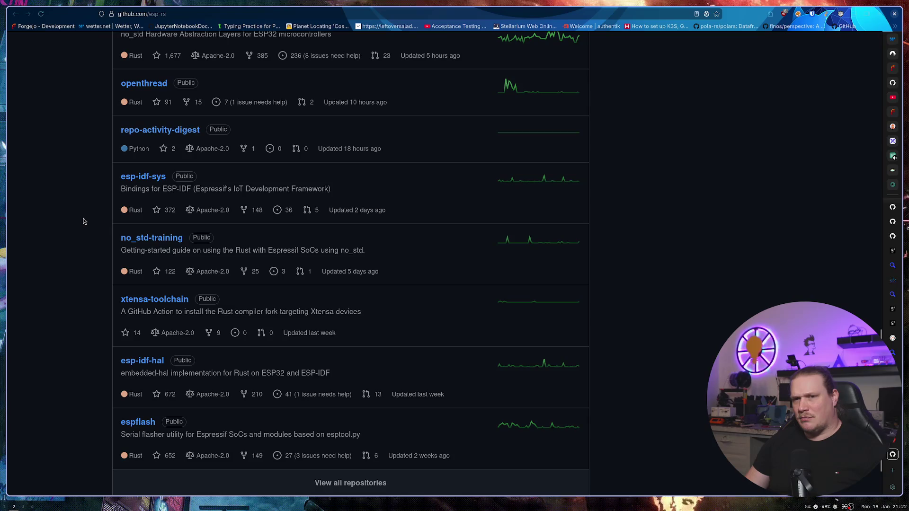
pyautogui.scroll(-2, 83, 221)
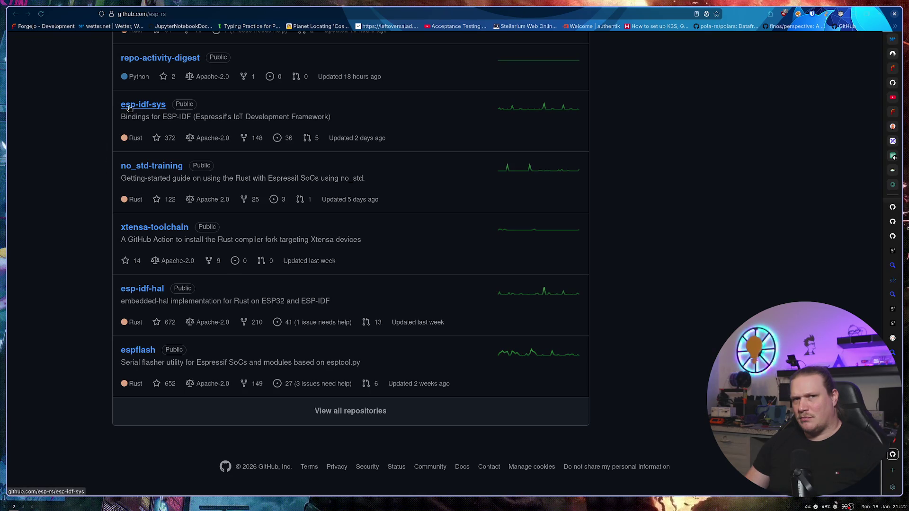
pyautogui.scroll(7, 118, 127)
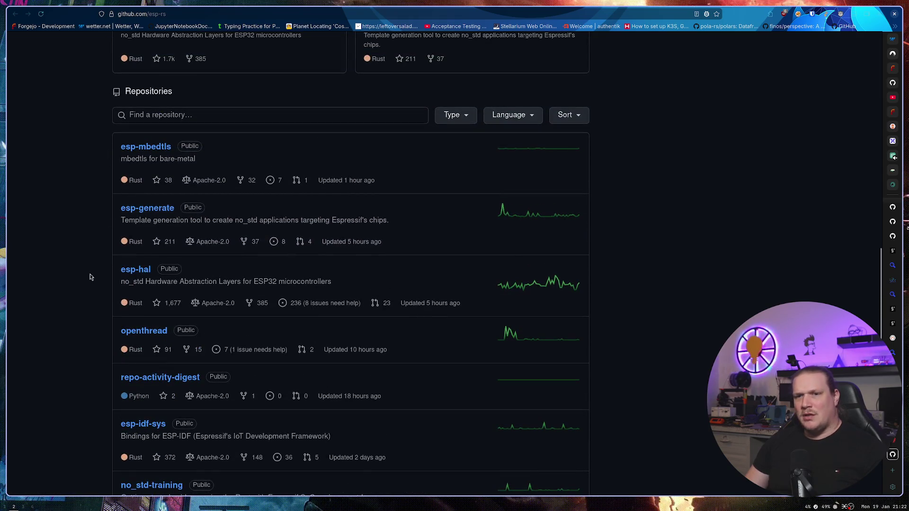
pyautogui.scroll(-4, 87, 272)
pyautogui.scroll(-3, 87, 276)
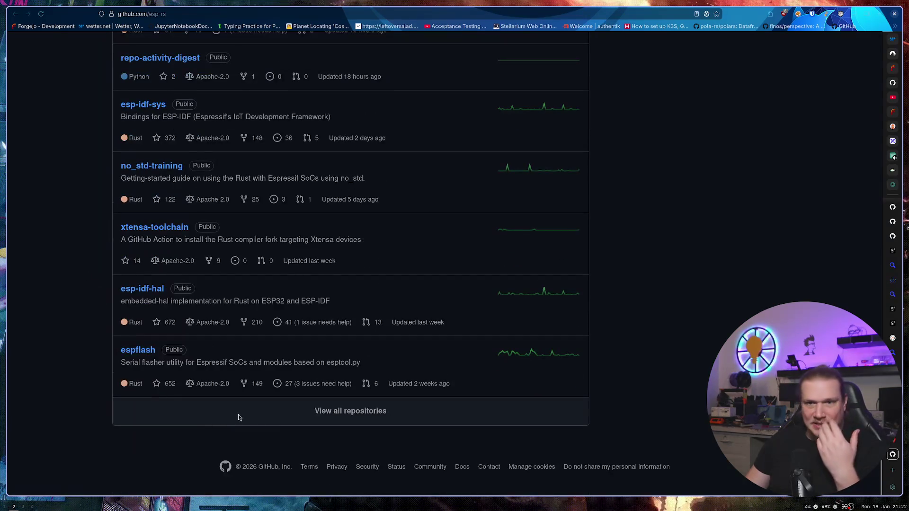
# Step: Open the full esp-rs repository list and scroll through all of it
pyautogui.click(331, 411)
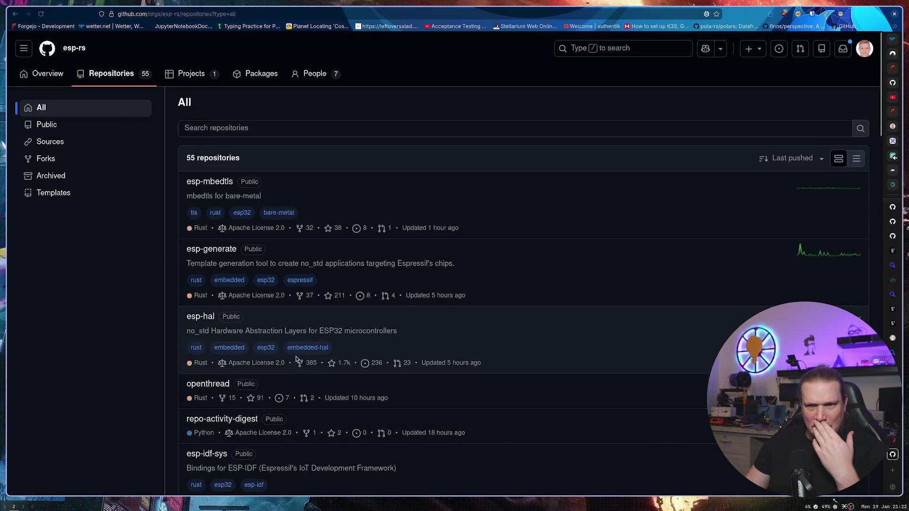
pyautogui.scroll(-3, 276, 270)
pyautogui.scroll(-3, 280, 256)
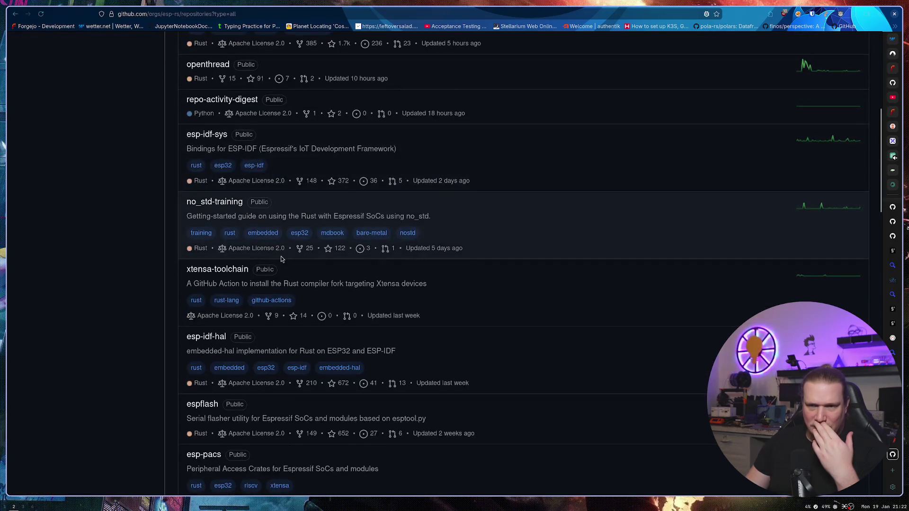
pyautogui.scroll(-4, 280, 257)
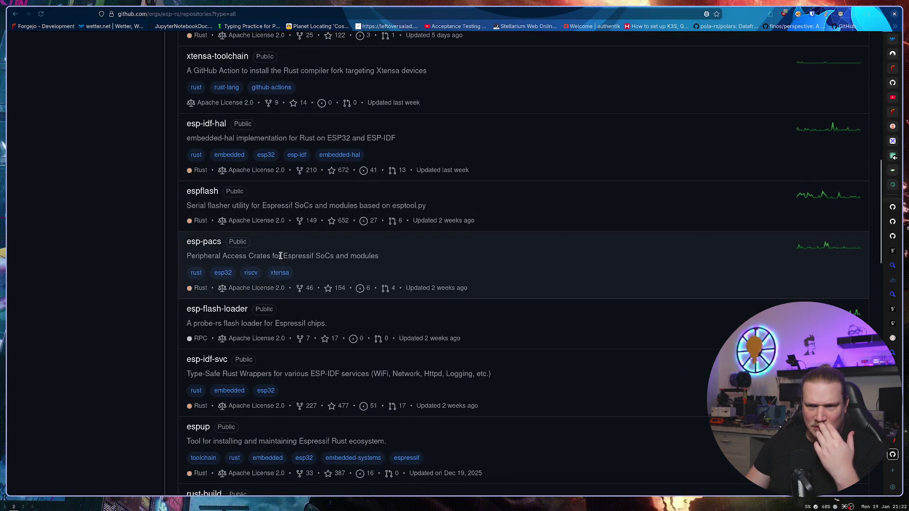
pyautogui.scroll(-2, 280, 256)
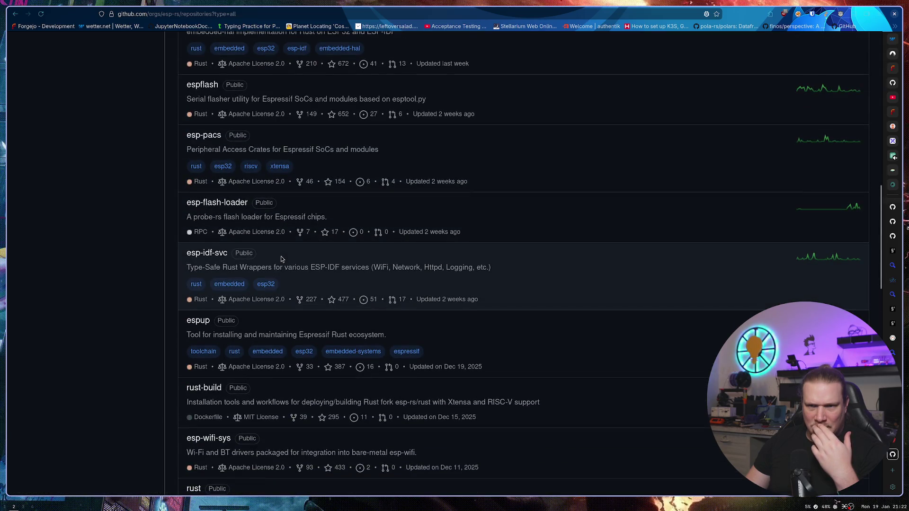
pyautogui.scroll(-4, 281, 258)
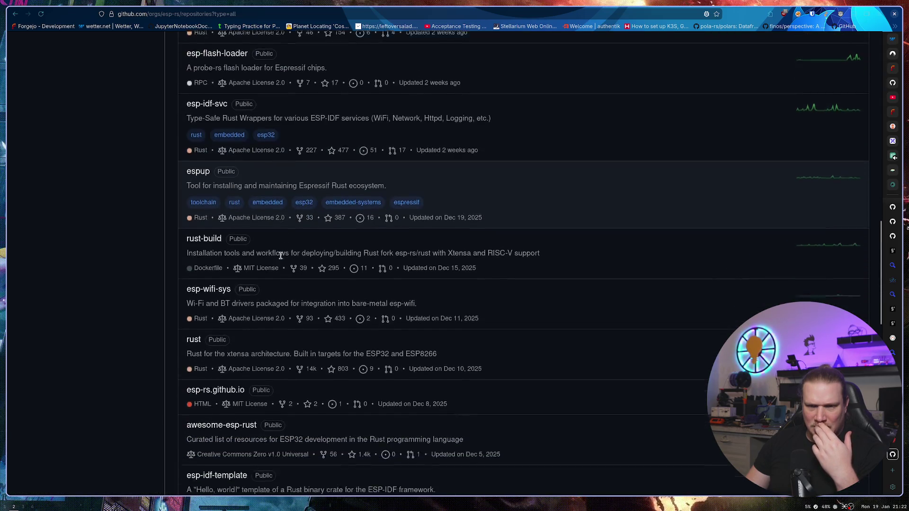
pyautogui.scroll(-2, 281, 256)
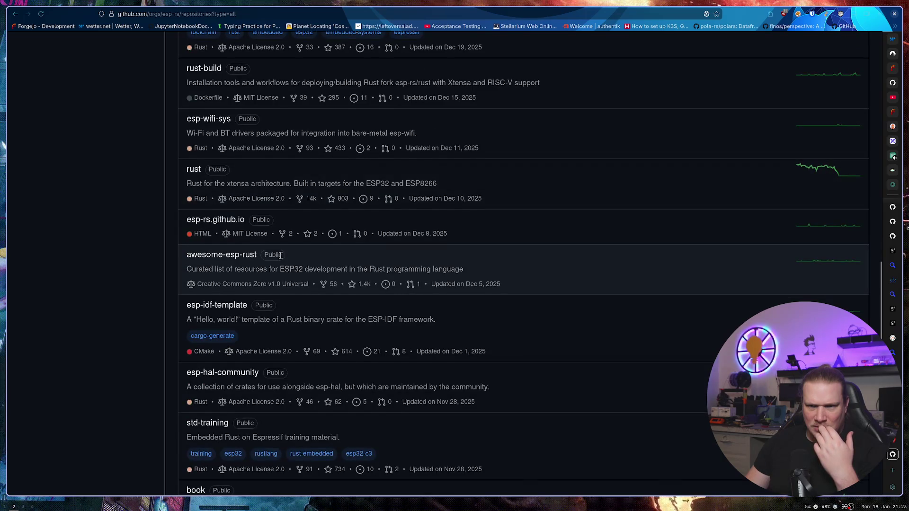
pyautogui.scroll(-5, 281, 255)
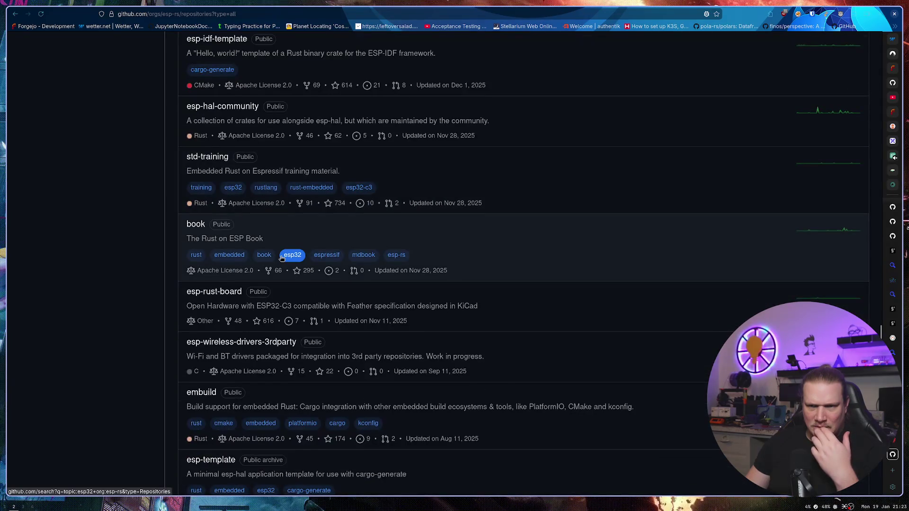
pyautogui.scroll(-3, 280, 257)
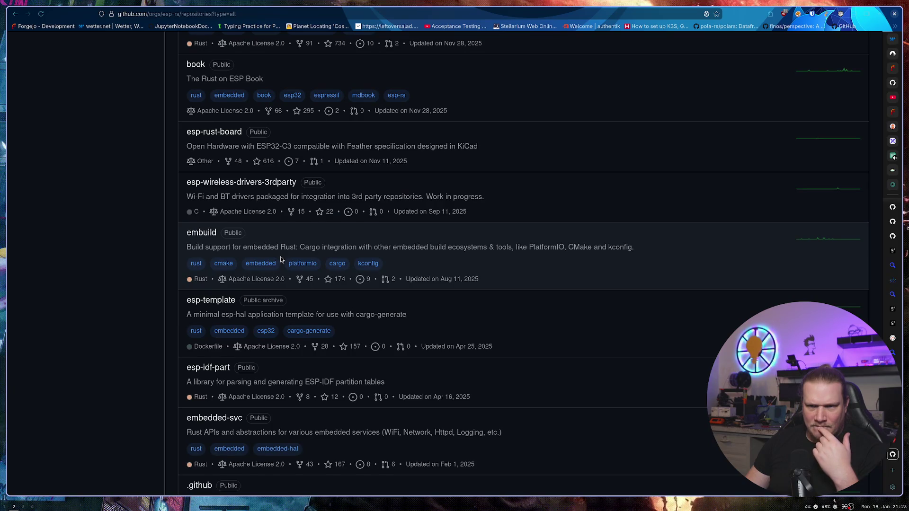
pyautogui.scroll(-3, 280, 260)
pyautogui.scroll(20, 279, 256)
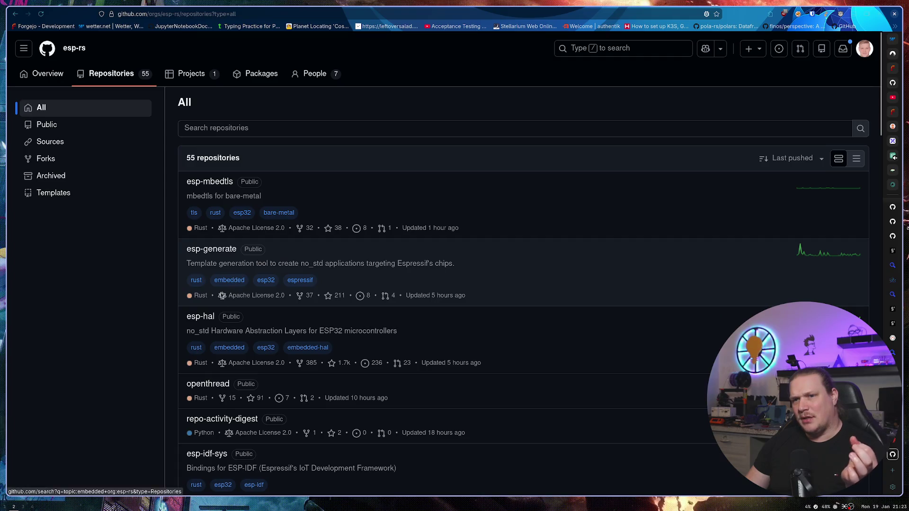
pyautogui.scroll(-2, 200, 265)
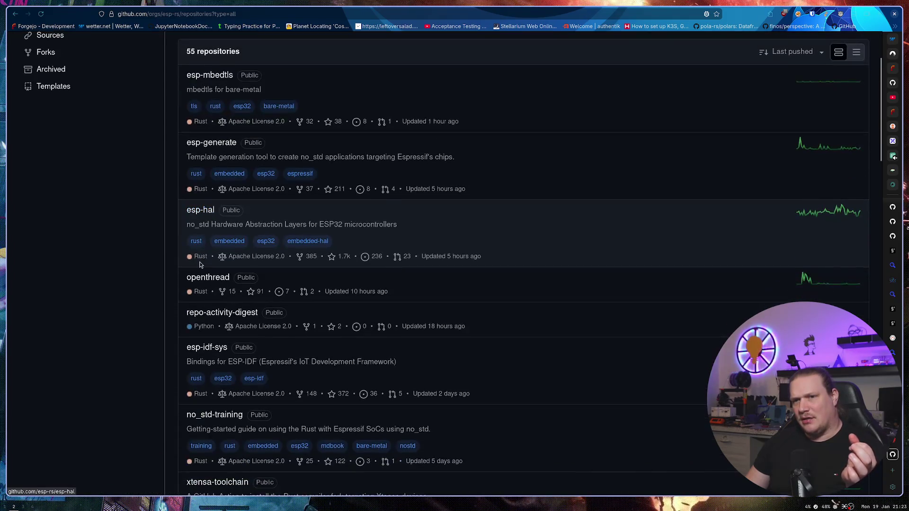
pyautogui.scroll(-1, 199, 265)
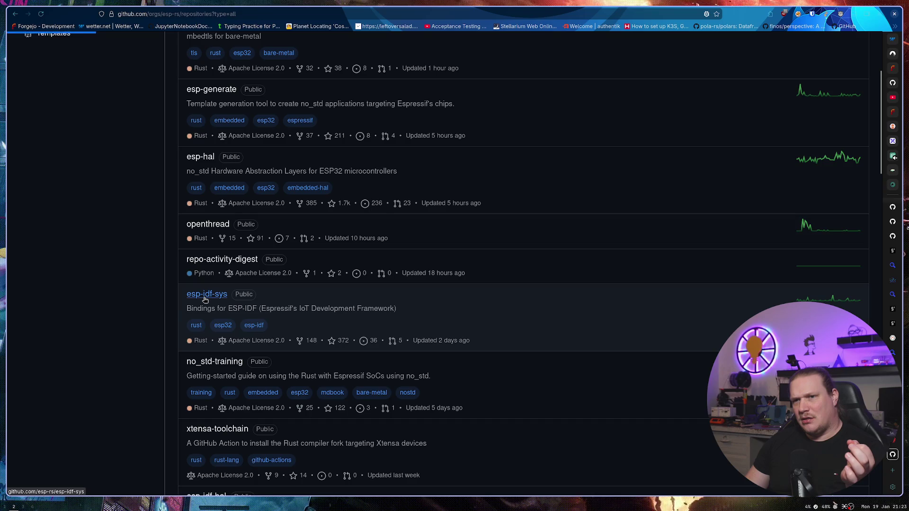
# Step: Glance at esp-idf-sys, then return to the esp-rs overview README with its HAL table
pyautogui.click(204, 297)
pyautogui.hotkey('alt', 'Left')
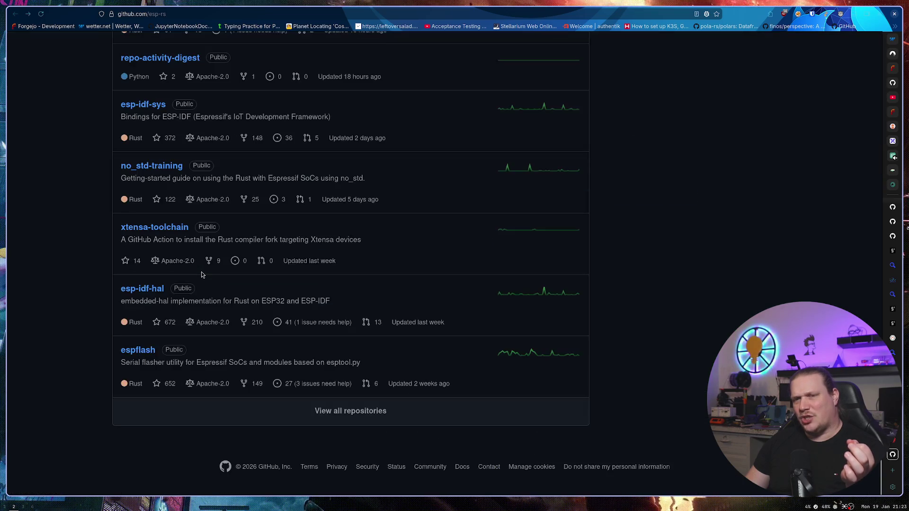
pyautogui.scroll(15, 188, 266)
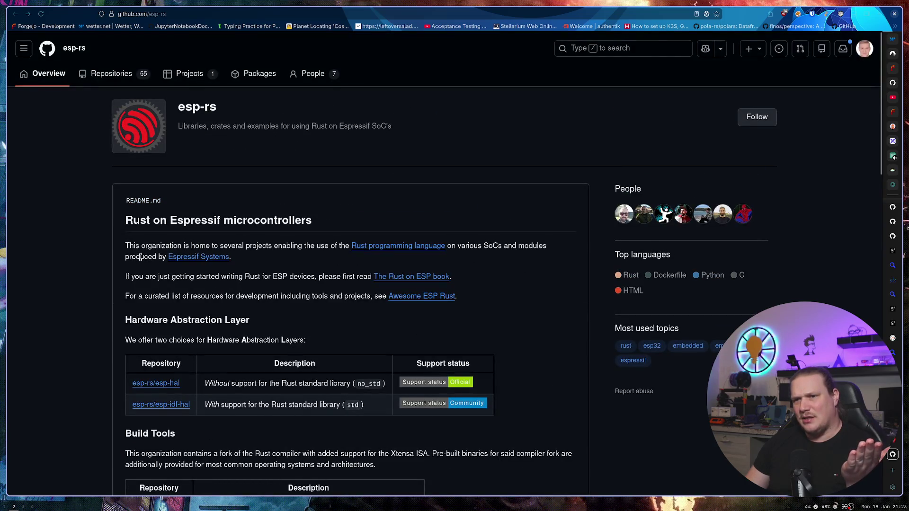
# Step: Open the esp-rs/esp-hal repository from the README table and enter its examples folder
pyautogui.click(168, 387)
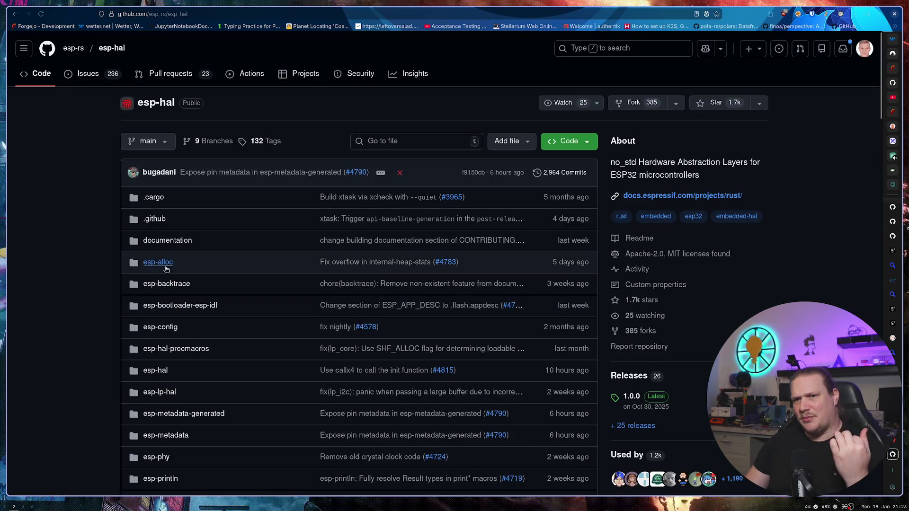
pyautogui.scroll(-3, 159, 265)
pyautogui.scroll(-4, 164, 276)
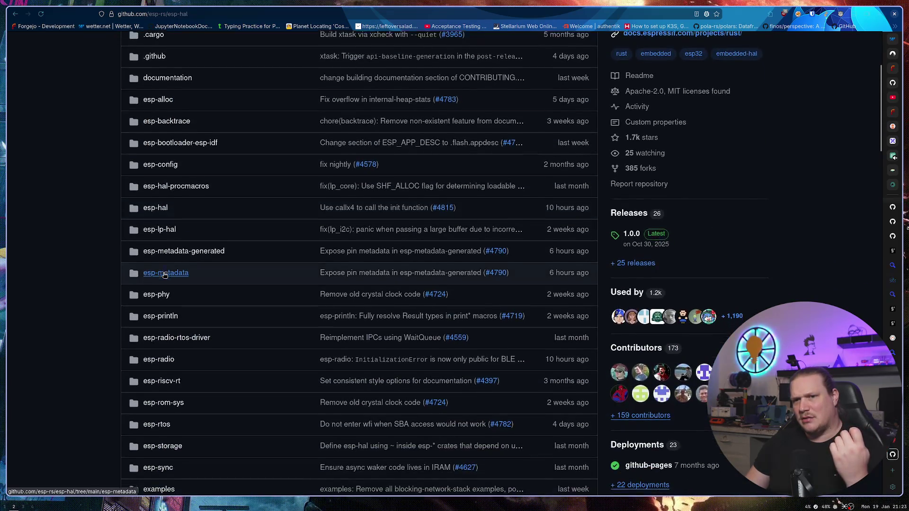
pyautogui.click(167, 387)
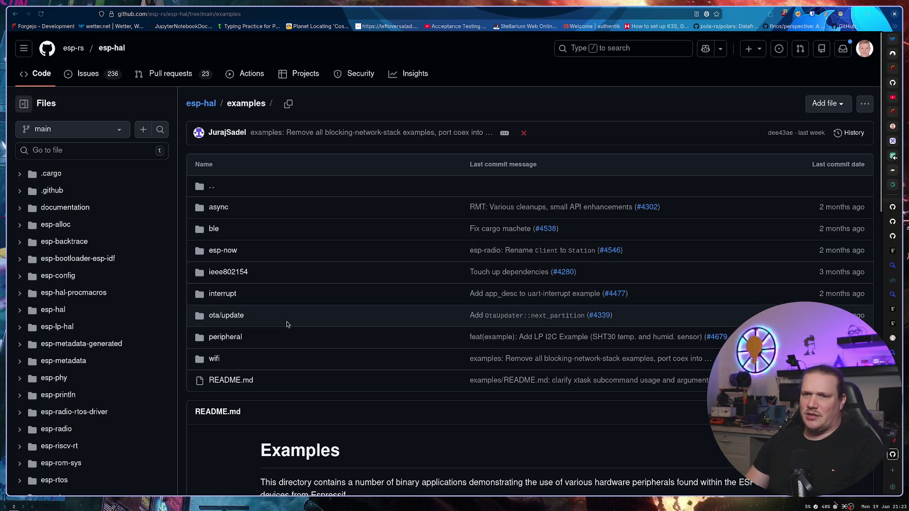
# Step: Open main.rs via examples > ieee802154 > ieee802154_receive_frame > src, after briefly checking ota/update
pyautogui.click(227, 316)
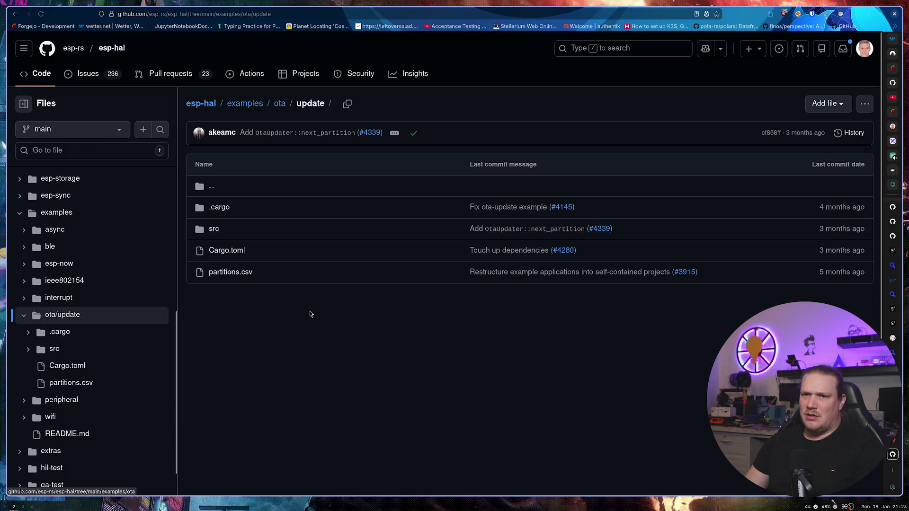
pyautogui.hotkey('alt', 'Left')
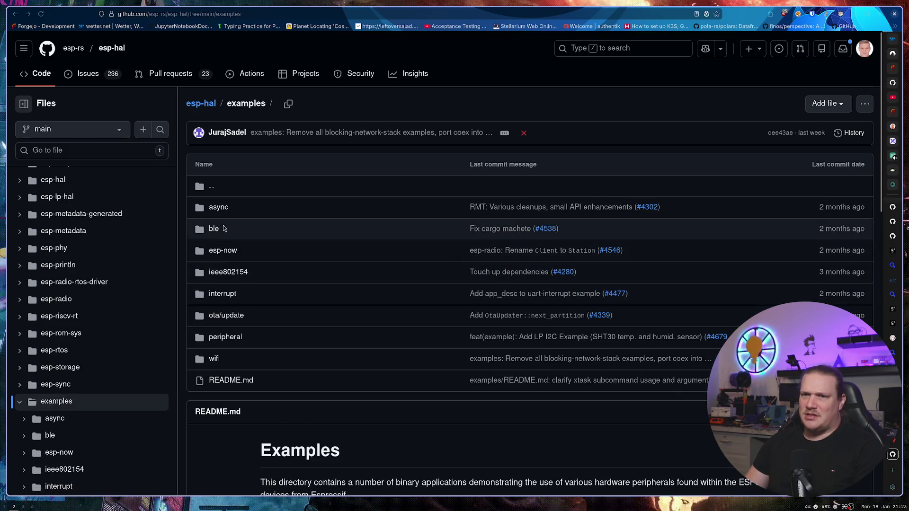
pyautogui.click(234, 273)
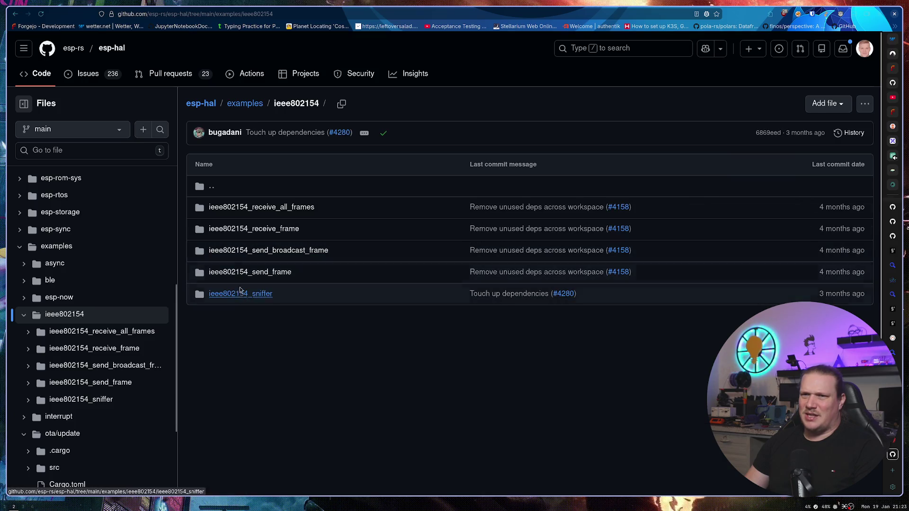
pyautogui.click(255, 230)
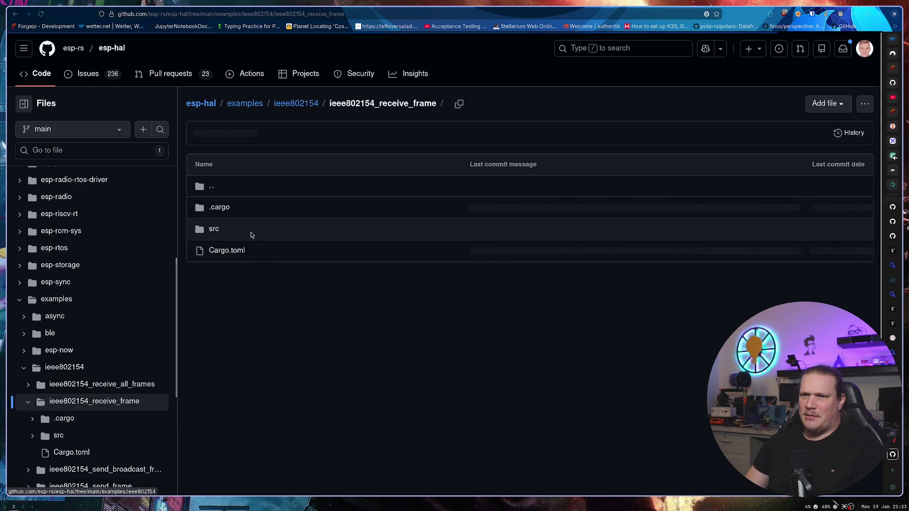
pyautogui.click(214, 228)
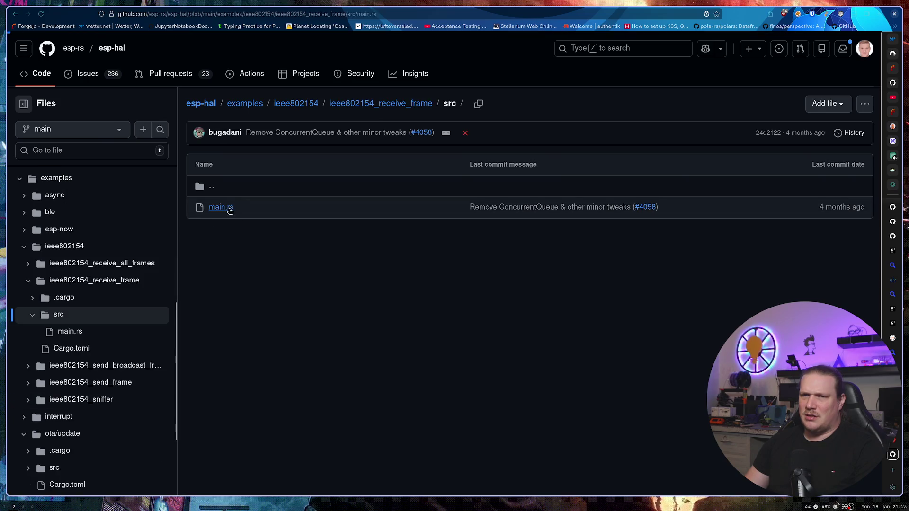
pyautogui.click(223, 207)
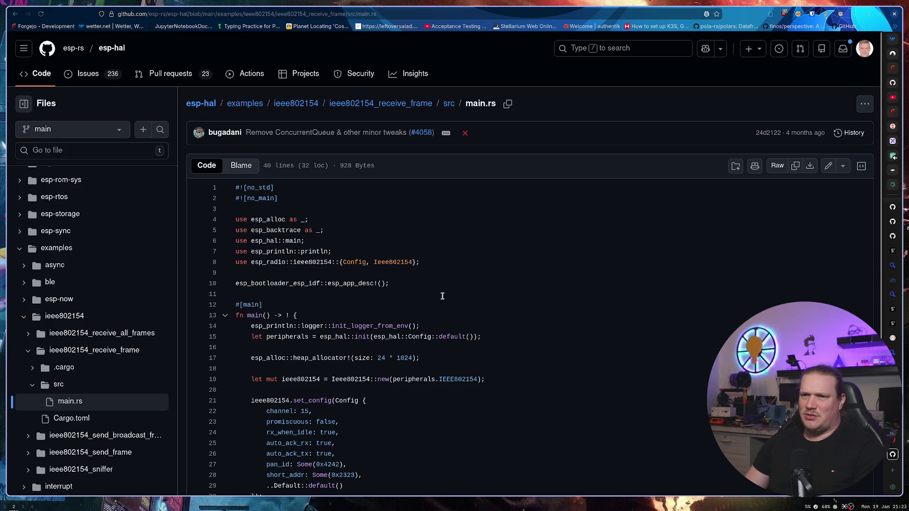
# Step: Read the main.rs channel 15 frame-receiving loop, then go back to the src folder
pyautogui.scroll(-3, 442, 295)
pyautogui.hotkey('alt', 'Left')
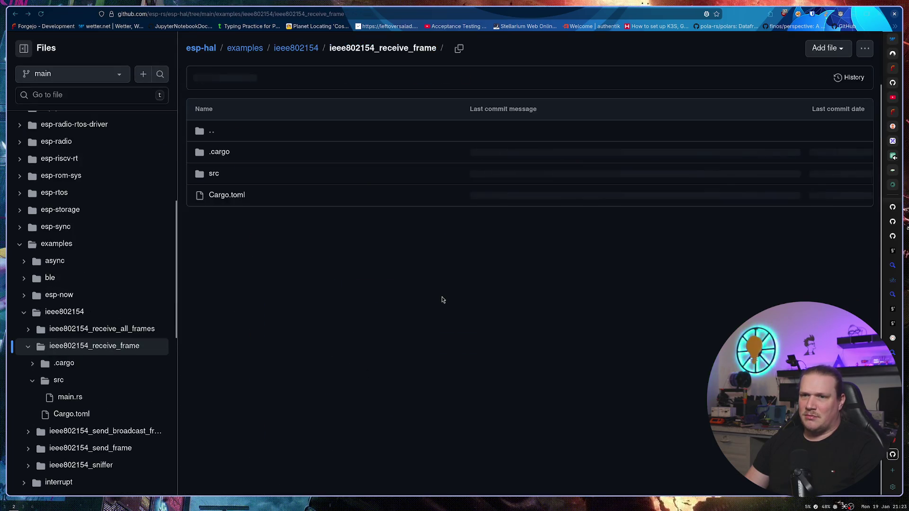
pyautogui.hotkey('alt', 'Right')
pyautogui.scroll(-2, 308, 396)
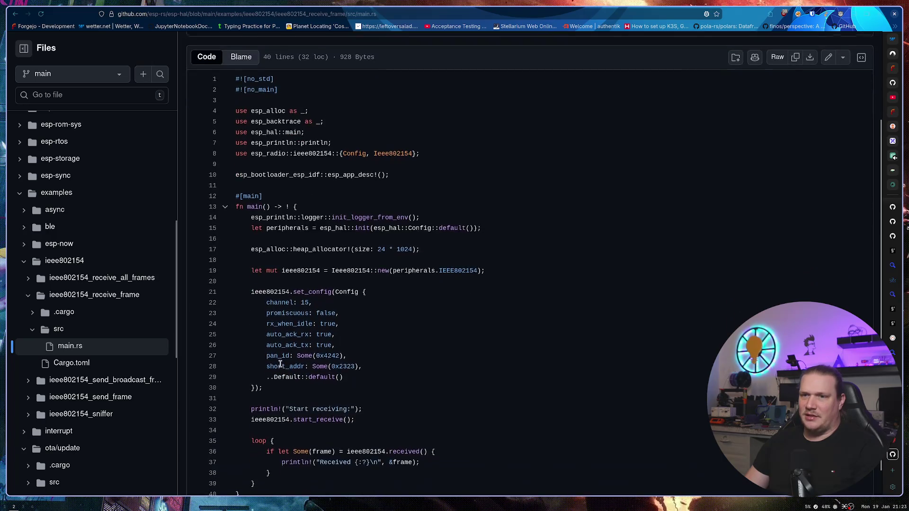
pyautogui.moveTo(266, 325); pyautogui.dragTo(281, 326)
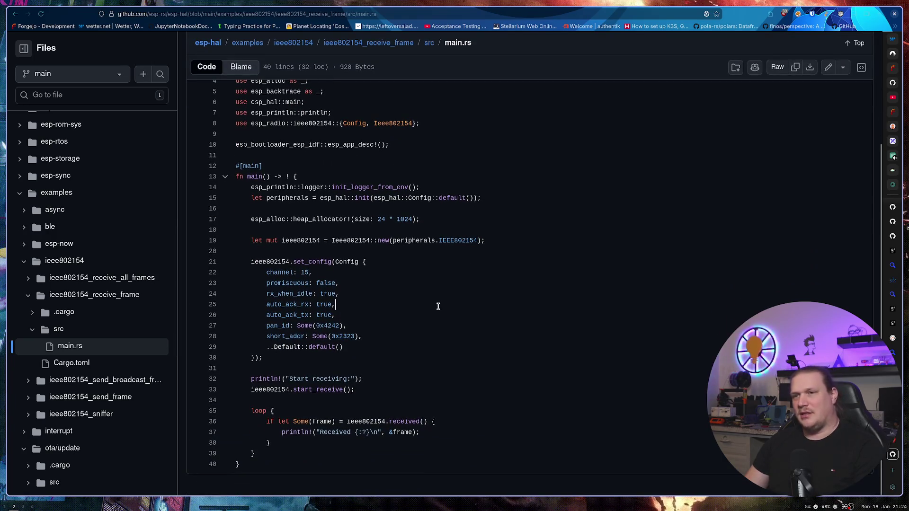
pyautogui.hotkey('alt', 'Left')
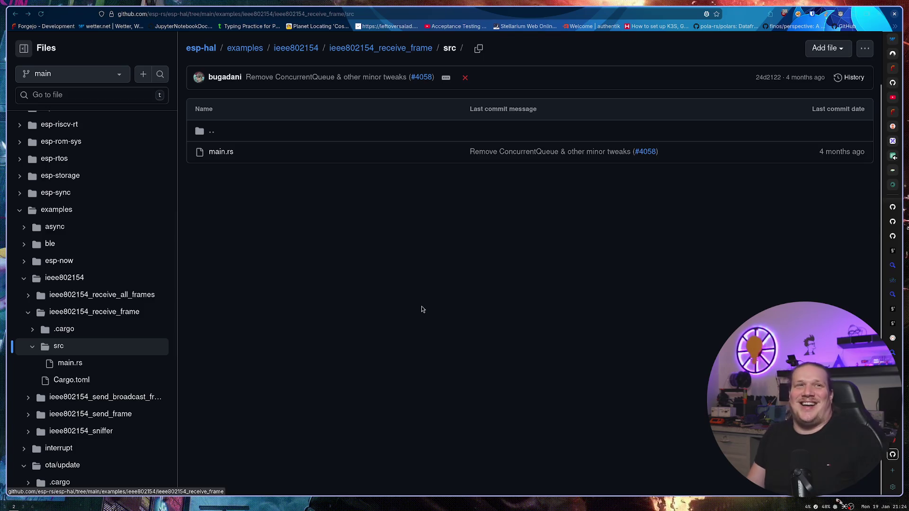